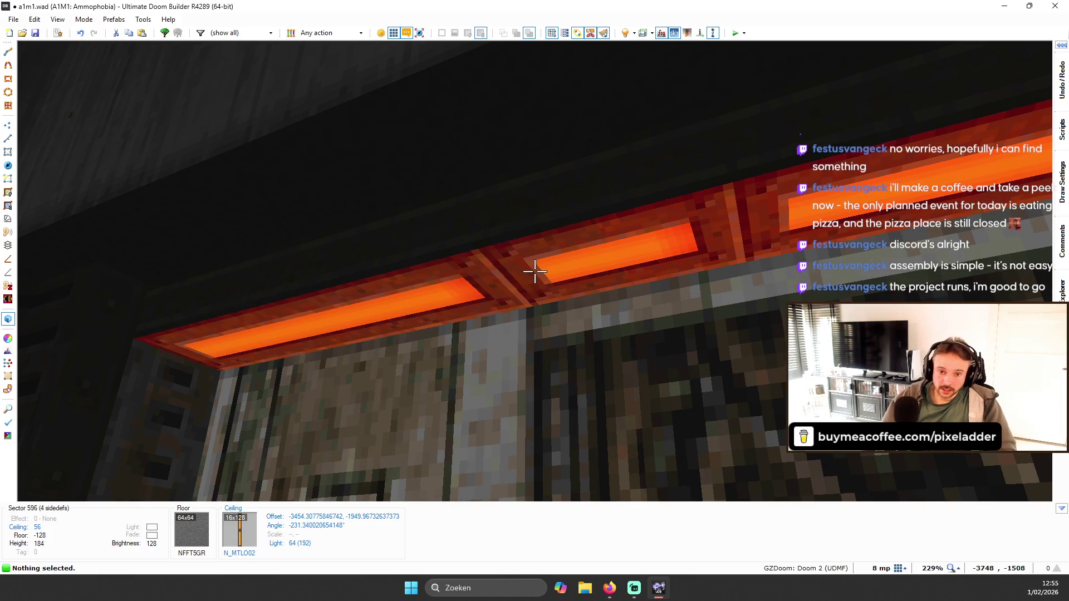
- Apply the DRLAMP2R lamp flat to the diagonal strip's ceiling
{"action": "scroll", "coordinate": [566, 200], "scroll_direction": "up", "scroll_amount": 10}
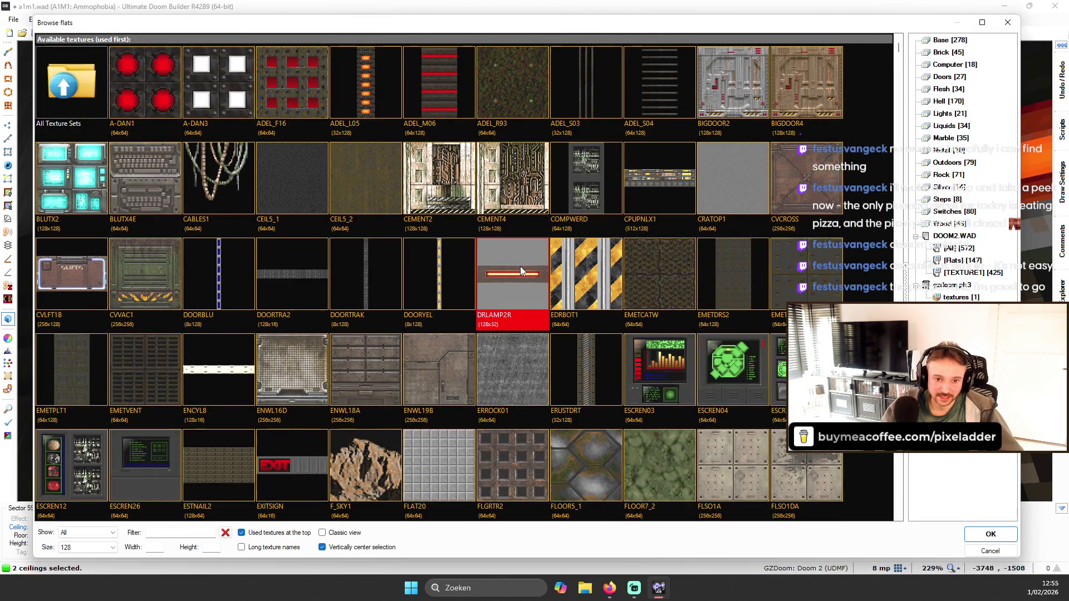
{"action": "double_click", "coordinate": [520, 266]}
{"action": "key", "text": "b"}
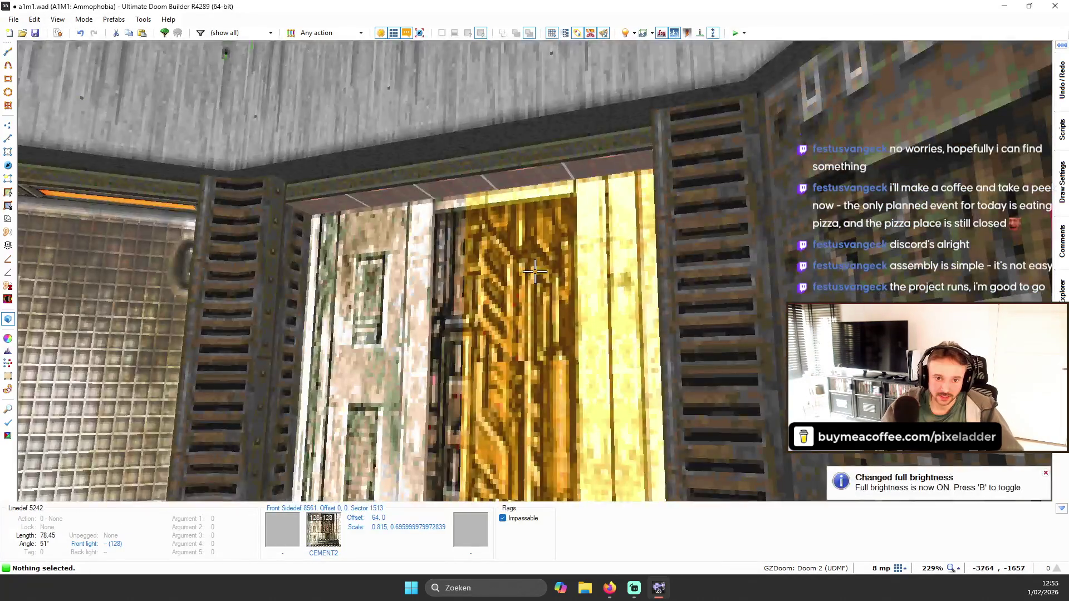
{"action": "key", "text": "b"}
{"action": "key", "text": "q"}
- Rotate, narrow and stretch the DRLAMP2R texture in Ceiling Align Mode to fit the diagonal strip
{"action": "scroll", "coordinate": [486, 55], "scroll_direction": "up", "scroll_amount": 3}
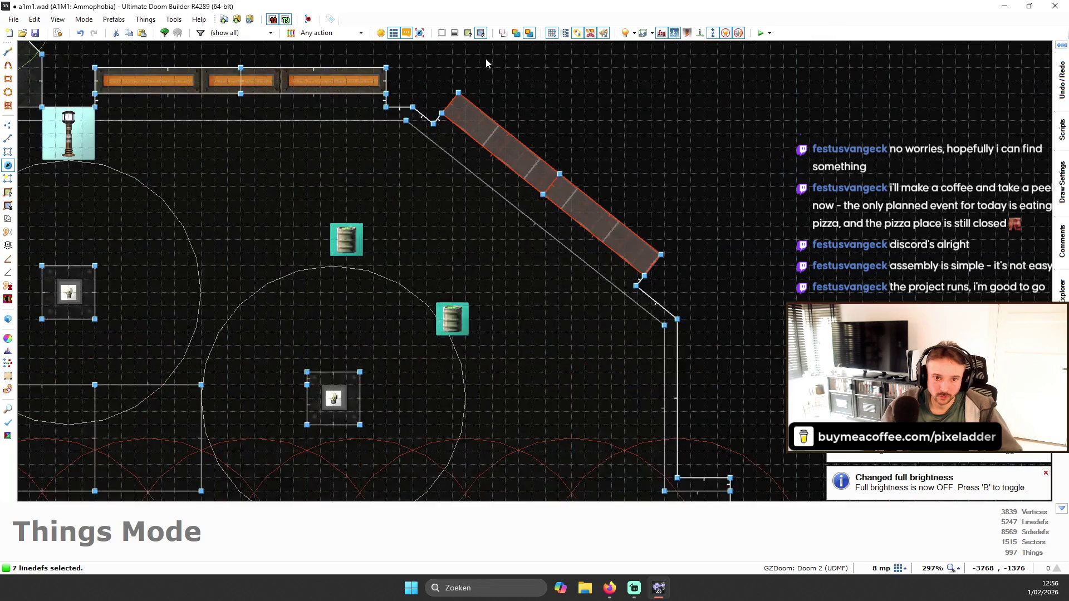
{"action": "left_click", "coordinate": [8, 205]}
{"action": "scroll", "coordinate": [547, 256], "scroll_direction": "up", "scroll_amount": 1}
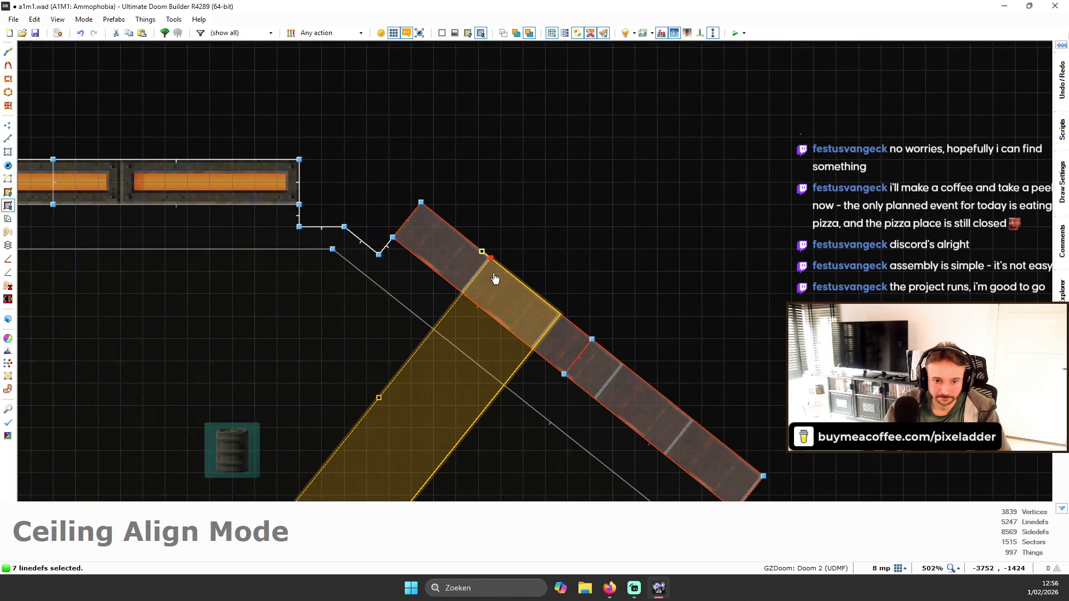
{"action": "mouse_move", "coordinate": [482, 253]}
{"action": "left_mouse_down"}
{"action": "mouse_move", "coordinate": [507, 375]}
{"action": "mouse_move", "coordinate": [429, 252]}
{"action": "left_mouse_up"}
{"action": "key", "text": "Down"}
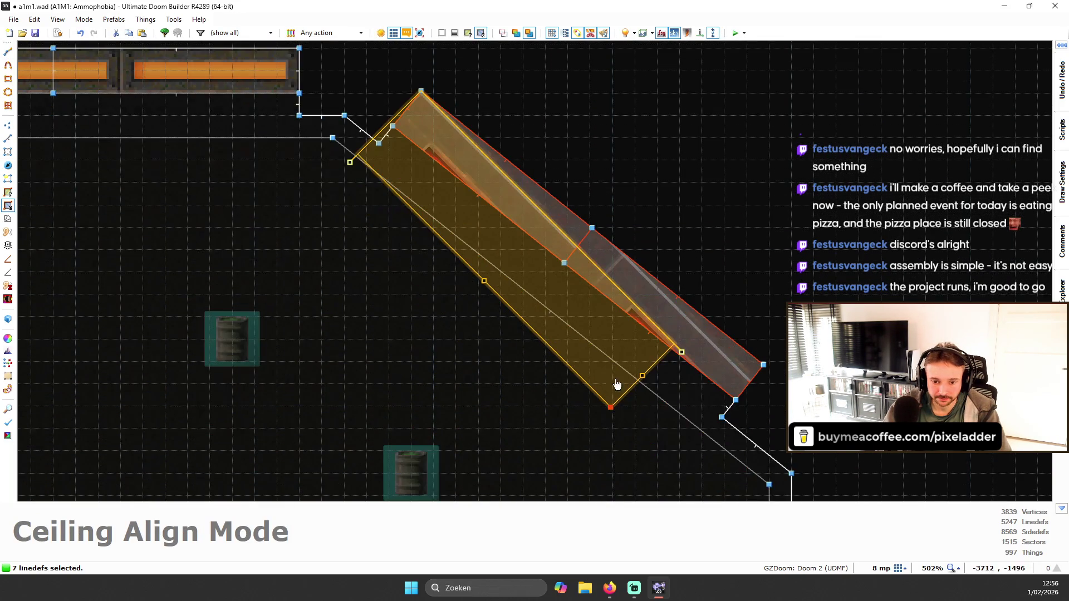
{"action": "left_click_drag", "start_coordinate": [682, 352], "coordinate": [768, 367]}
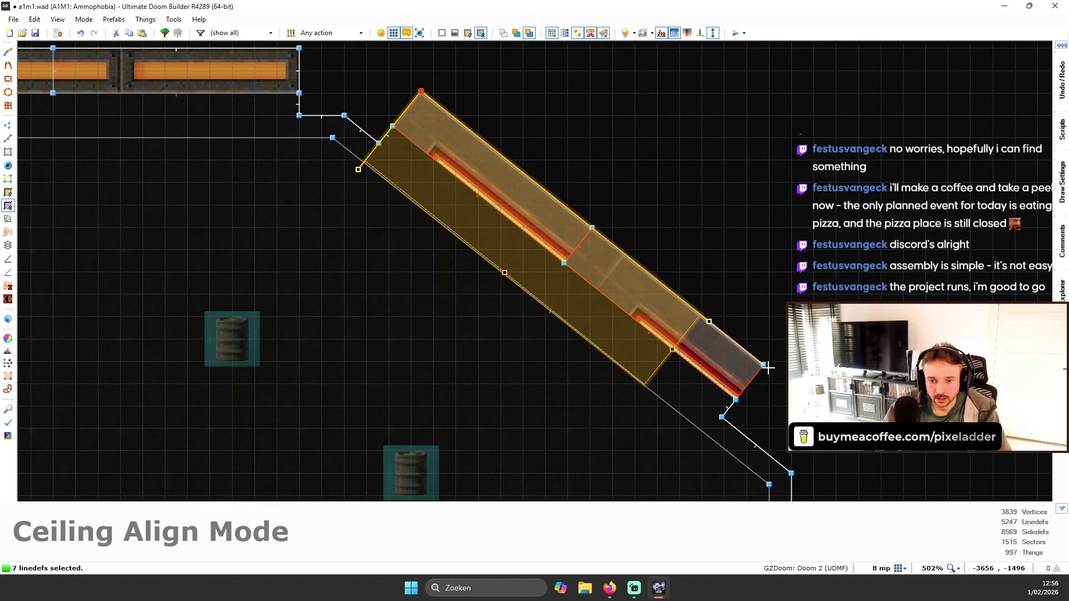
{"action": "scroll", "coordinate": [499, 226], "scroll_direction": "up", "scroll_amount": 2}
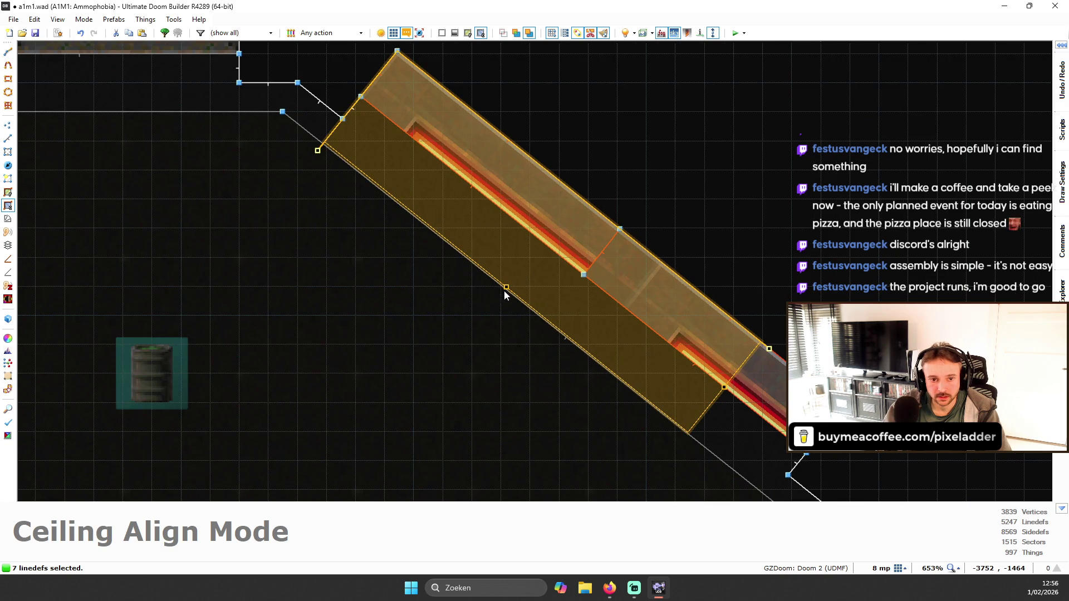
{"action": "left_click_drag", "start_coordinate": [508, 290], "coordinate": [543, 242]}
{"action": "left_click_drag", "start_coordinate": [362, 106], "coordinate": [350, 168]}
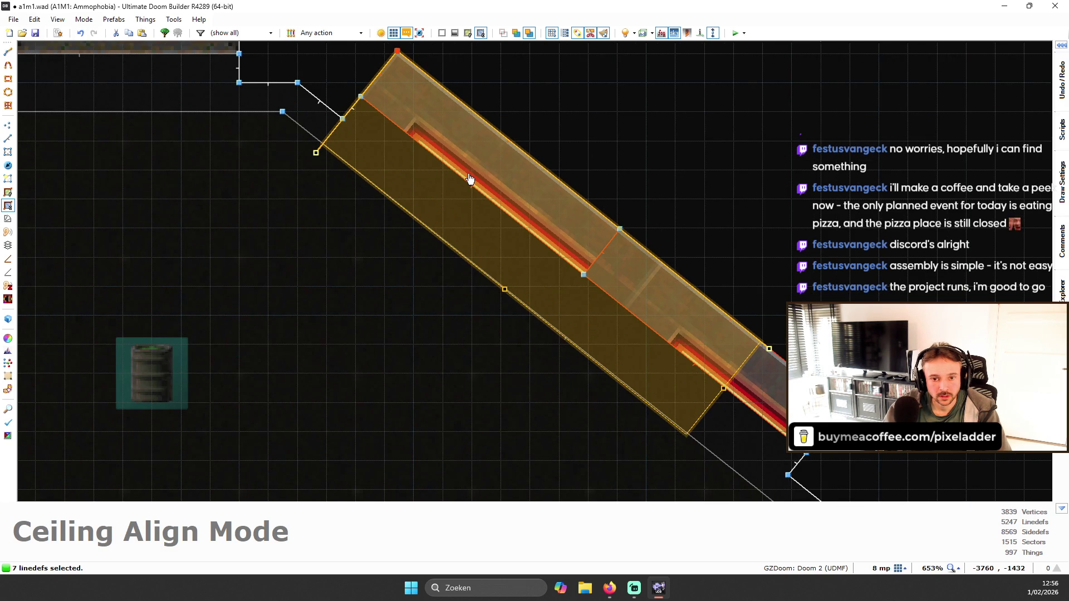
{"action": "key", "text": "Return"}
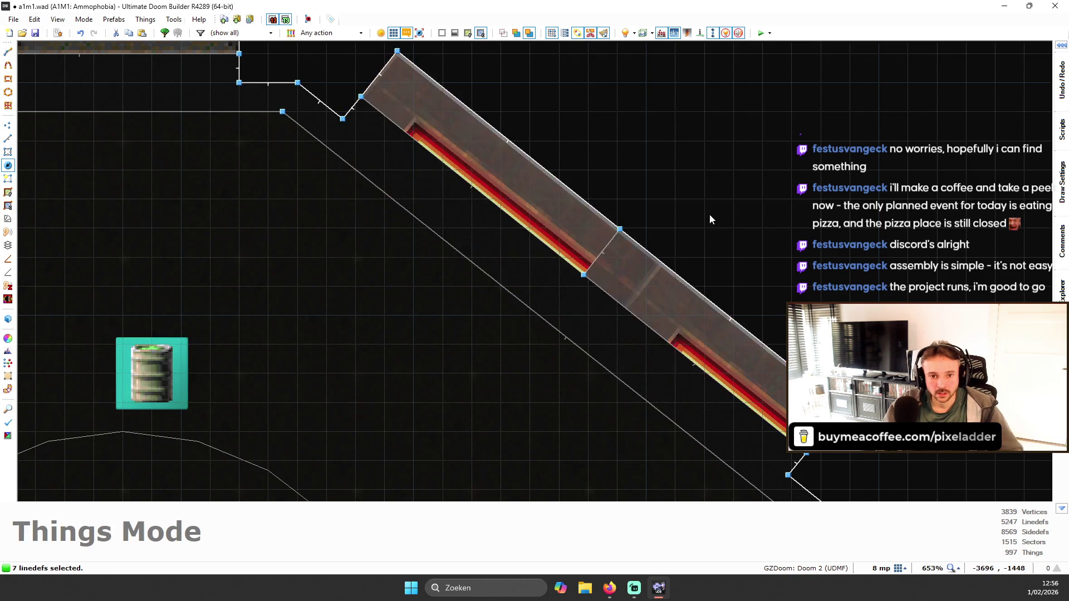
- Nudge the lamp texture's offsets in 3D so it slides neatly along the strip
{"action": "key", "text": "q"}
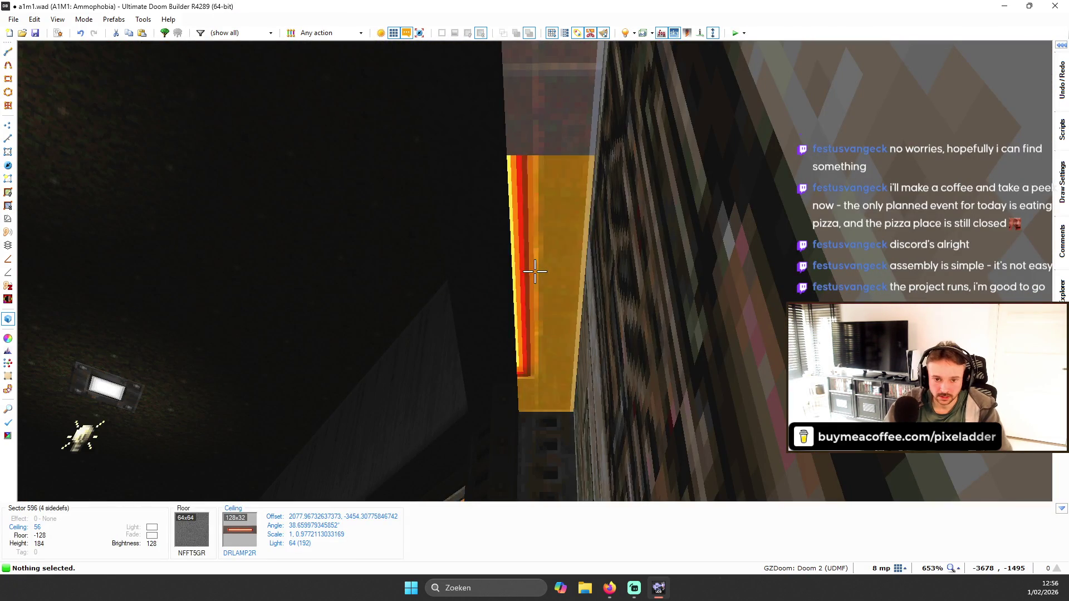
{"action": "key", "text": "Up"}
{"action": "key", "text": "Up"}
{"action": "key", "text": "Up"}
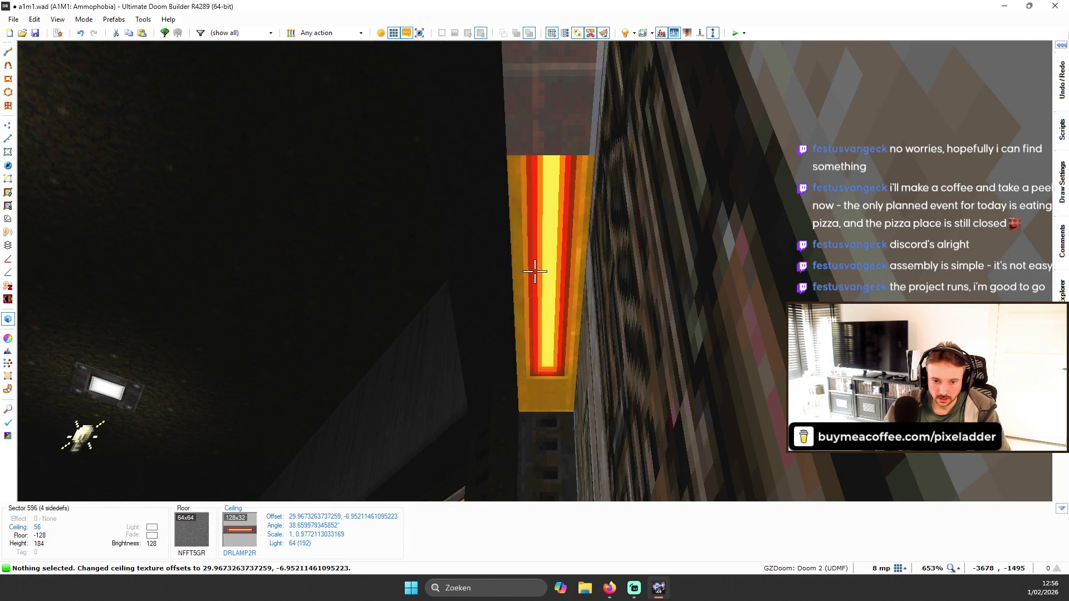
{"action": "key", "text": "Up"}
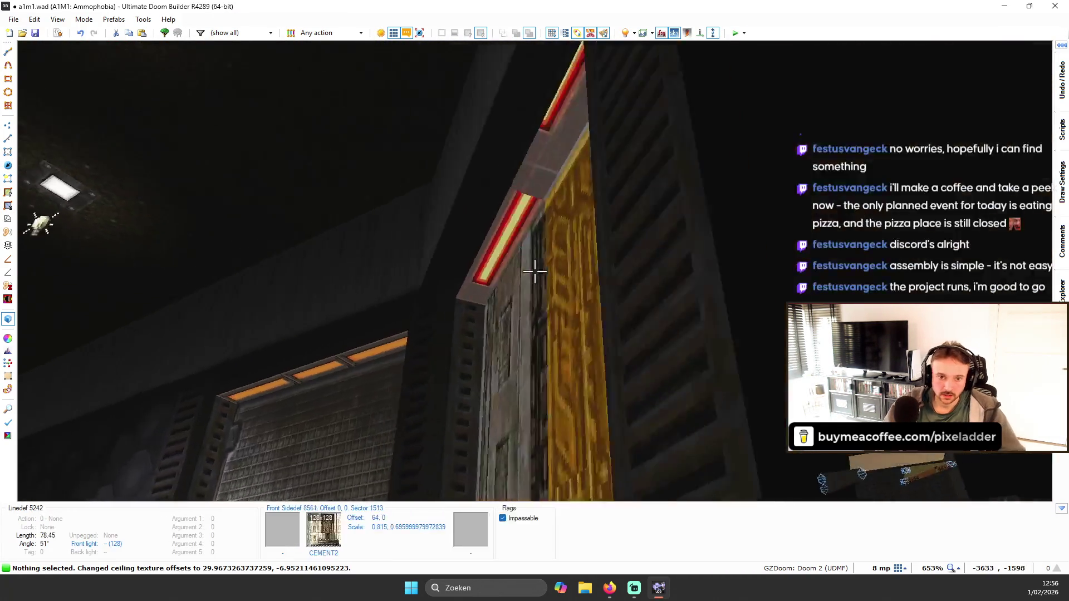
{"action": "key", "text": "ctrl+Left"}
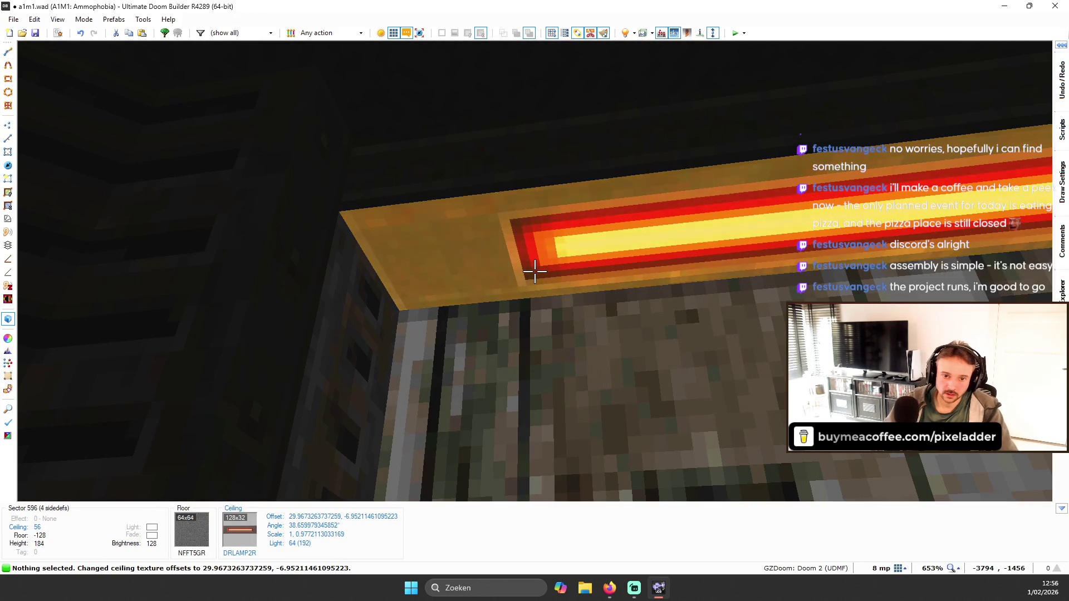
{"action": "key", "text": "Left"}
{"action": "key", "text": "Left"}
{"action": "key", "text": "Left"}
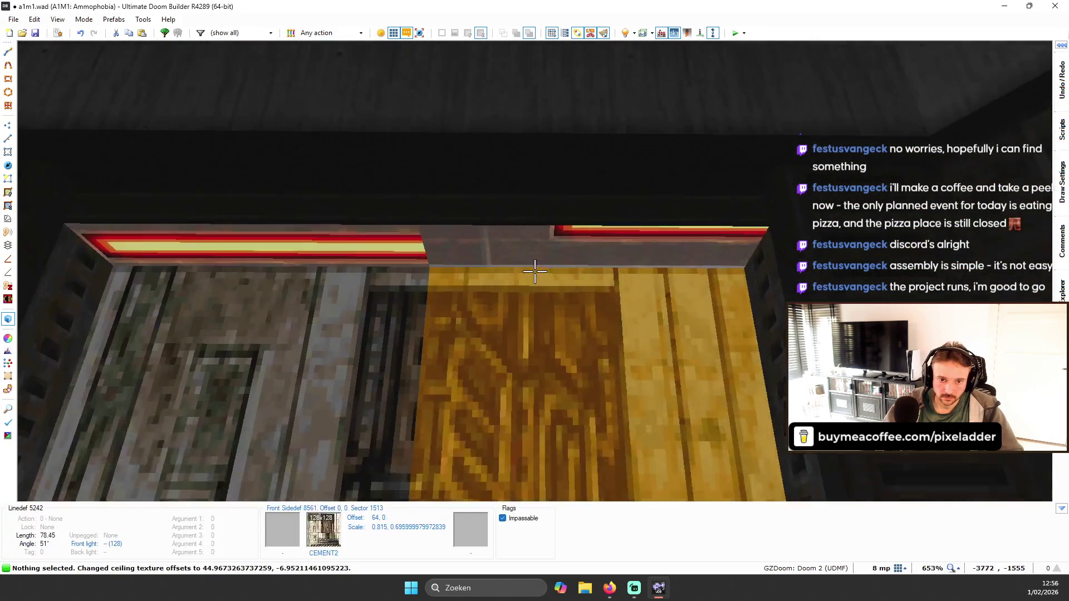
{"action": "key", "text": "q"}
{"action": "scroll", "coordinate": [624, 166], "scroll_direction": "up", "scroll_amount": 3}
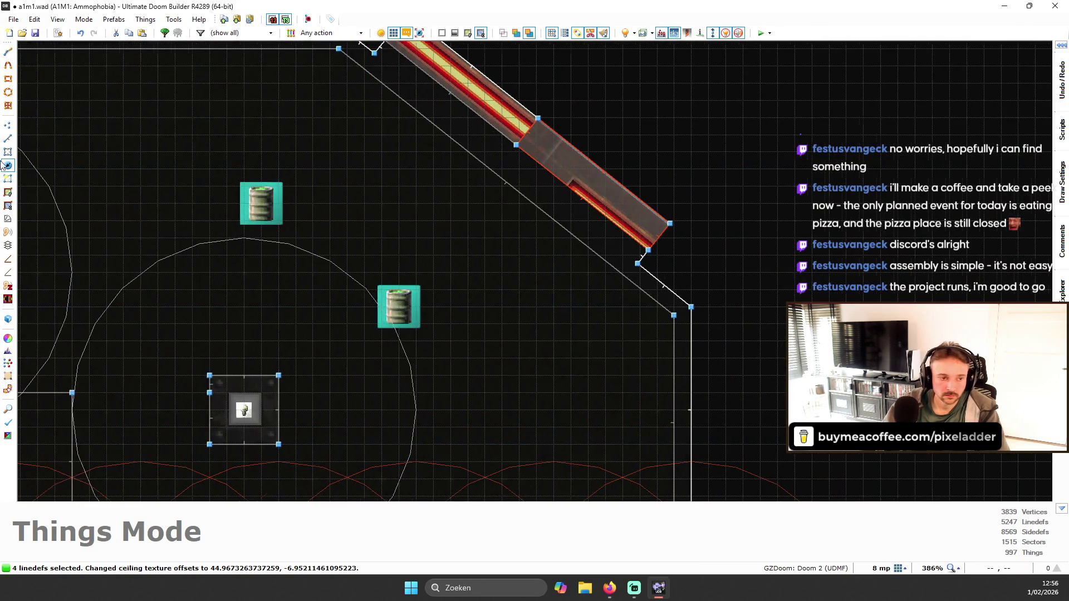
- Fit the lower section's ceiling texture in Ceiling Align Mode and accept it
{"action": "left_click", "coordinate": [8, 206]}
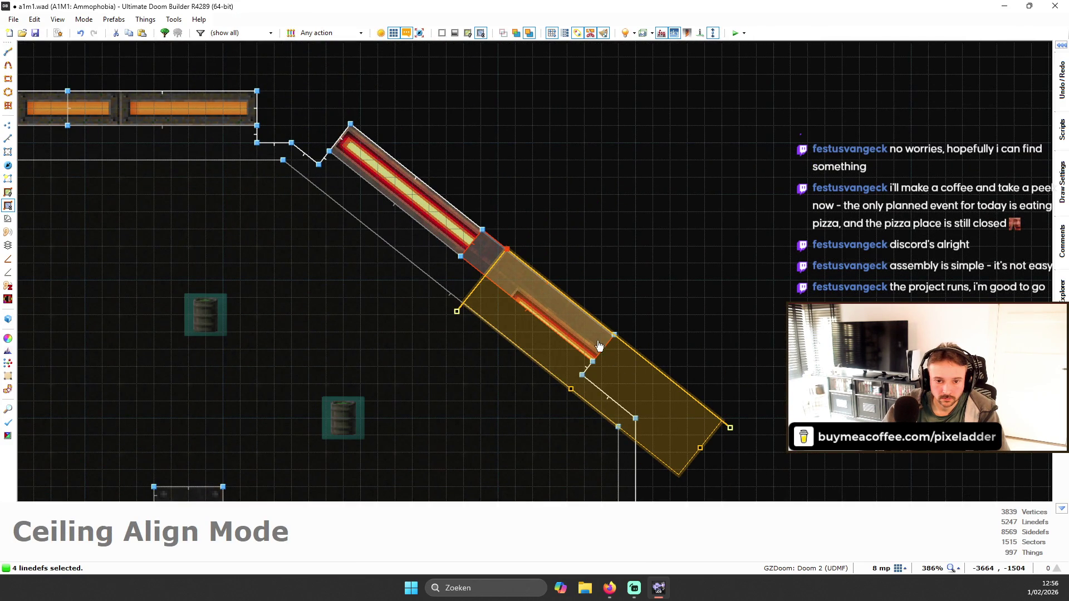
{"action": "key", "text": "Return"}
{"action": "key", "text": "q"}
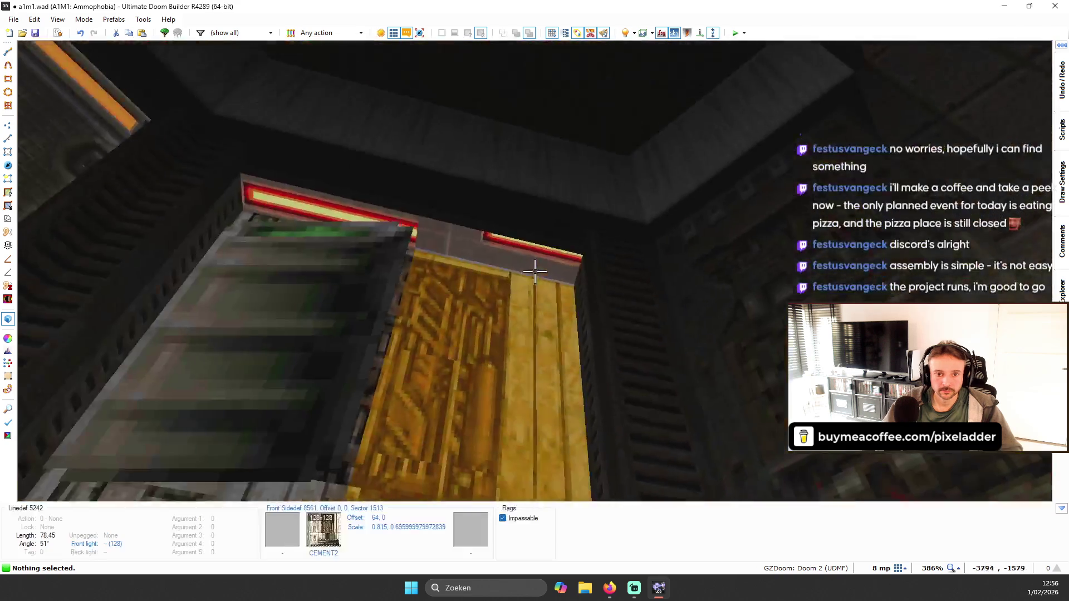
- Nudge the lower section's lamp offsets to 114.067, -9.366 so its stripe continues the first
{"action": "key", "text": "Up"}
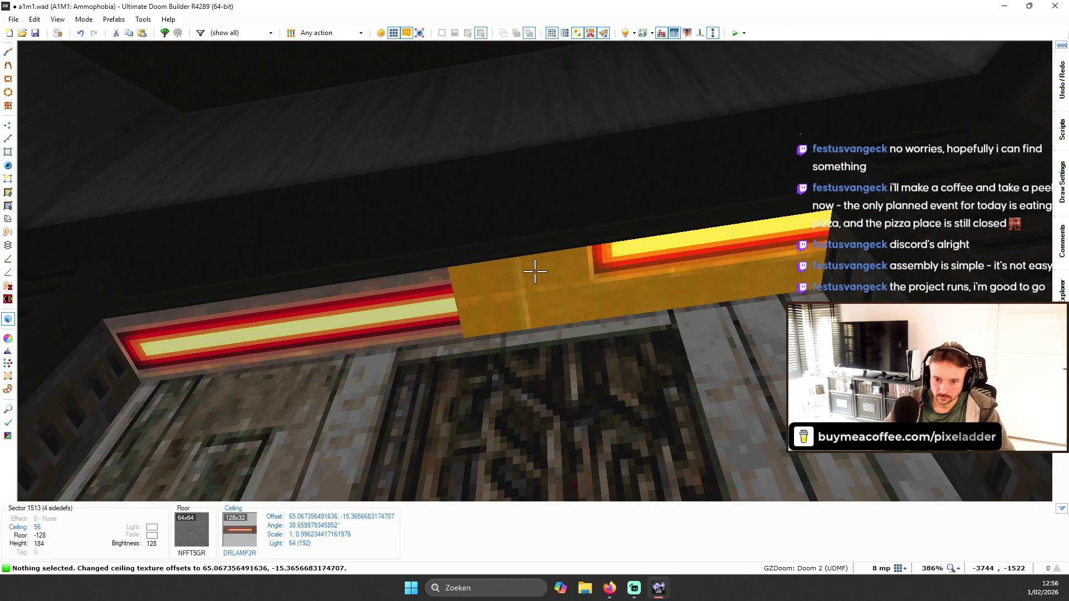
{"action": "key", "text": "ctrl+Left"}
{"action": "key", "text": "ctrl+Left"}
{"action": "key", "text": "ctrl+Left"}
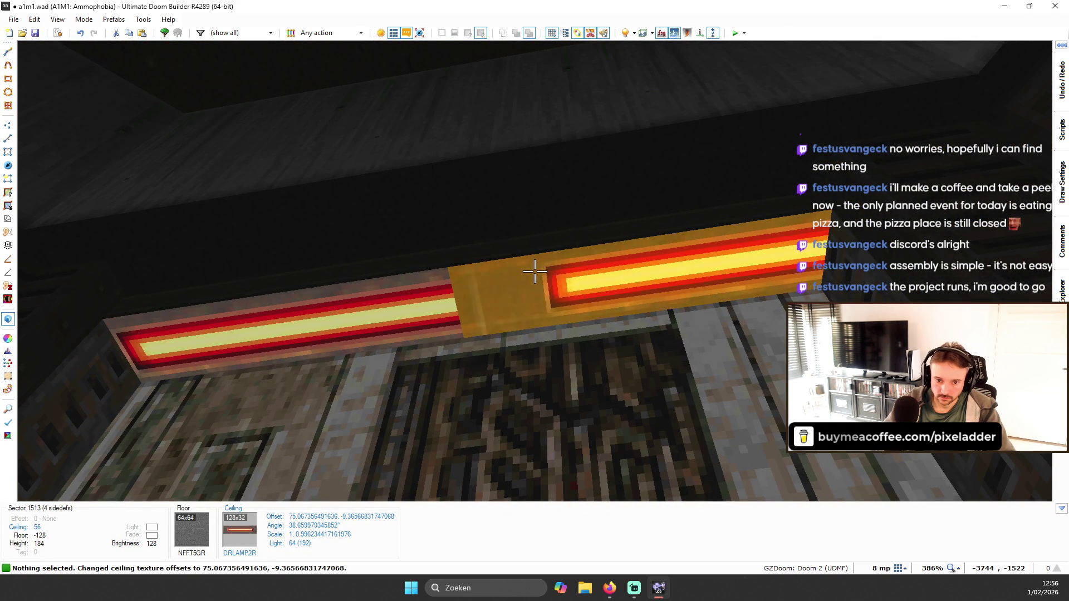
{"action": "key", "text": "Up"}
{"action": "key", "text": "ctrl+Left"}
{"action": "key", "text": "ctrl+Left"}
{"action": "key", "text": "Right"}
{"action": "key", "text": "Left"}
{"action": "key", "text": "Left"}
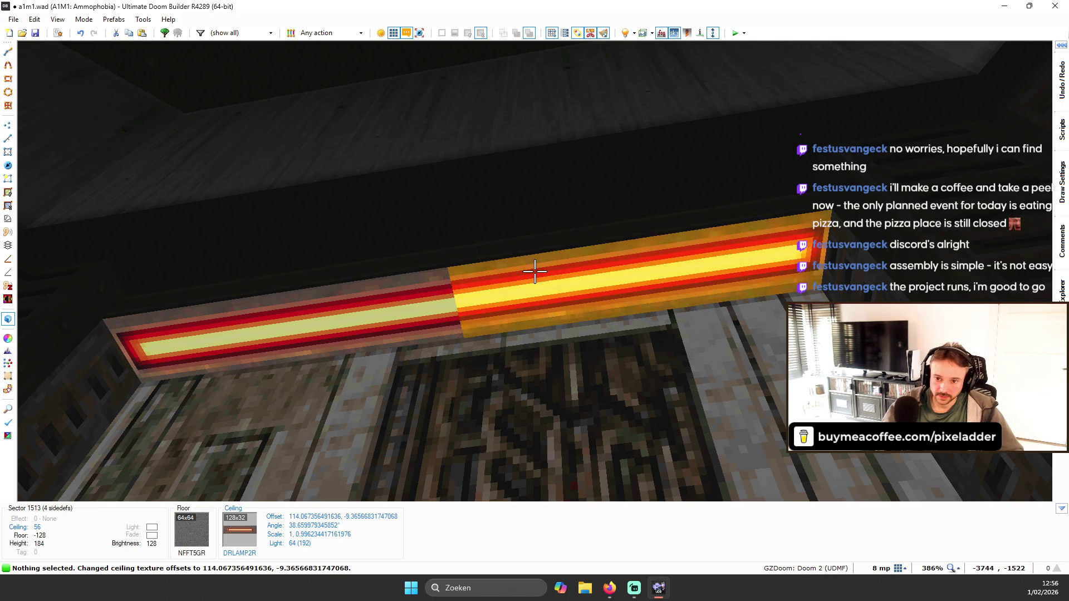
- Inspect the strip up close, then re-enter ceiling alignment and leave it unchanged
{"action": "key", "text": "w"}
{"action": "key", "text": "q"}
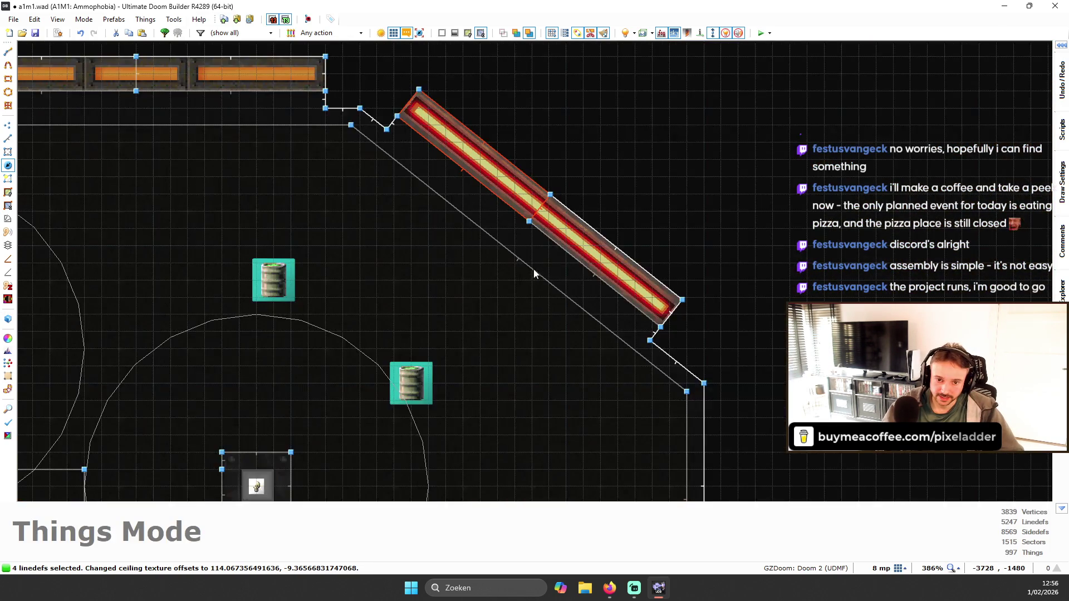
{"action": "left_click", "coordinate": [8, 206]}
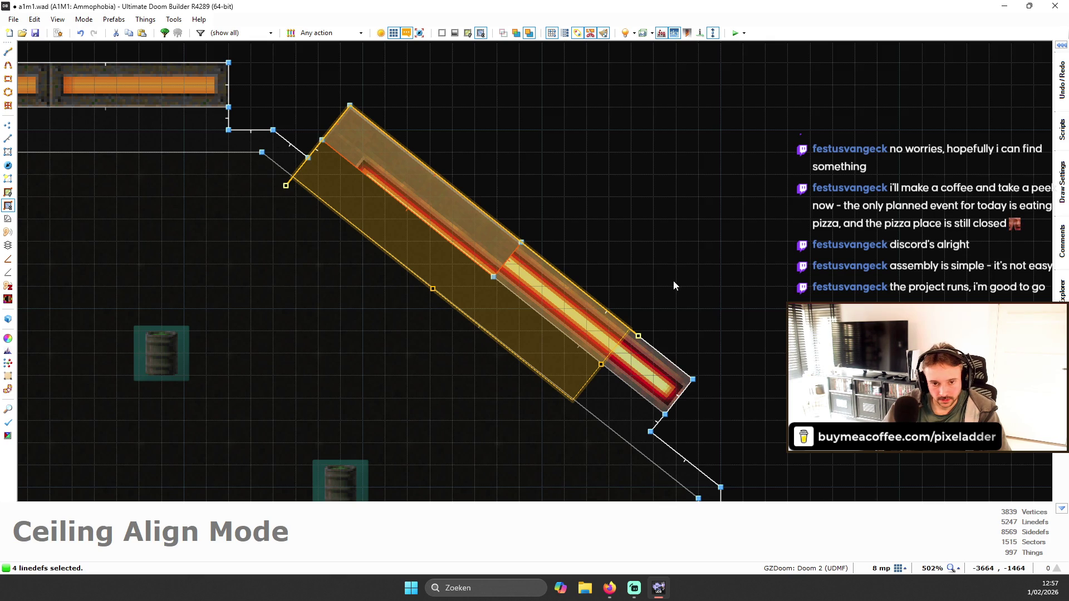
{"action": "key", "text": "Escape"}
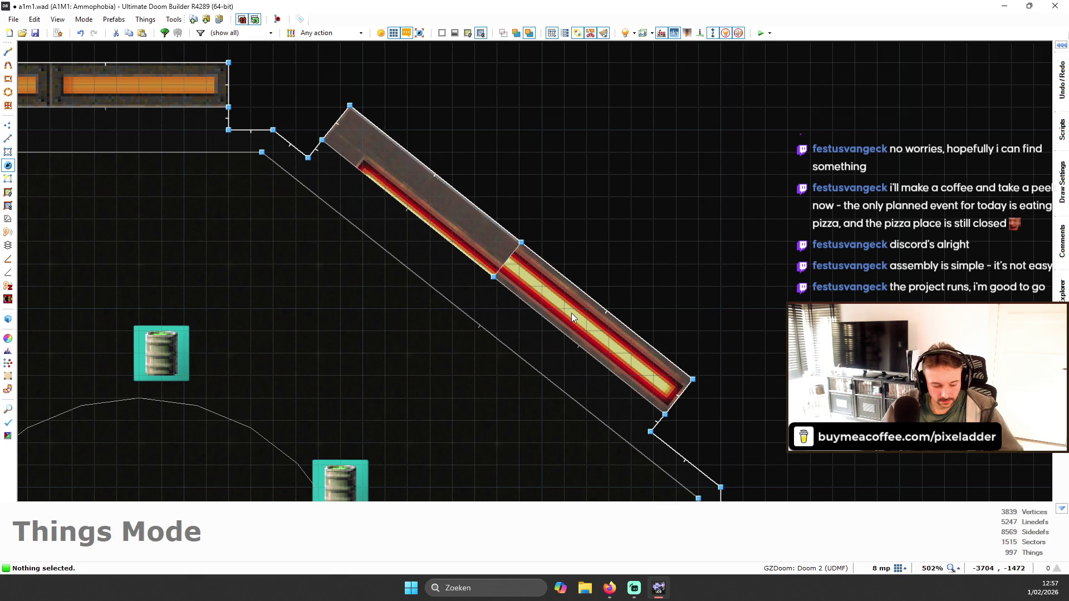
- Shift the lower strip sector's lamp texture up-left in Ceiling Align Mode
{"action": "key", "text": "s"}
{"action": "left_click", "coordinate": [572, 313]}
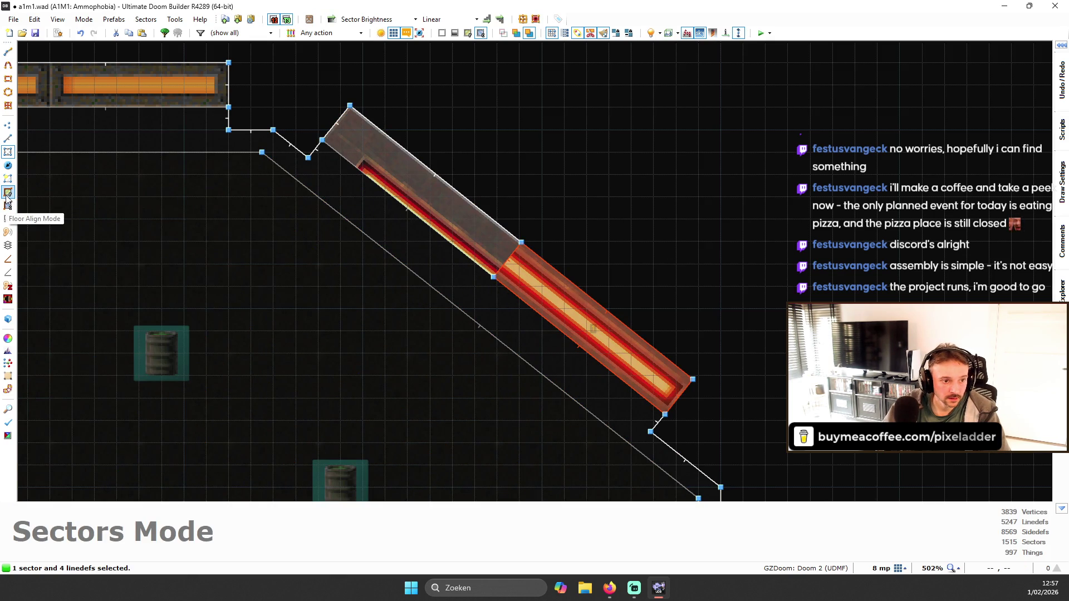
{"action": "left_click", "coordinate": [8, 206]}
{"action": "mouse_move", "coordinate": [486, 210]}
{"action": "left_mouse_down"}
{"action": "mouse_move", "coordinate": [363, 132]}
{"action": "mouse_move", "coordinate": [362, 179]}
{"action": "mouse_move", "coordinate": [363, 125]}
{"action": "mouse_move", "coordinate": [341, 99]}
{"action": "mouse_move", "coordinate": [352, 111]}
{"action": "left_mouse_up"}
{"action": "key", "text": "Escape"}
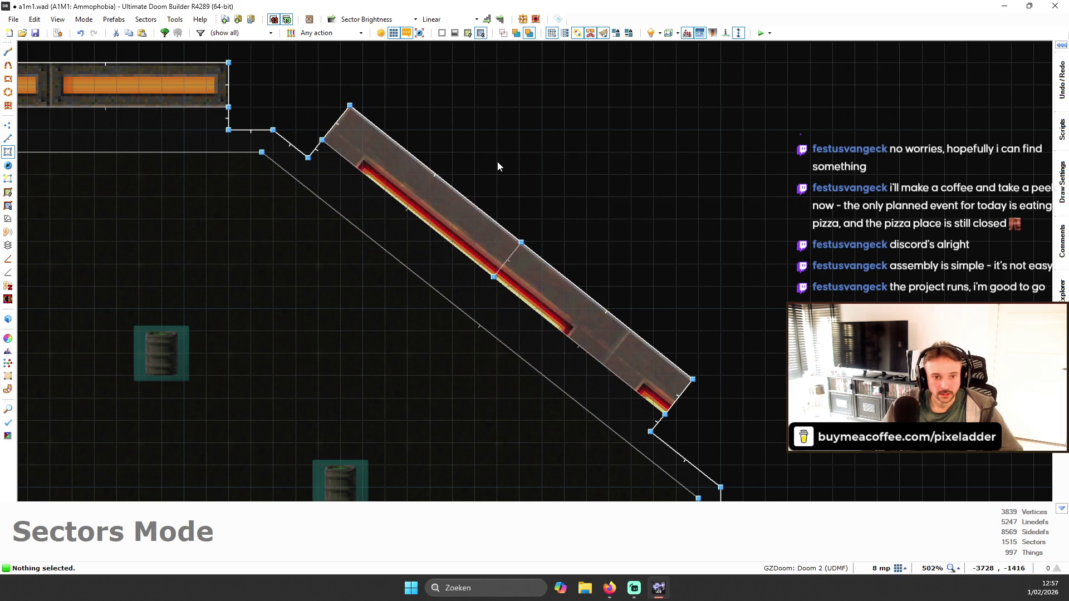
{"action": "key", "text": "w"}
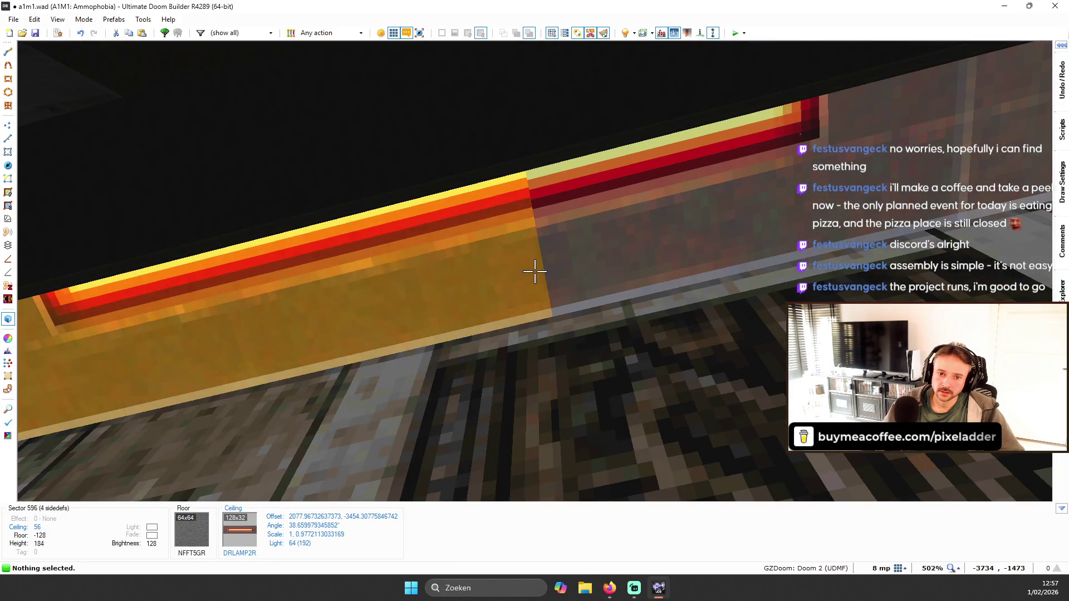
{"action": "key", "text": "w"}
- Reset the ceiling texture offsets, scale and rotation on both diagonal strips
{"action": "left_click", "coordinate": [529, 199]}
{"action": "left_click", "coordinate": [574, 222]}
{"action": "key", "text": "w"}
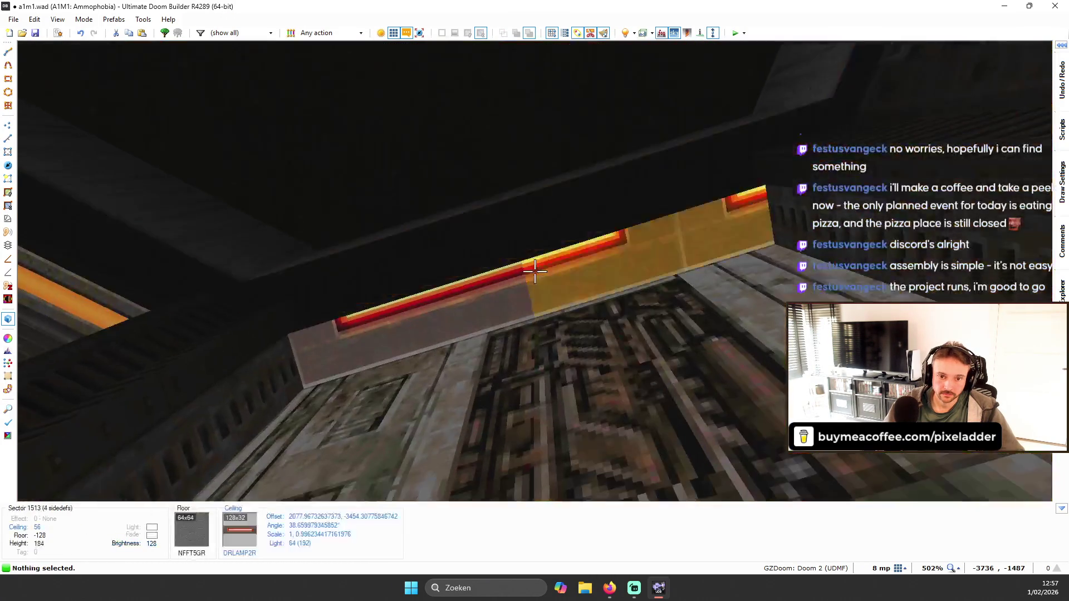
{"action": "key", "text": "shift+r"}
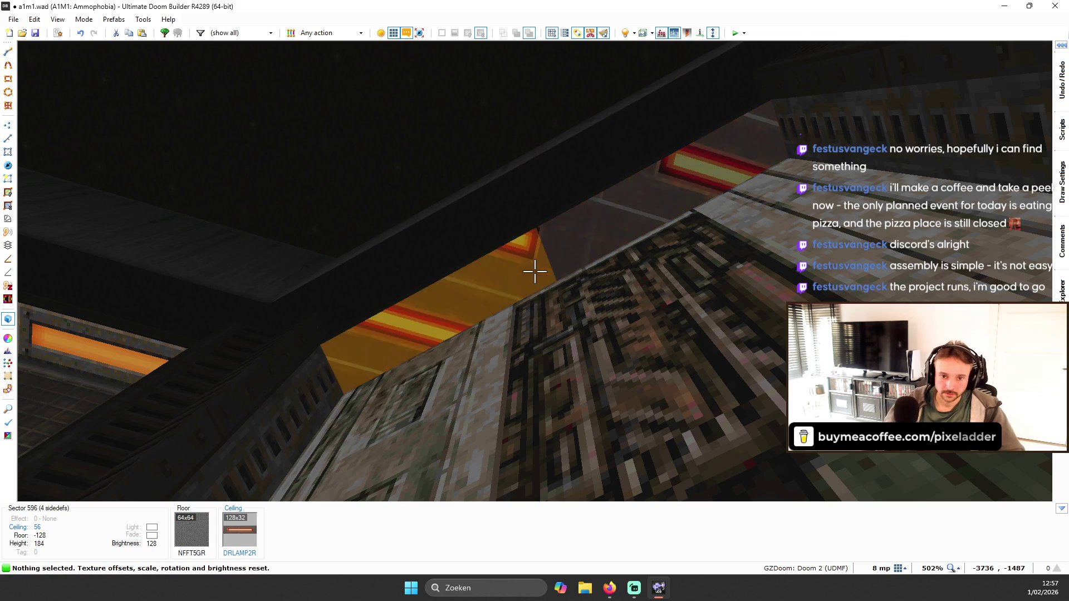
{"action": "key", "text": "w"}
- Align both strips' ceiling texture together, snapping its corner to the strip end and rotating it along
{"action": "left_click", "coordinate": [533, 146]}
{"action": "left_click", "coordinate": [571, 176]}
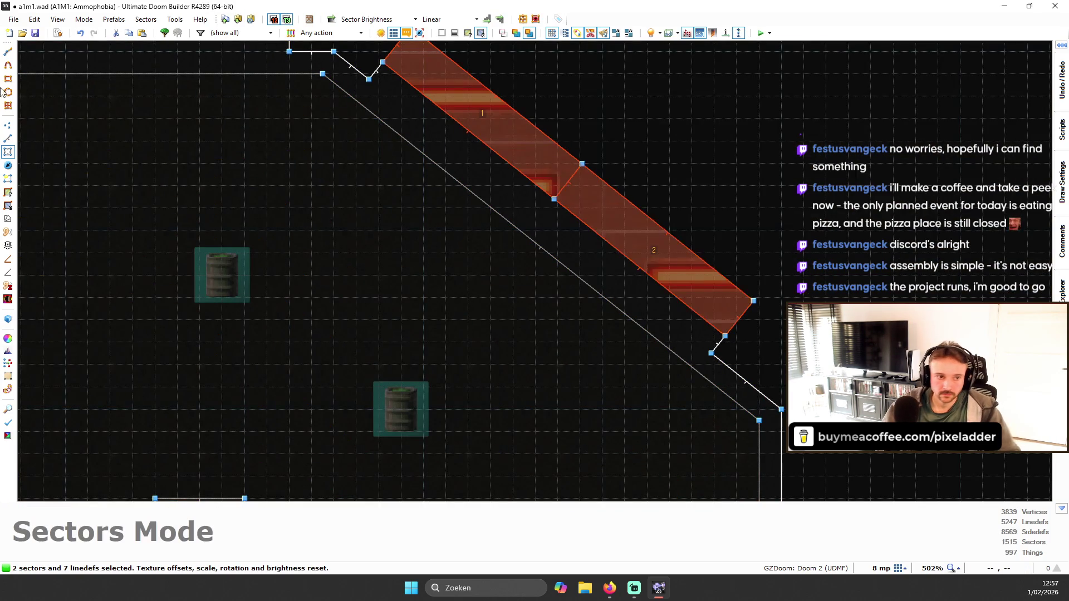
{"action": "left_click", "coordinate": [8, 206]}
{"action": "mouse_move", "coordinate": [334, 178]}
{"action": "left_mouse_down"}
{"action": "mouse_move", "coordinate": [490, 153]}
{"action": "mouse_move", "coordinate": [578, 154]}
{"action": "left_mouse_up"}
{"action": "mouse_move", "coordinate": [802, 198]}
{"action": "left_mouse_down"}
{"action": "mouse_move", "coordinate": [754, 425]}
{"action": "mouse_move", "coordinate": [757, 411]}
{"action": "left_mouse_up"}
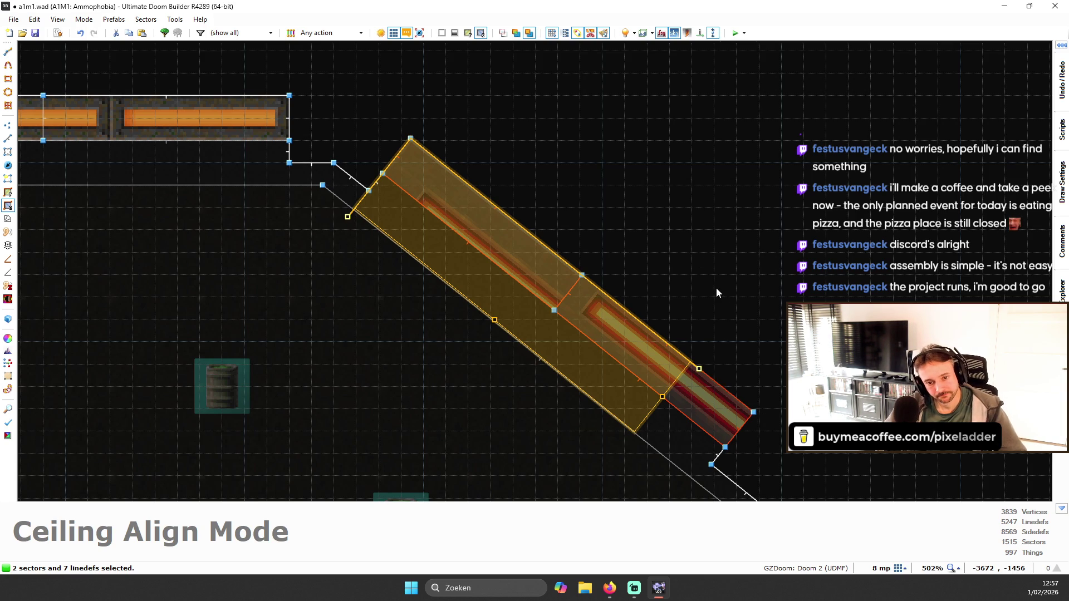
{"action": "key", "text": "Return"}
{"action": "left_click", "coordinate": [692, 282]}
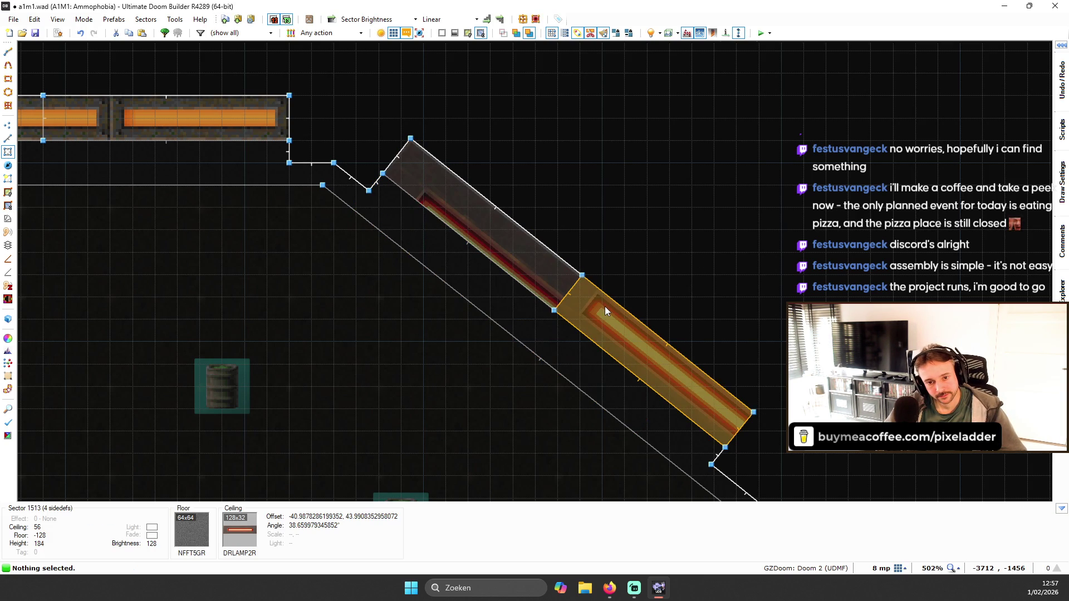
- Nudge the first lamp ceiling's texture offsets so its stripe runs along the strip
{"action": "key", "text": "w"}
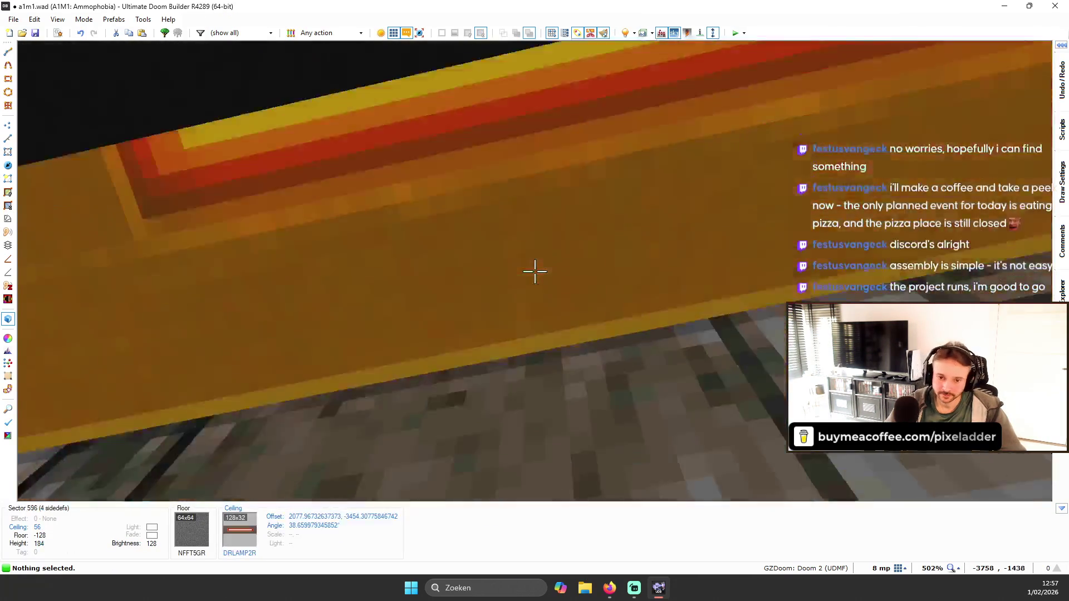
{"action": "key", "text": "Up"}
{"action": "key", "text": "Up"}
{"action": "key", "text": "Up"}
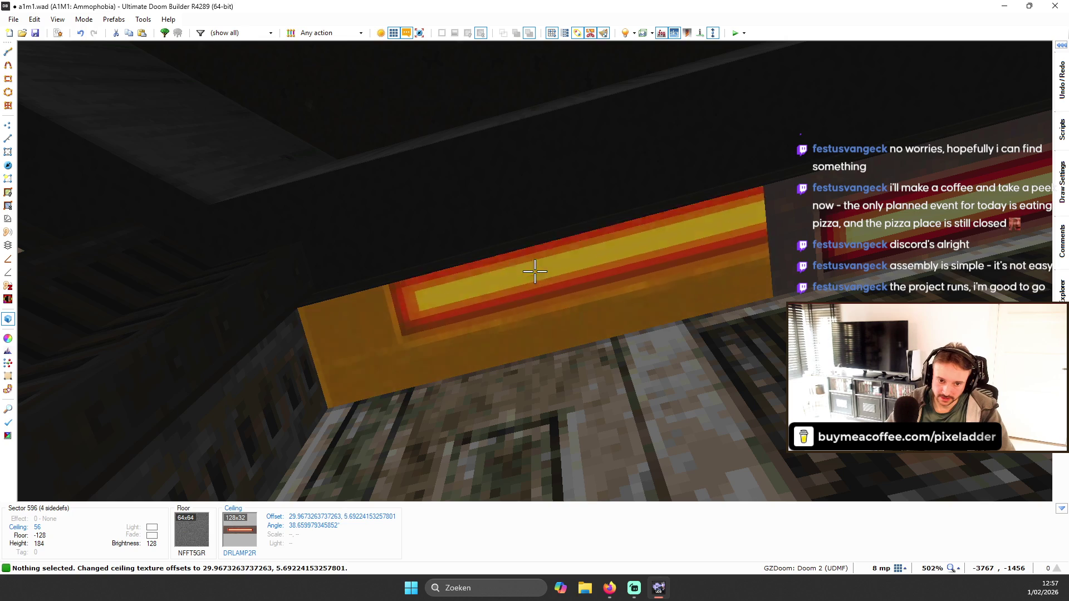
{"action": "key", "text": "Left"}
{"action": "key", "text": "Left"}
{"action": "key", "text": "Left"}
{"action": "key", "text": "Up"}
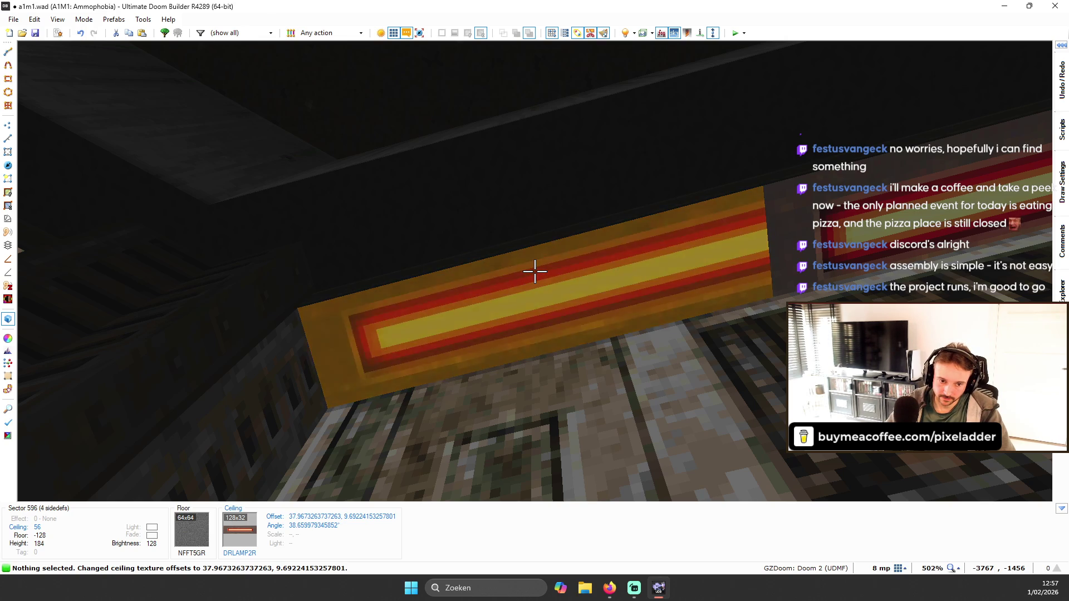
{"action": "key", "text": "Right"}
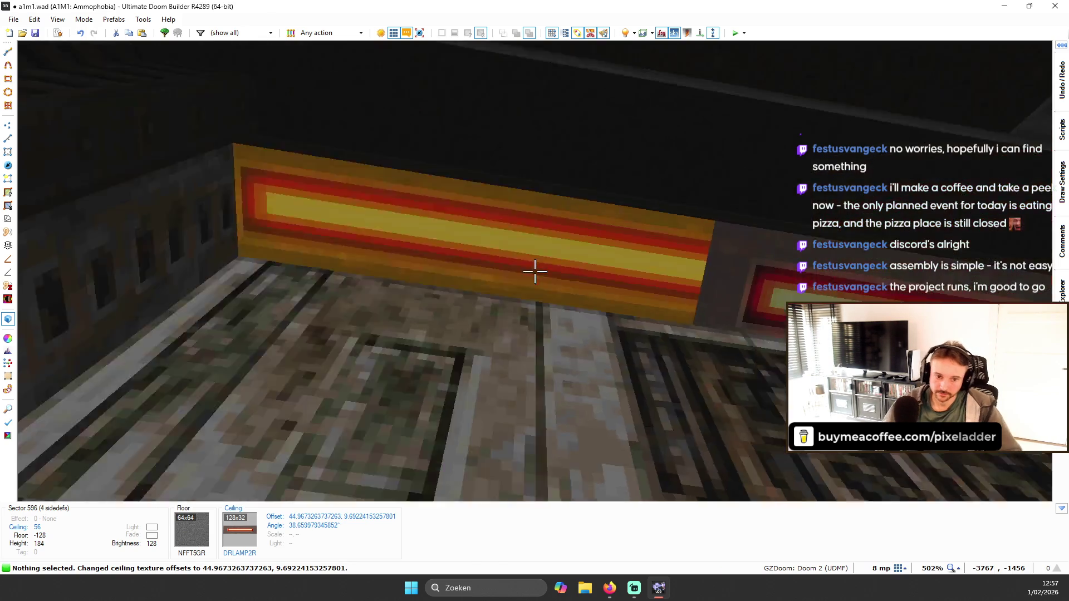
- Shift the other lamp ceiling 16 units along the strip and back 5, ending at -13.988, 9.991
{"action": "key", "text": "w"}
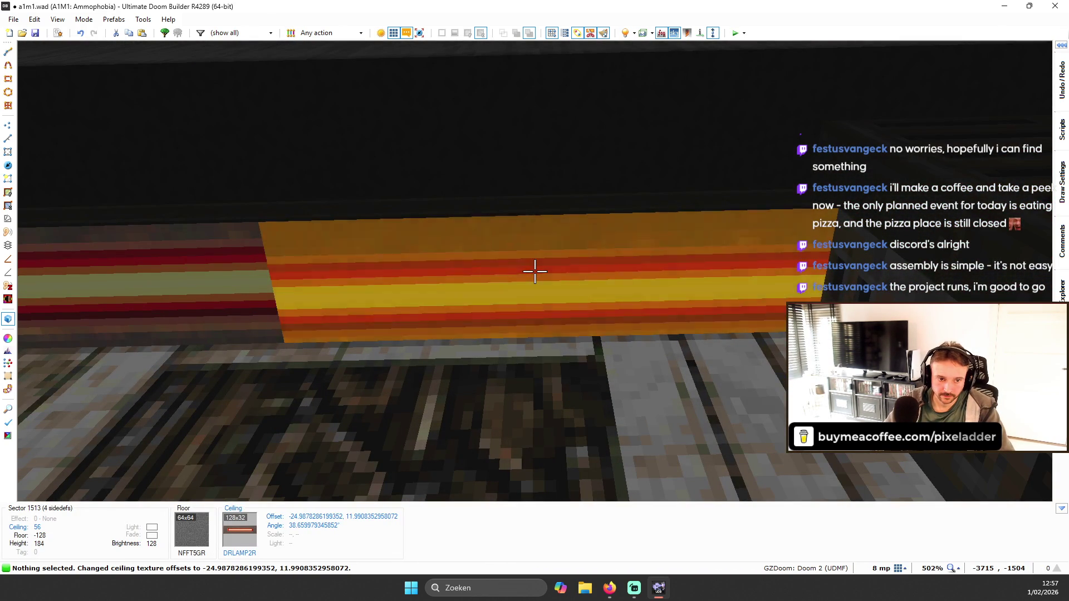
{"action": "key", "text": "Down"}
{"action": "key", "text": "Down"}
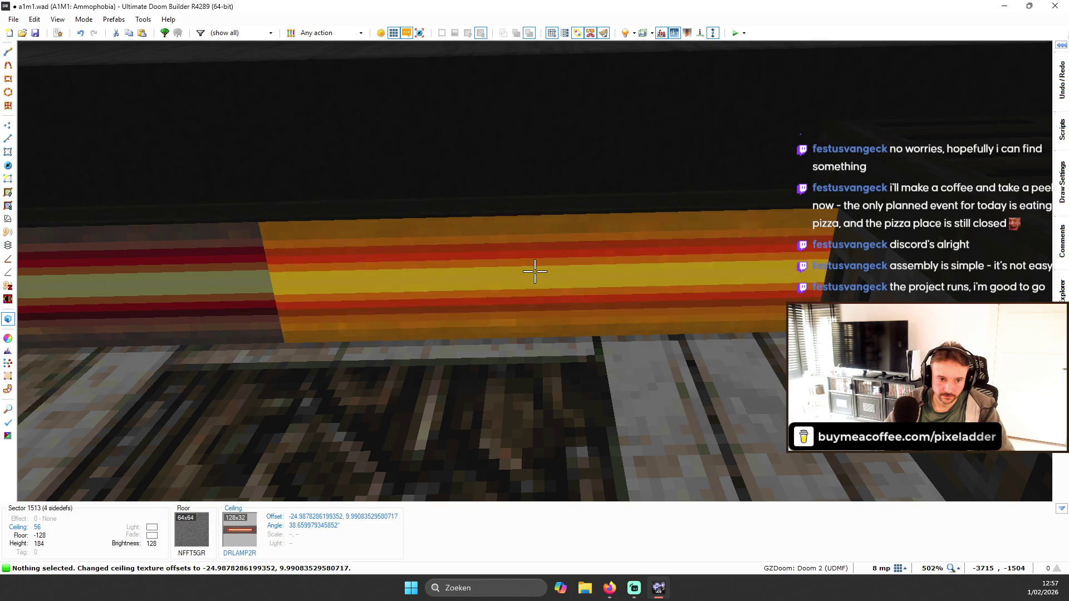
{"action": "key", "text": "ctrl+Right"}
{"action": "key", "text": "ctrl+Right"}
{"action": "key", "text": "Left"}
{"action": "key", "text": "Left"}
{"action": "key", "text": "Left"}
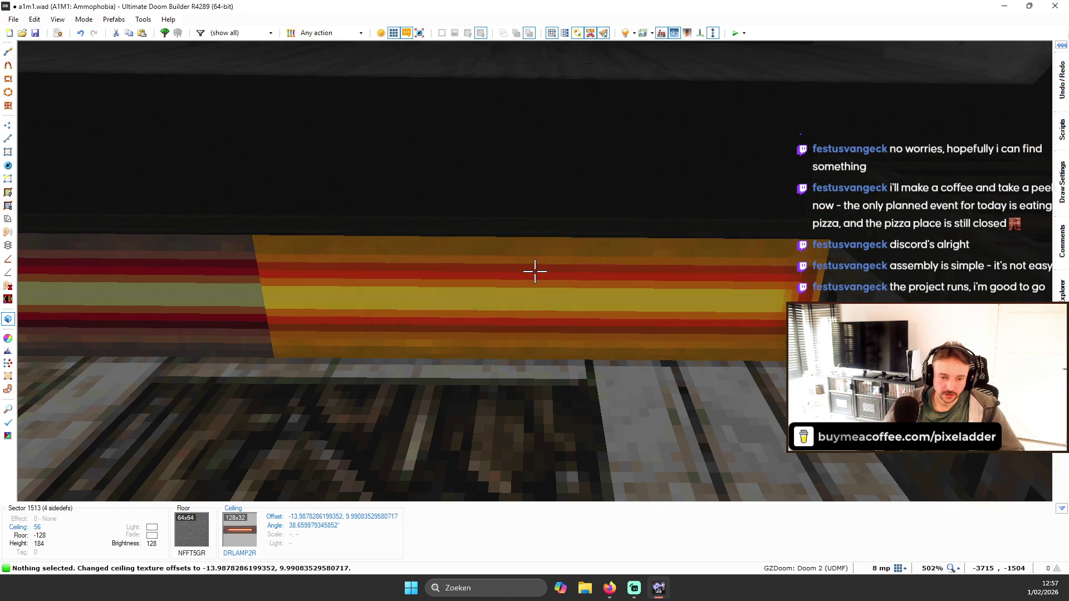
{"action": "key", "text": "w"}
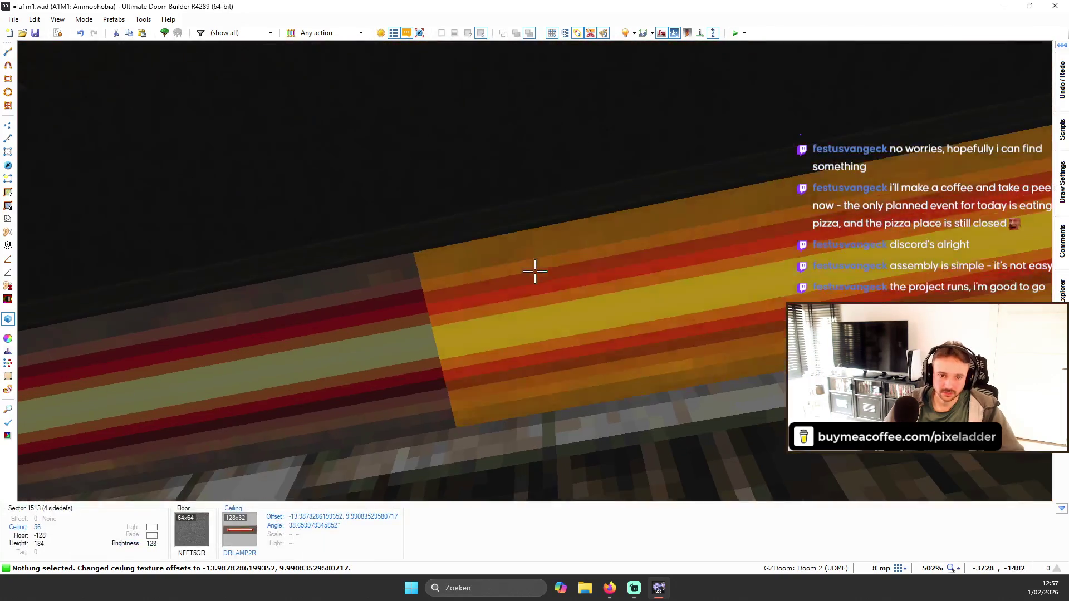
- Rotate the upper strip's ceiling texture in Ceiling Align Mode to follow the diagonal
{"action": "key", "text": "q"}
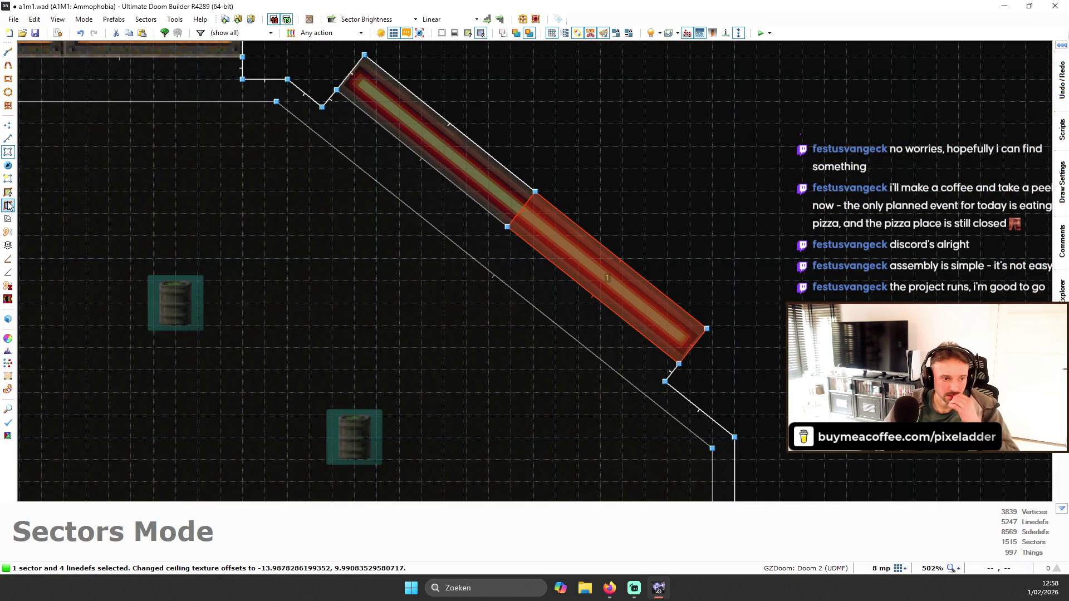
{"action": "left_click", "coordinate": [9, 206]}
{"action": "mouse_move", "coordinate": [763, 344]}
{"action": "left_mouse_down"}
{"action": "mouse_move", "coordinate": [178, 227]}
{"action": "mouse_move", "coordinate": [222, 48]}
{"action": "left_mouse_up"}
{"action": "left_click_drag", "start_coordinate": [423, 98], "coordinate": [630, 339]}
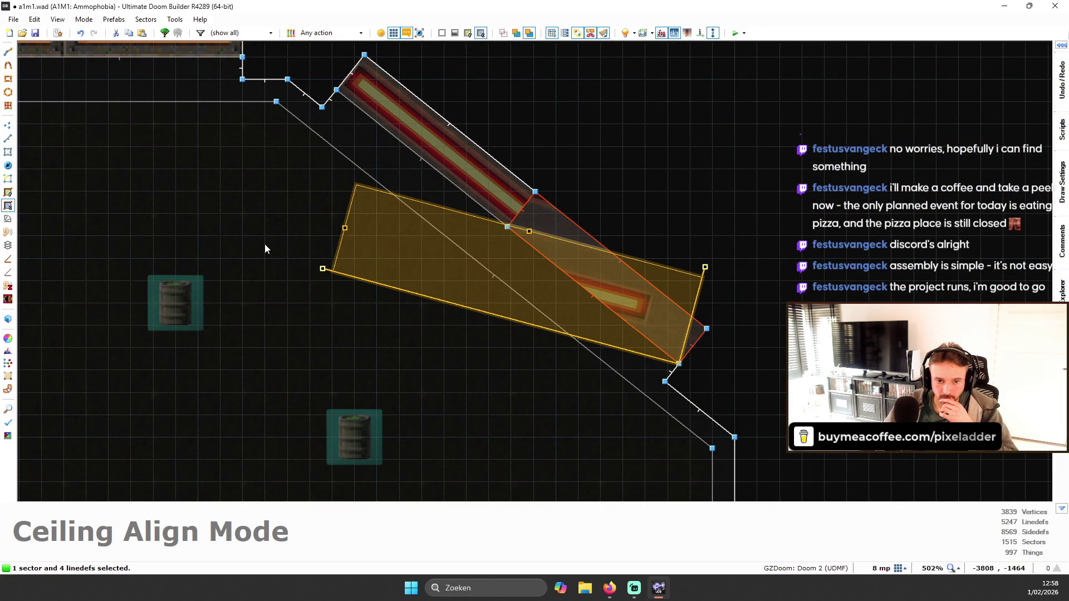
{"action": "left_click_drag", "start_coordinate": [322, 269], "coordinate": [329, 88]}
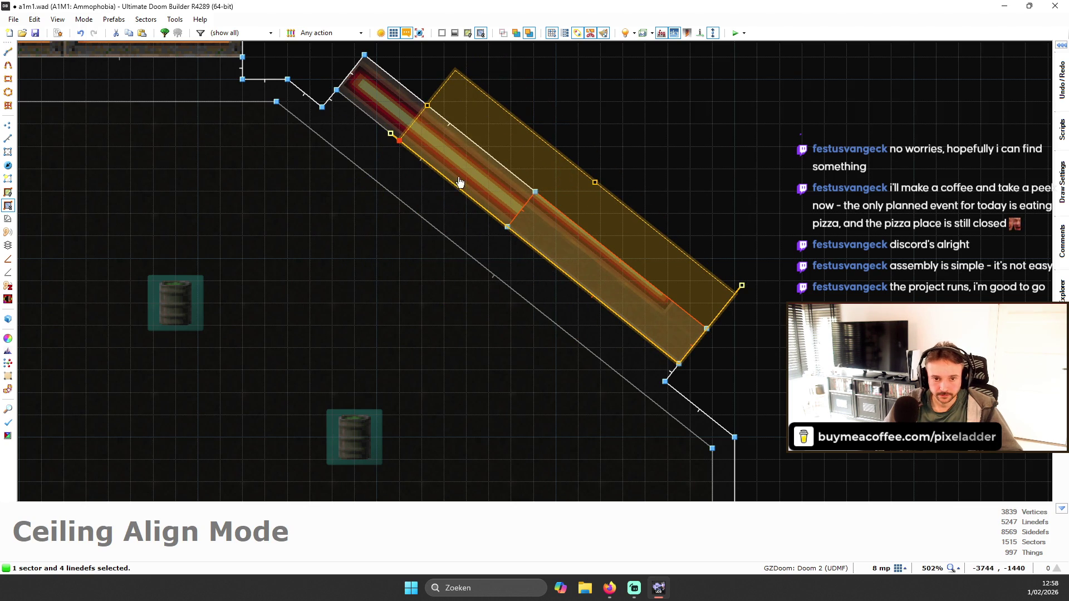
- Anchor the texture at the strip's top corner, stretch it across the strip's width and accept
{"action": "mouse_move", "coordinate": [392, 134]}
{"action": "left_mouse_down"}
{"action": "mouse_move", "coordinate": [446, 353]}
{"action": "mouse_move", "coordinate": [823, 518]}
{"action": "mouse_move", "coordinate": [584, 202]}
{"action": "mouse_move", "coordinate": [376, 120]}
{"action": "left_mouse_up"}
{"action": "mouse_move", "coordinate": [624, 315]}
{"action": "left_mouse_down"}
{"action": "mouse_move", "coordinate": [735, 322]}
{"action": "mouse_move", "coordinate": [710, 331]}
{"action": "left_mouse_up"}
{"action": "scroll", "coordinate": [454, 249], "scroll_direction": "up", "scroll_amount": 1}
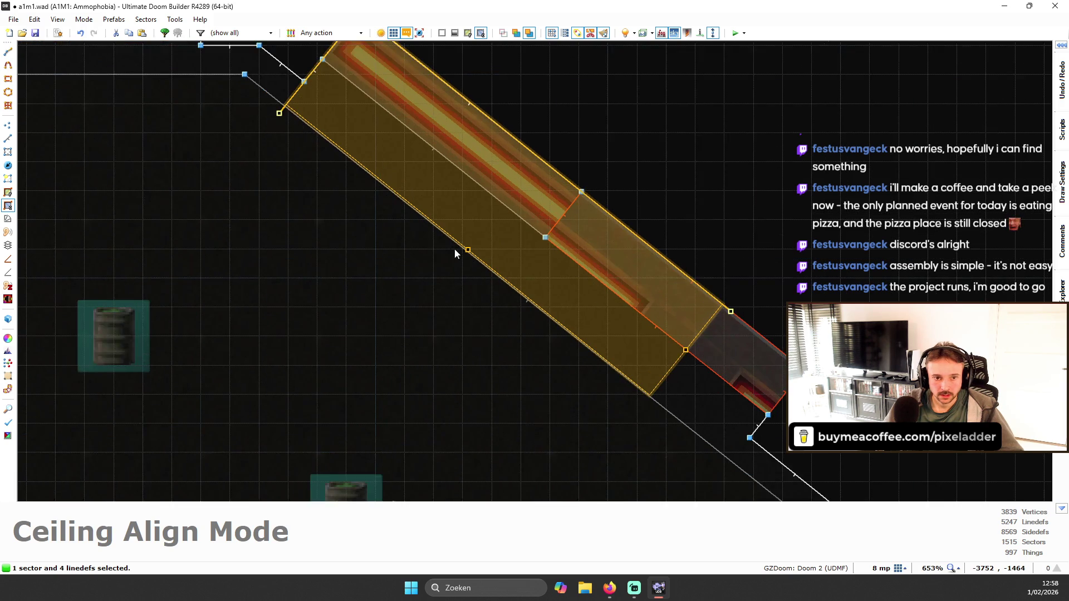
{"action": "scroll", "coordinate": [454, 248], "scroll_direction": "down", "scroll_amount": 1}
{"action": "mouse_move", "coordinate": [461, 249]}
{"action": "left_mouse_down"}
{"action": "mouse_move", "coordinate": [253, 162]}
{"action": "mouse_move", "coordinate": [296, 123]}
{"action": "left_mouse_up"}
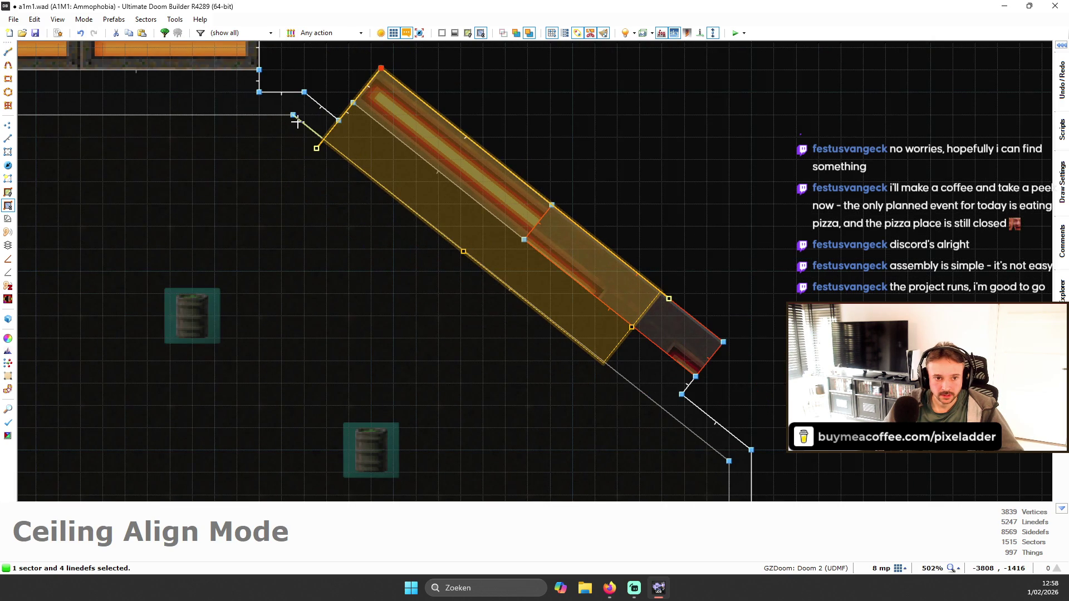
{"action": "key", "text": "Return"}
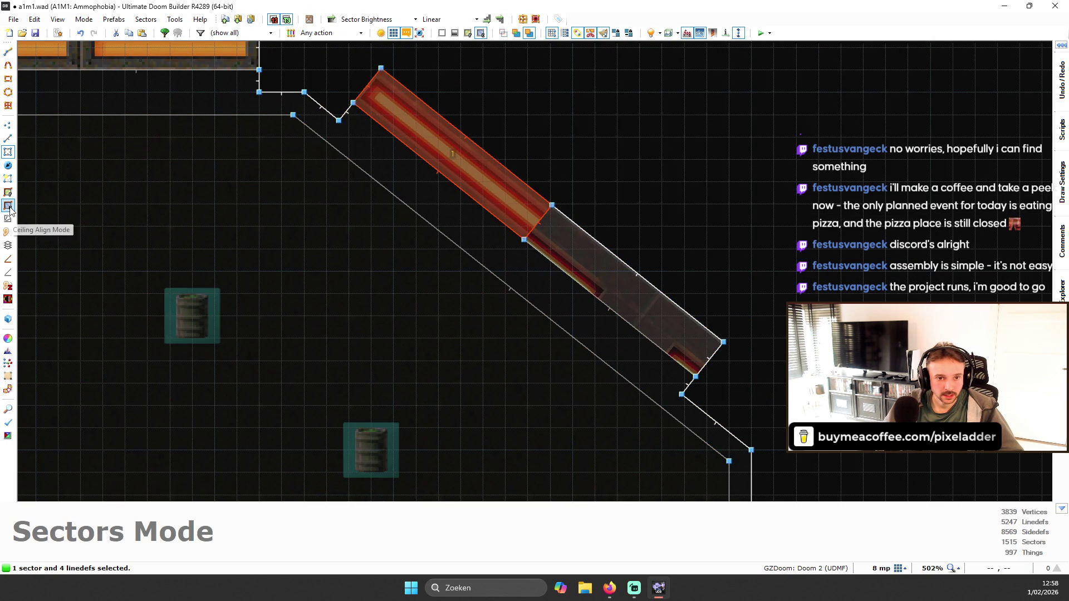
{"action": "left_click", "coordinate": [8, 206]}
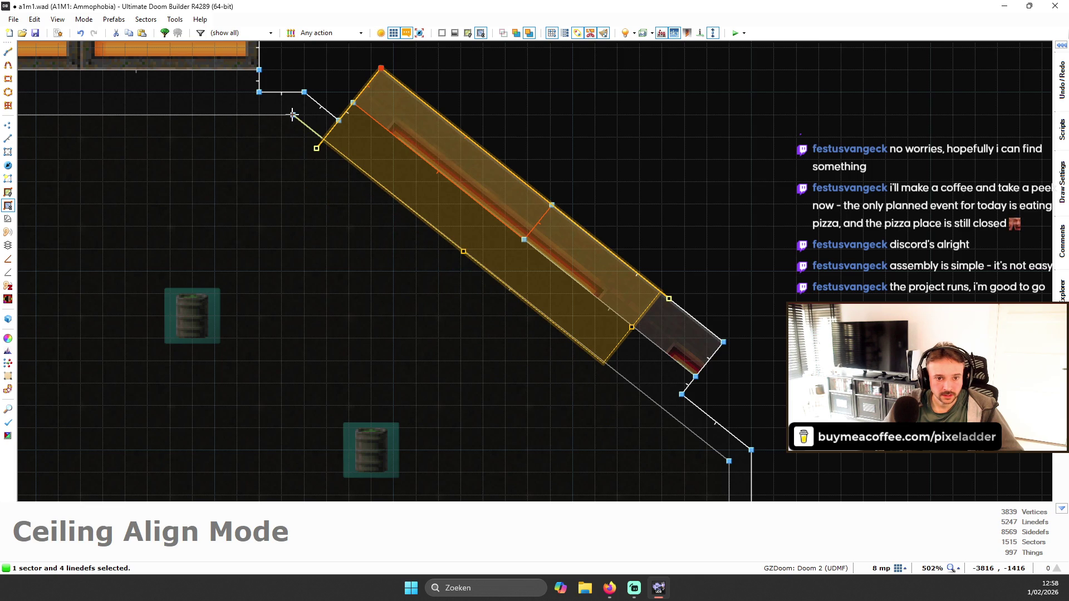
{"action": "key", "text": "Return"}
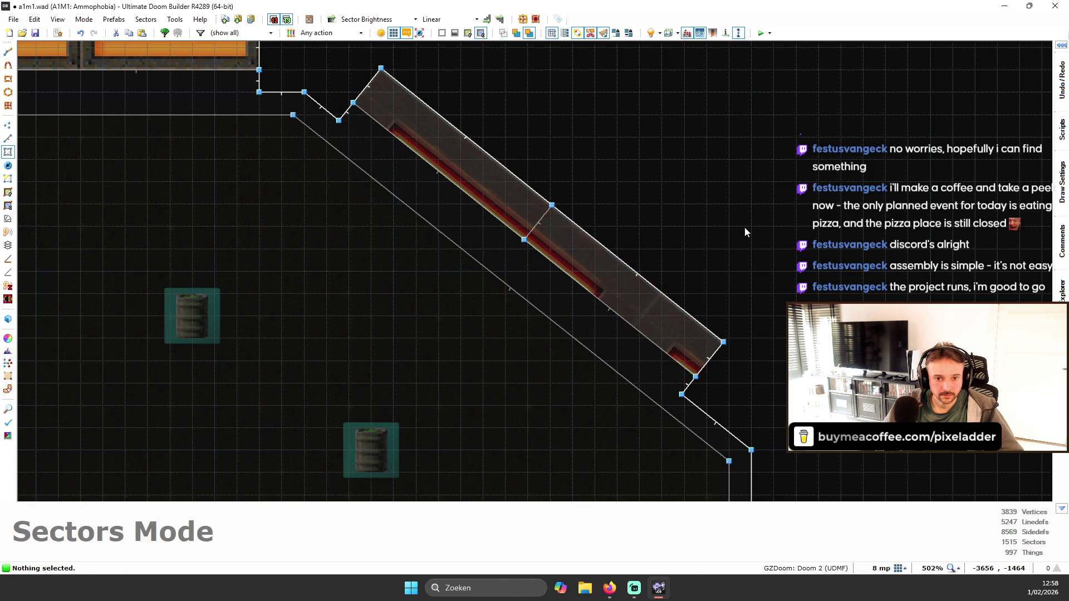
- Select both lamp ceilings in 3D and adjust their vertical offsets to centre the glowing stripe
{"action": "scroll", "coordinate": [697, 178], "scroll_direction": "up", "scroll_amount": 8}
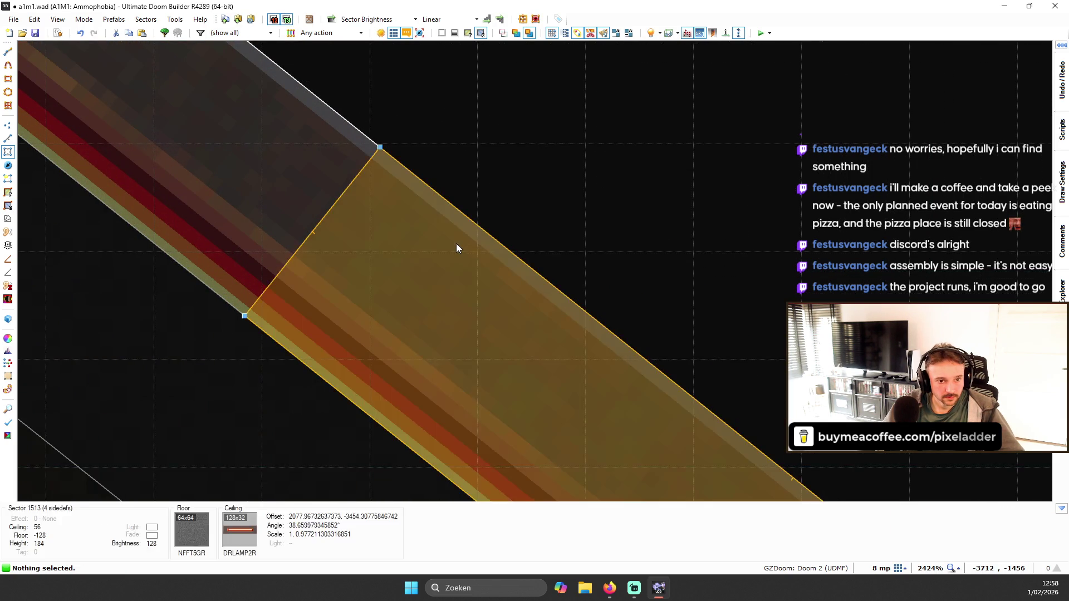
{"action": "key", "text": "w"}
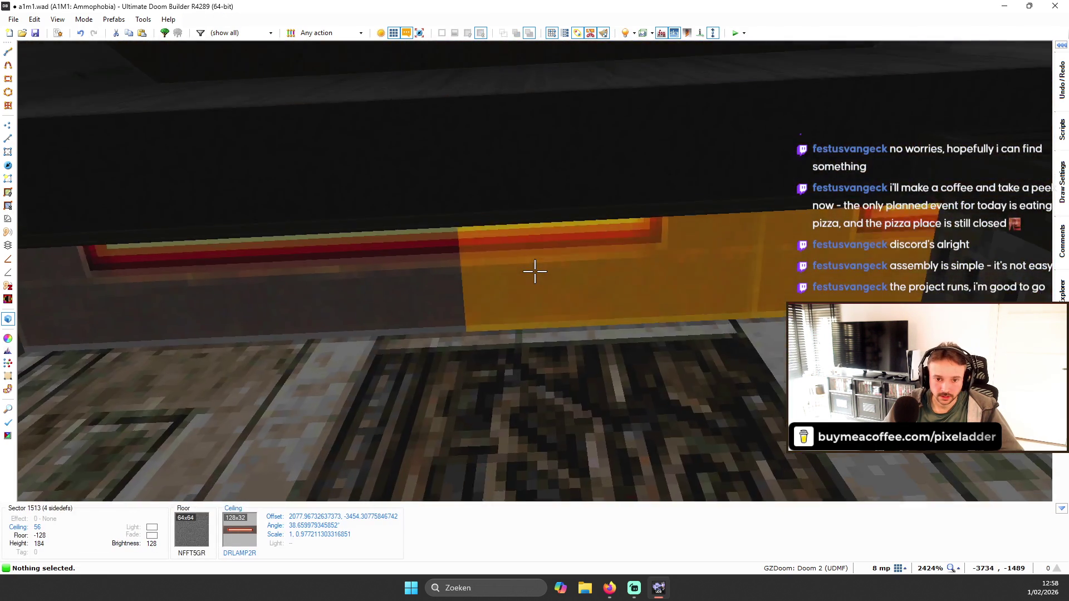
{"action": "left_click", "coordinate": [534, 271]}
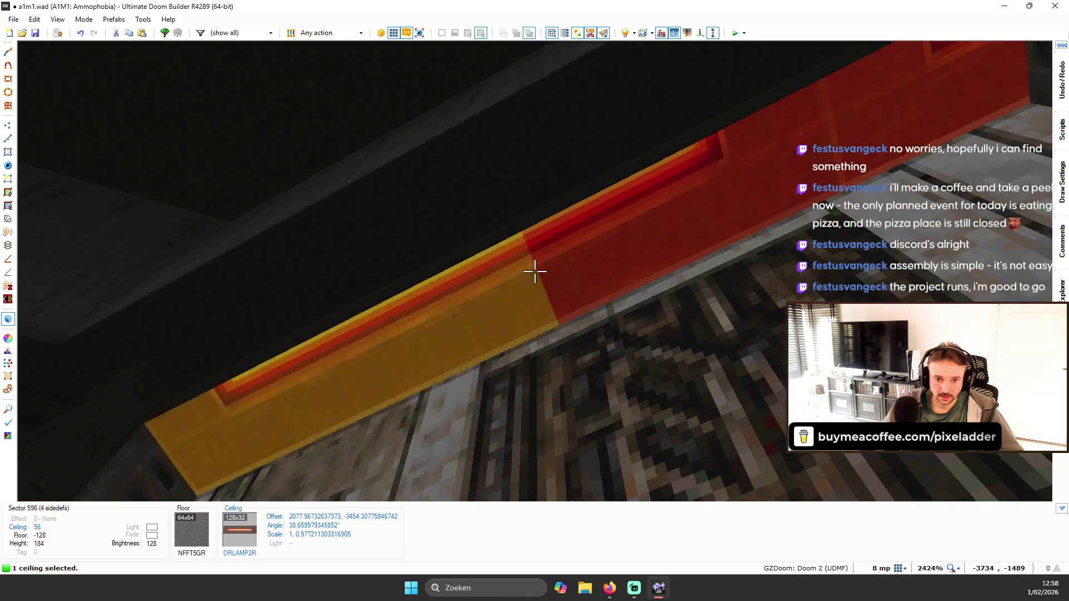
{"action": "left_click", "coordinate": [534, 271]}
{"action": "key", "text": "Down"}
{"action": "key", "text": "Down"}
{"action": "key", "text": "Down"}
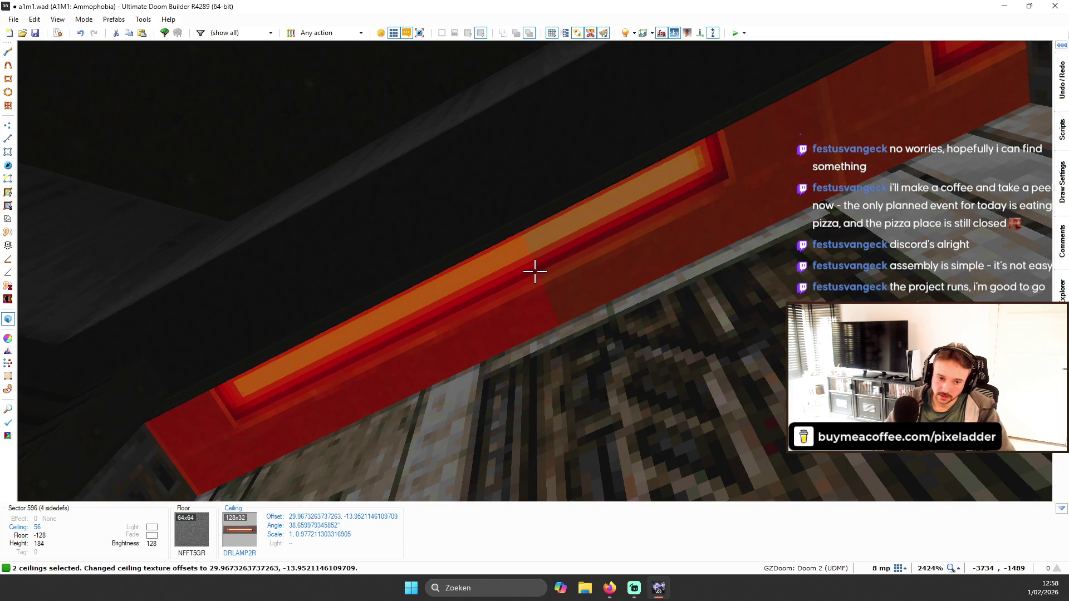
{"action": "key", "text": "Up"}
{"action": "key", "text": "Up"}
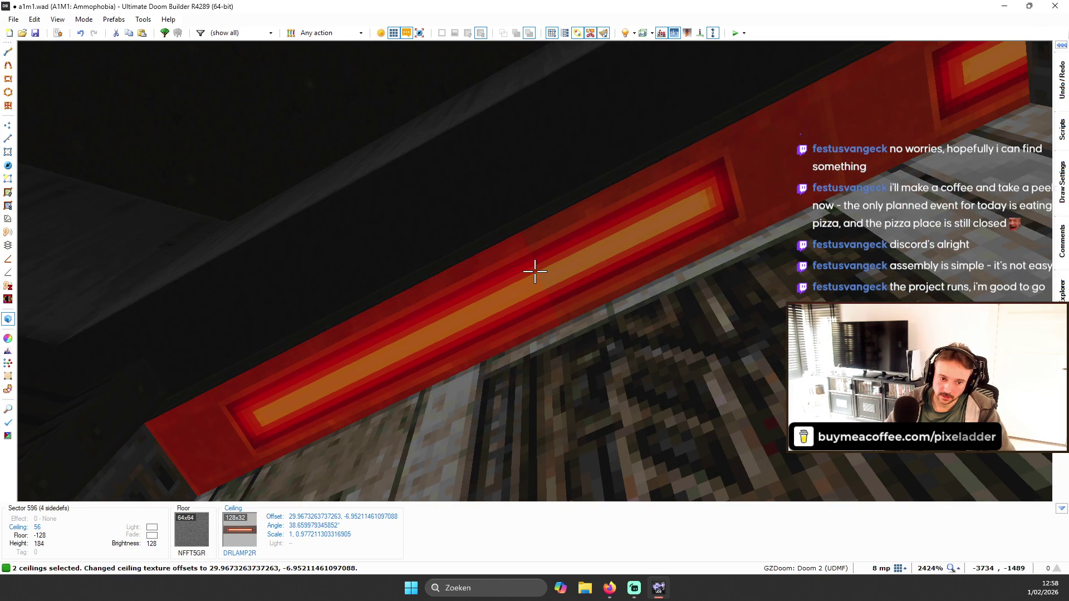
{"action": "key", "text": "Down"}
{"action": "key", "text": "Up"}
{"action": "key", "text": "Up"}
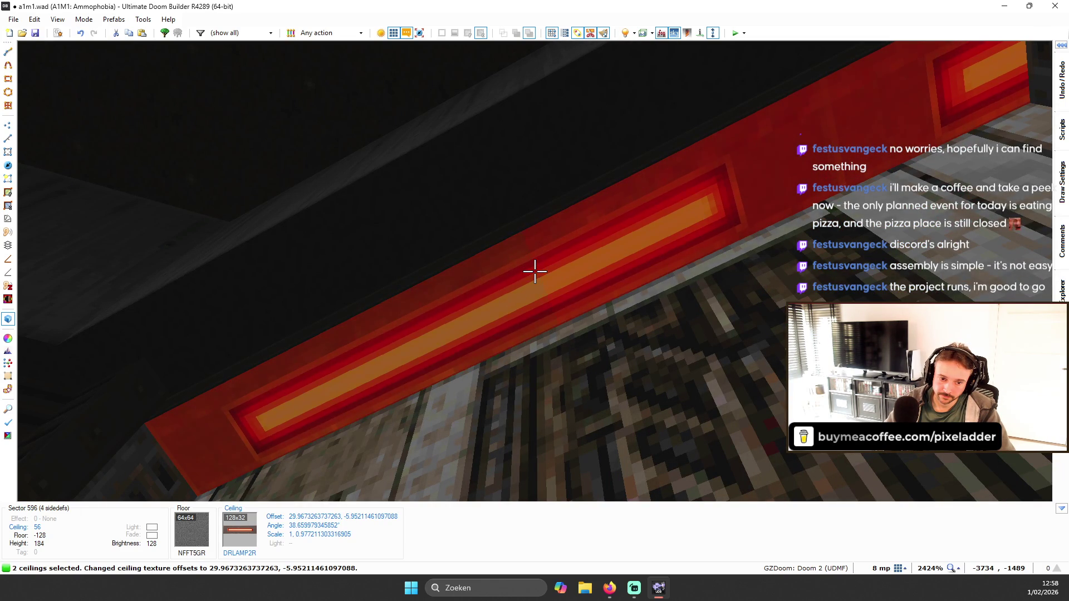
{"action": "key", "text": "Down"}
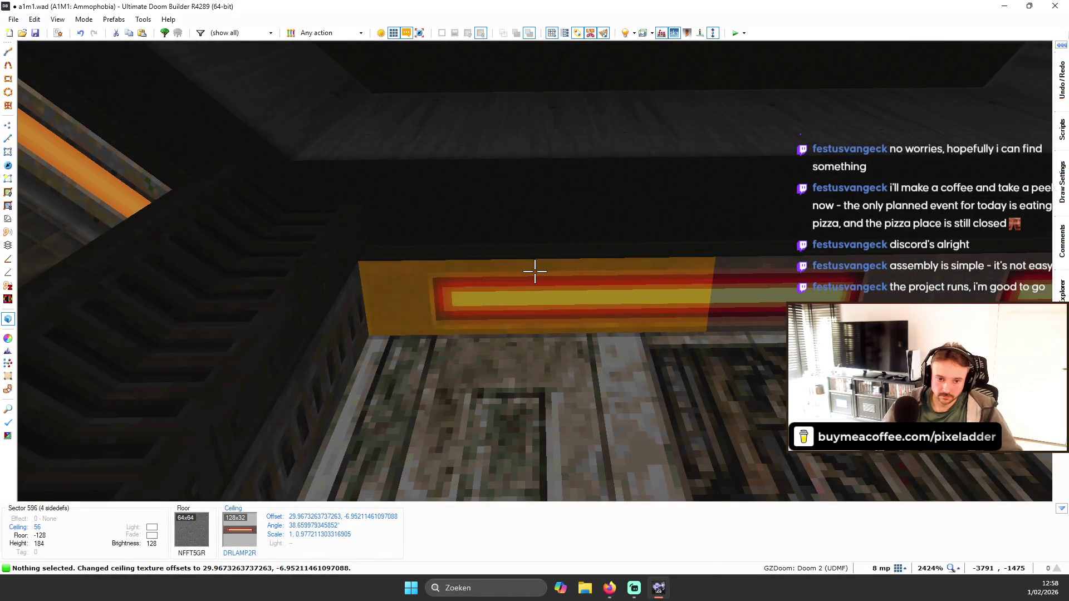
- Fly around to inspect the lamp strips, the door and the grate wall beside it
{"action": "key", "text": "Right"}
{"action": "key", "text": "Right"}
{"action": "key", "text": "Right"}
{"action": "key", "text": "Right"}
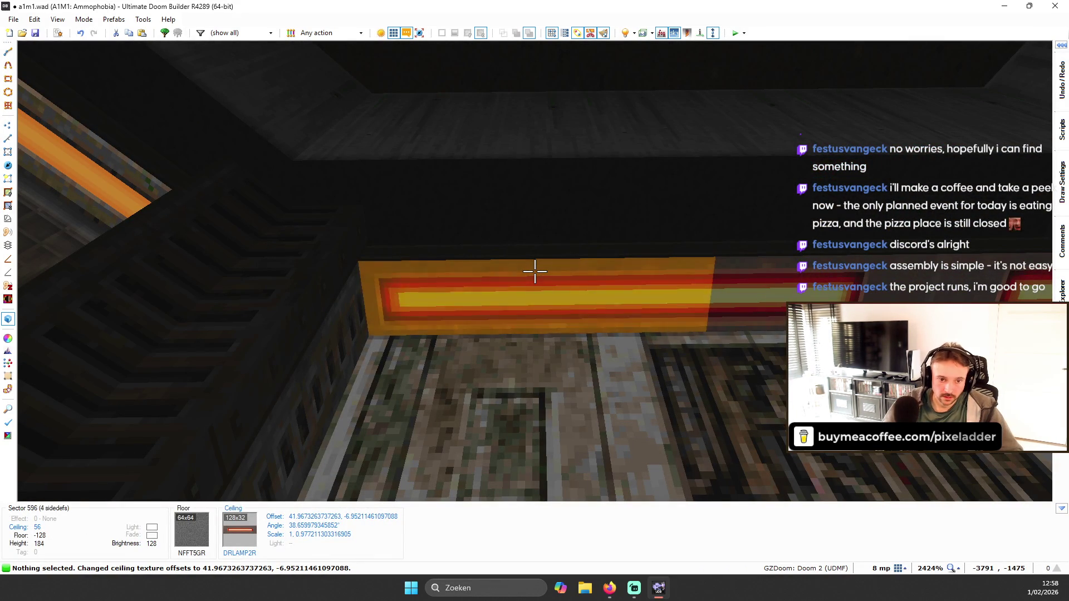
{"action": "key", "text": "w"}
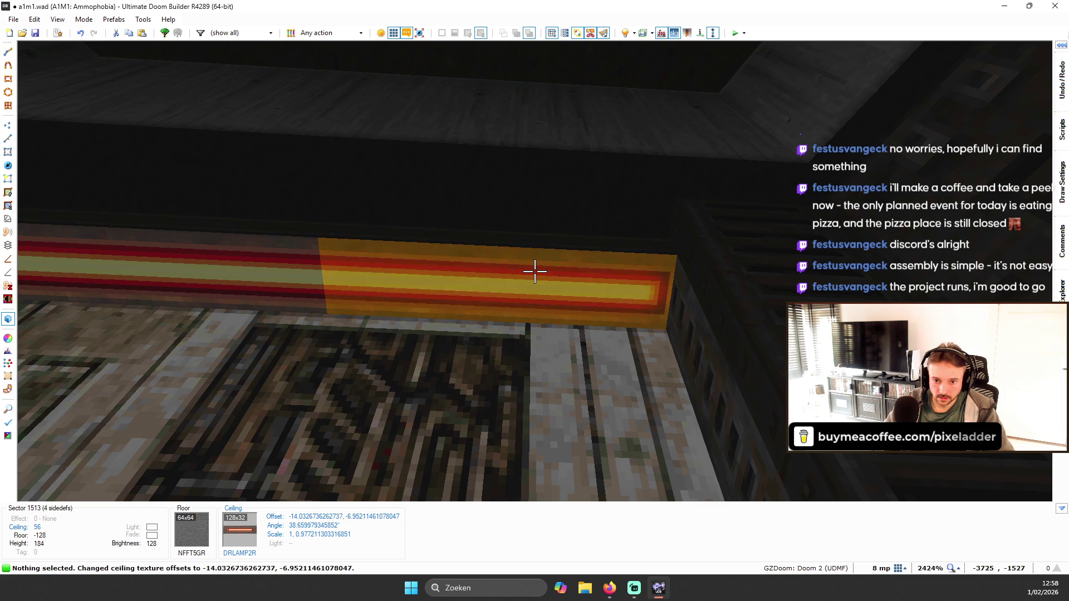
{"action": "key", "text": "w"}
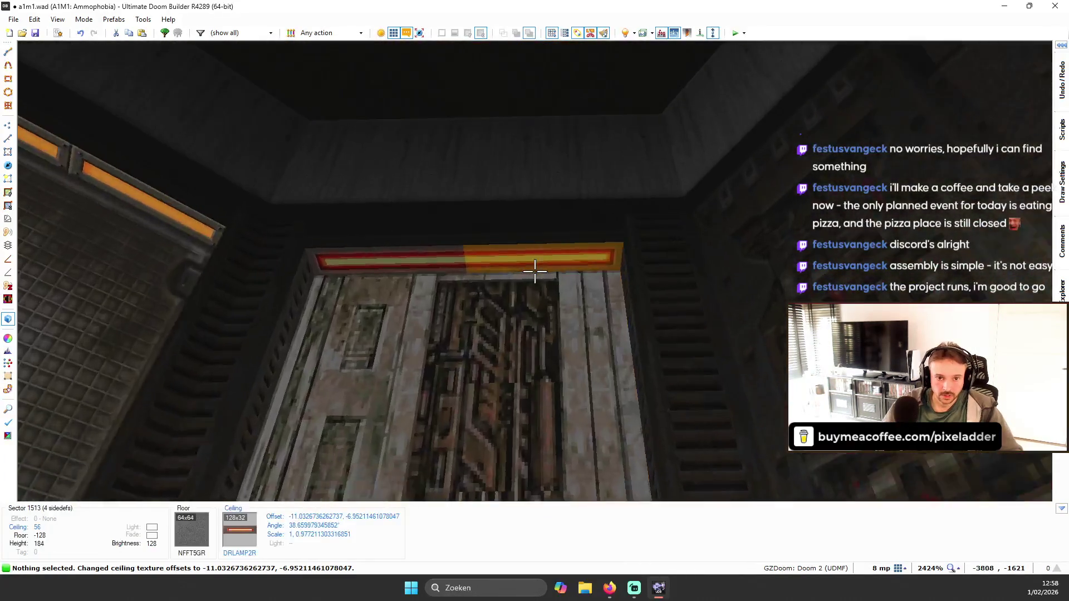
{"action": "key", "text": "s"}
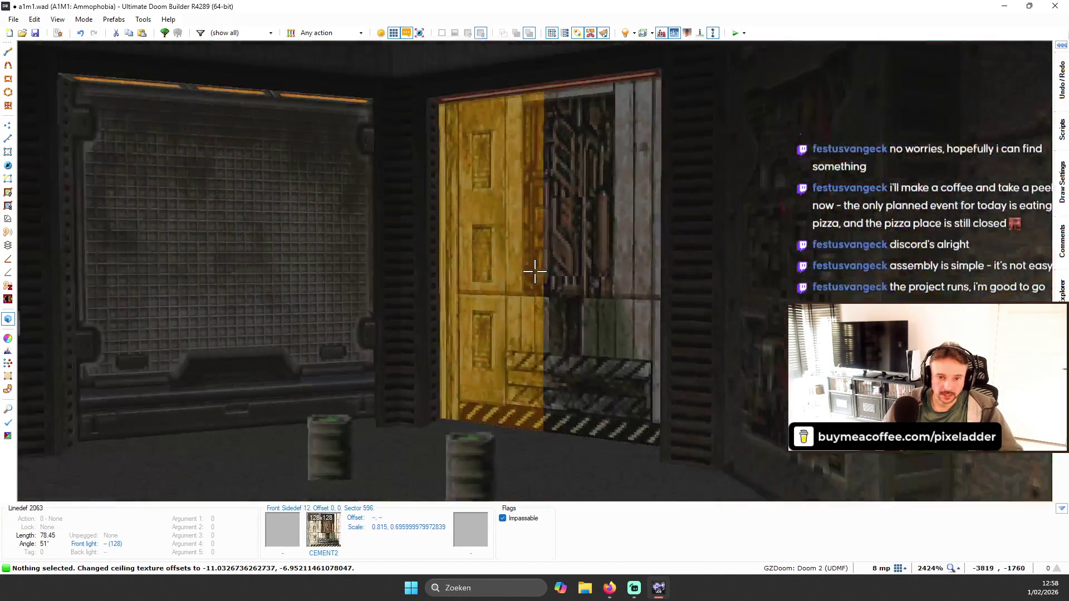
{"action": "key", "text": "s"}
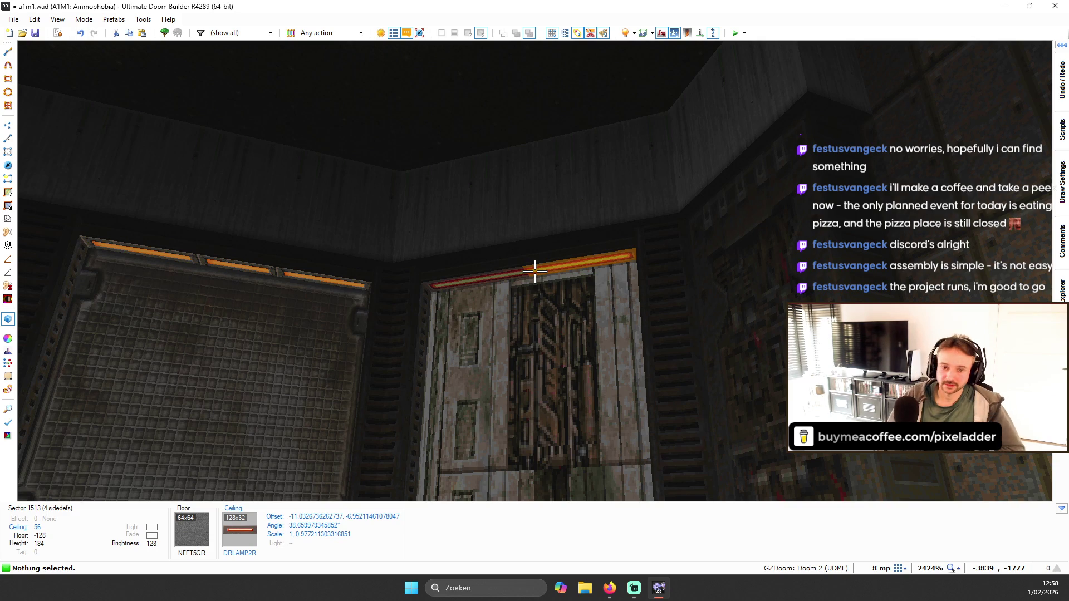
{"action": "key", "text": "w"}
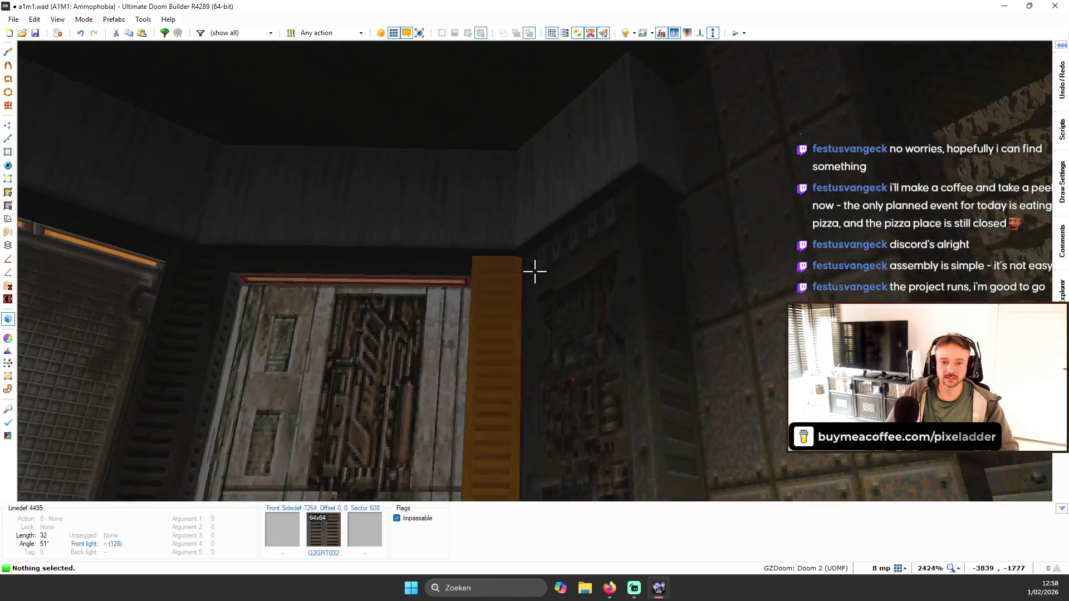
{"action": "key", "text": "w"}
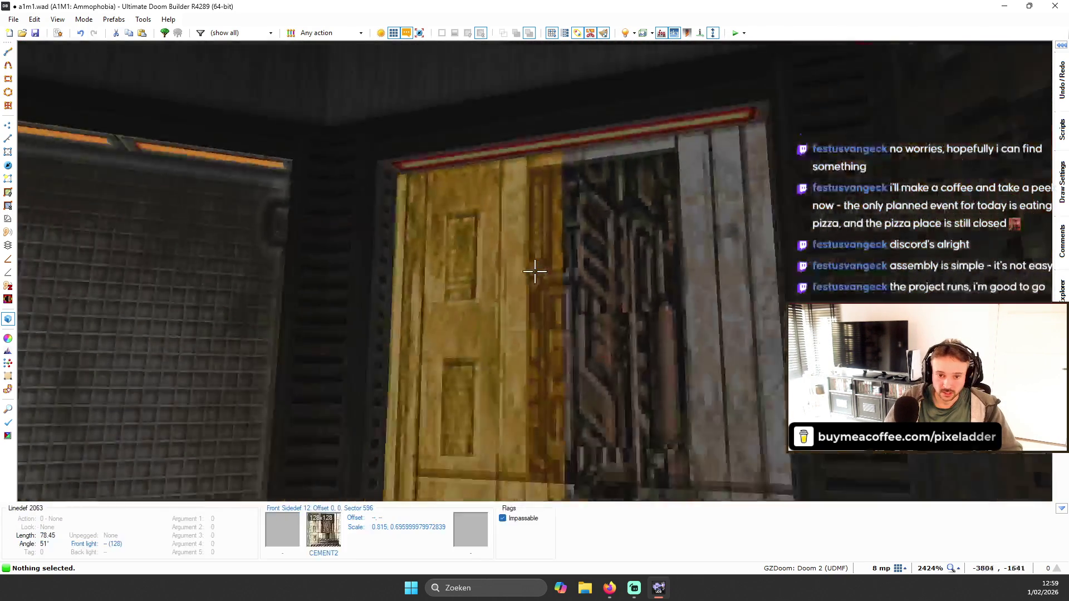
{"action": "key", "text": "w"}
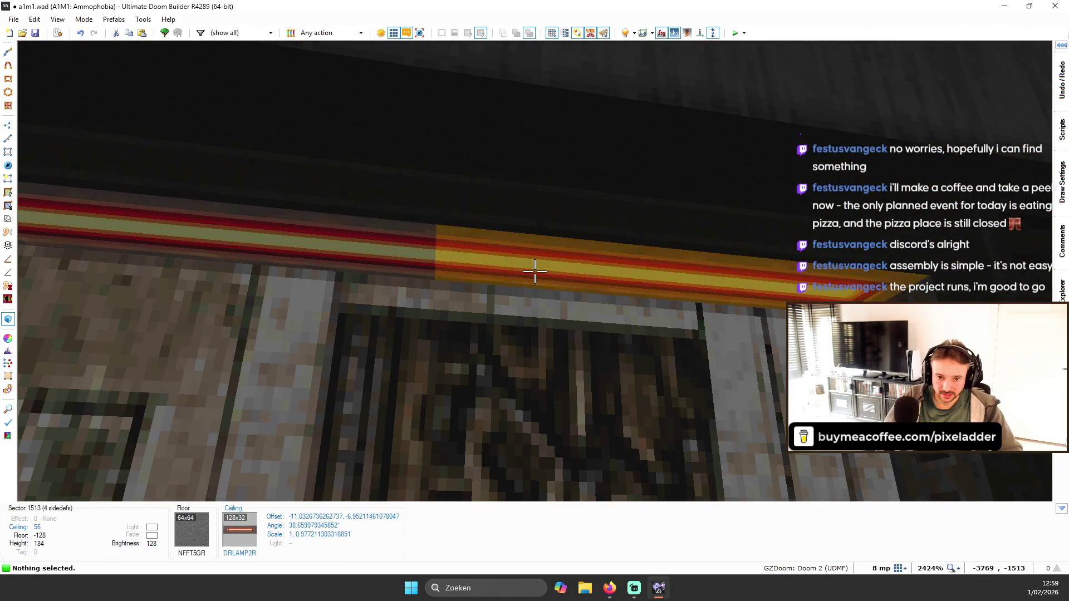
{"action": "left_click", "coordinate": [534, 272]}
- Look at both lamp sectors' colour and glow settings, then close them
{"action": "right_click", "coordinate": [535, 271]}
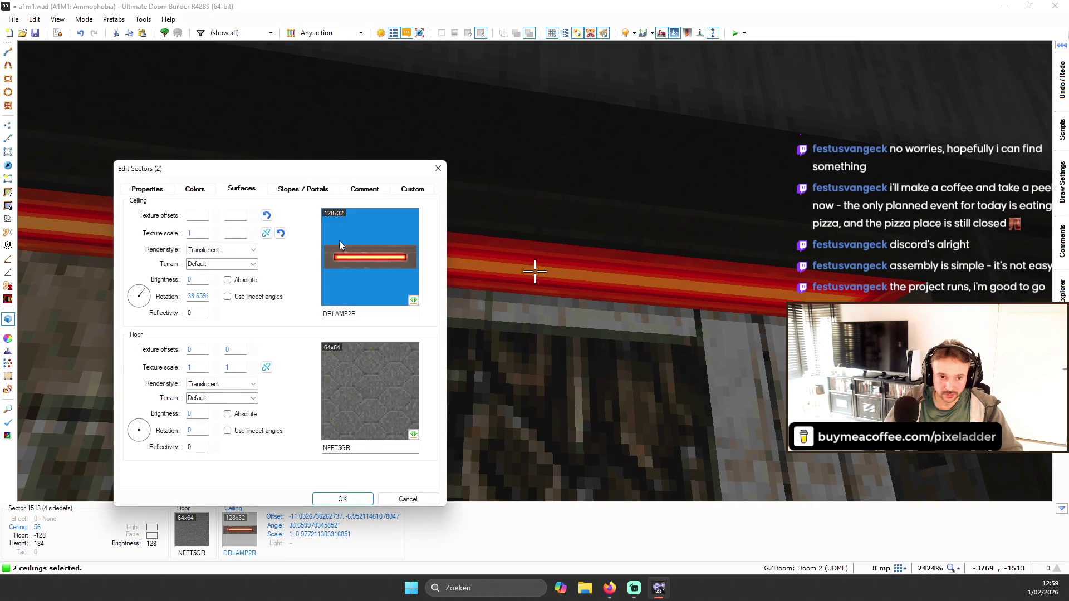
{"action": "left_click", "coordinate": [196, 189]}
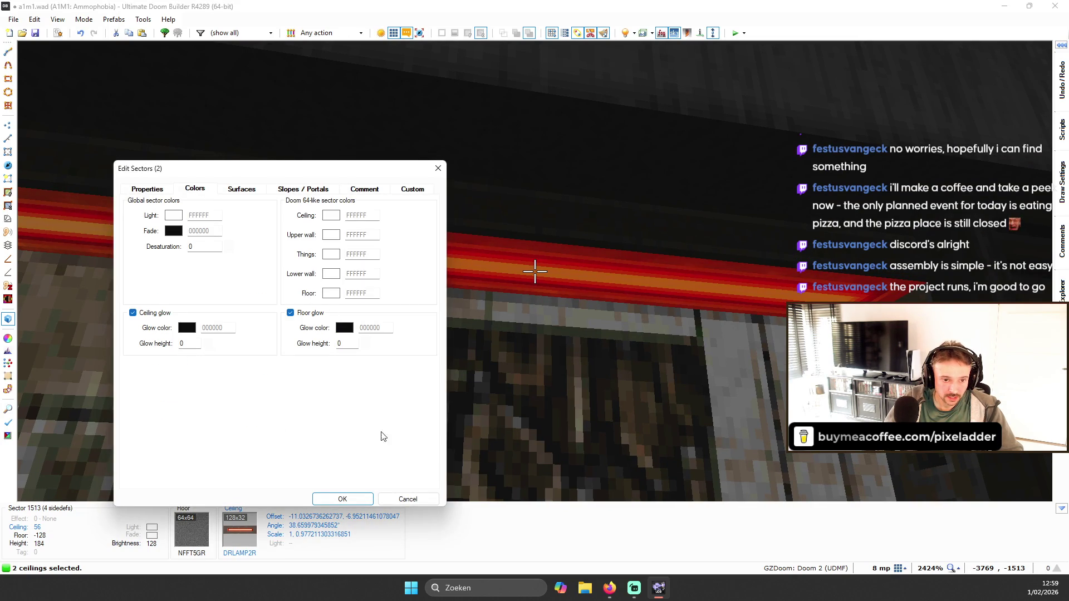
{"action": "key", "text": "Escape"}
- Check the red light thing's colour (Red 255, Green 69, Blue 0) in 2D and cancel unchanged
{"action": "key", "text": "q"}
{"action": "scroll", "coordinate": [530, 270], "scroll_direction": "down", "scroll_amount": 10}
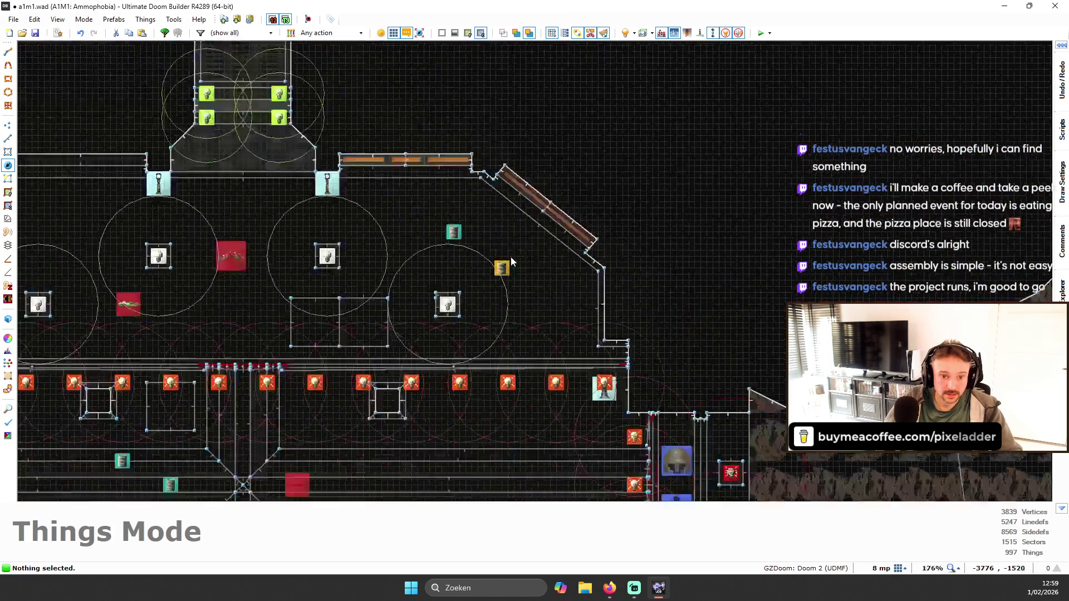
{"action": "scroll", "coordinate": [339, 199], "scroll_direction": "up", "scroll_amount": 5}
{"action": "scroll", "coordinate": [339, 199], "scroll_direction": "down", "scroll_amount": 5}
{"action": "key", "text": "q"}
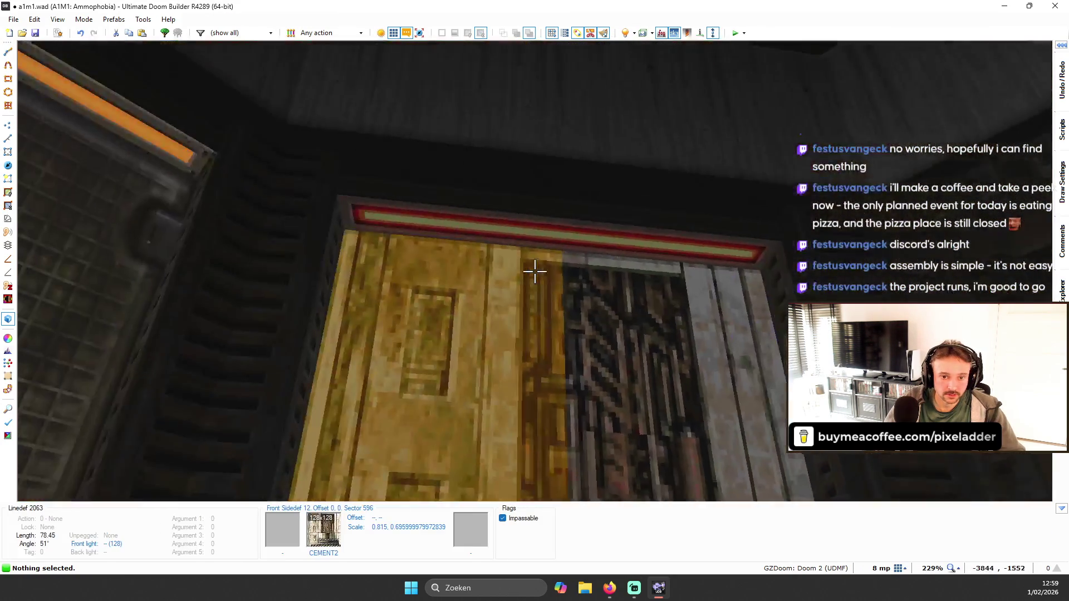
{"action": "key", "text": "q"}
{"action": "scroll", "coordinate": [237, 271], "scroll_direction": "down", "scroll_amount": 5}
{"action": "right_click", "coordinate": [293, 302]}
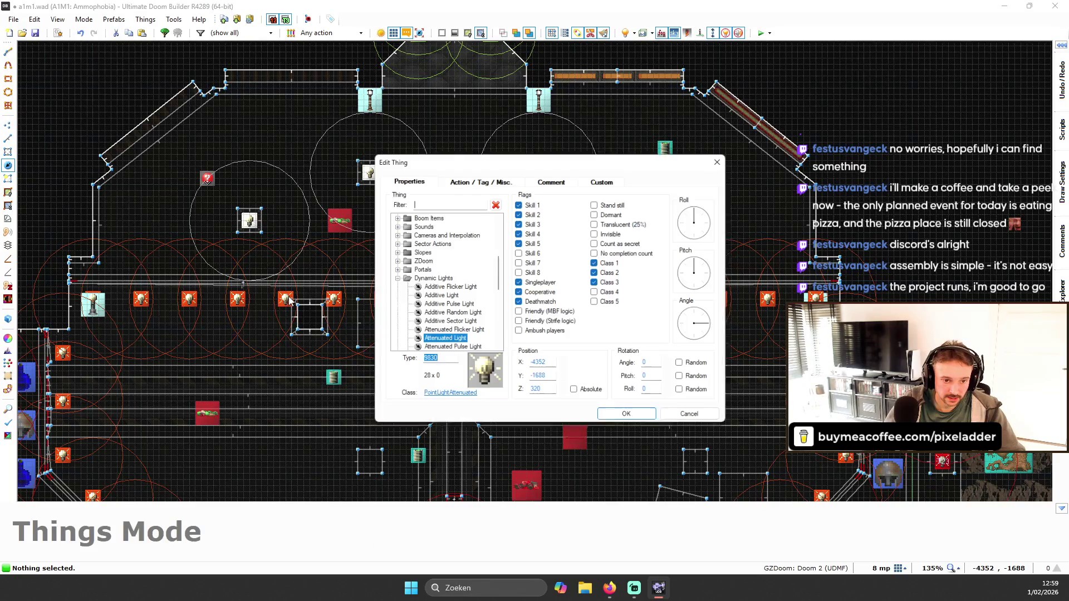
{"action": "left_click", "coordinate": [675, 419]}
- Back in 3D, bring up Edit Sectors for the selected red lamp ceilings
{"action": "scroll", "coordinate": [700, 380], "scroll_direction": "up", "scroll_amount": 3}
{"action": "key", "text": "w"}
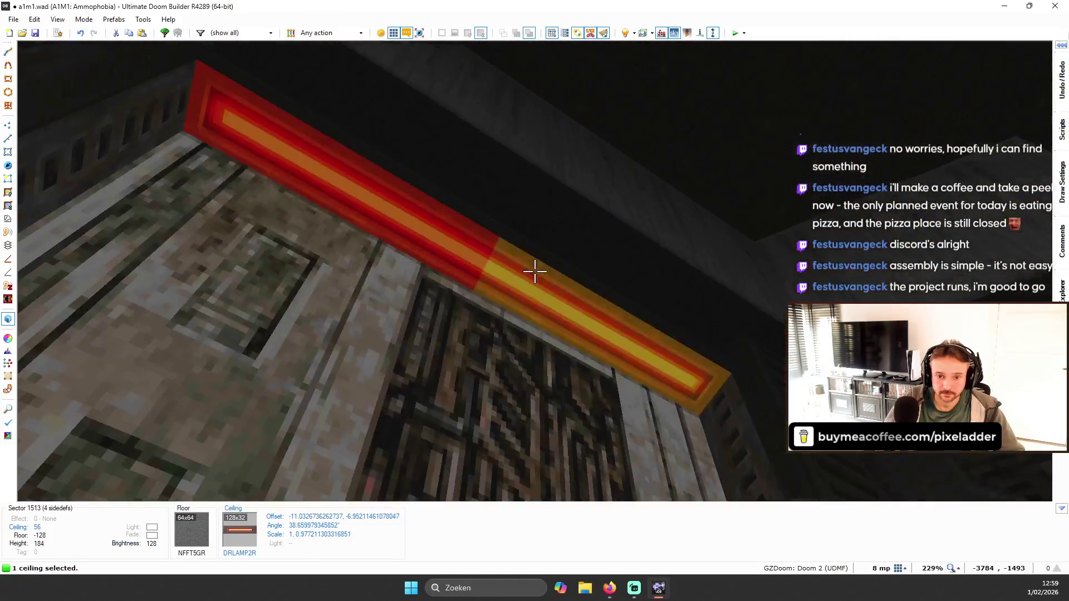
{"action": "left_click", "coordinate": [535, 271]}
{"action": "right_click", "coordinate": [534, 272]}
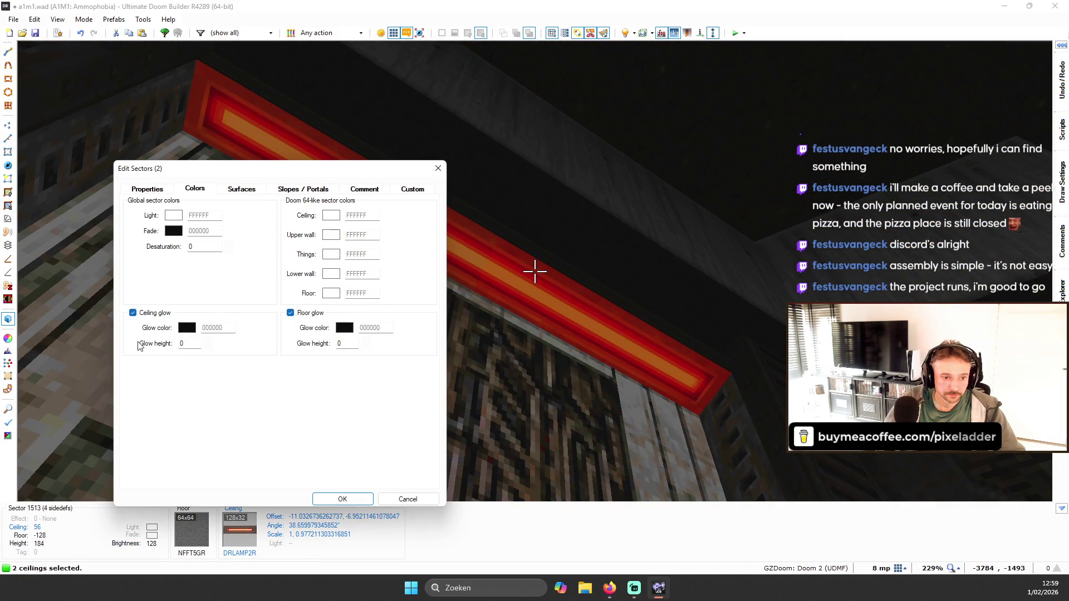
- Set the red lamp ceilings' glow colour to FF4500 with glow height 160
{"action": "left_click", "coordinate": [186, 332]}
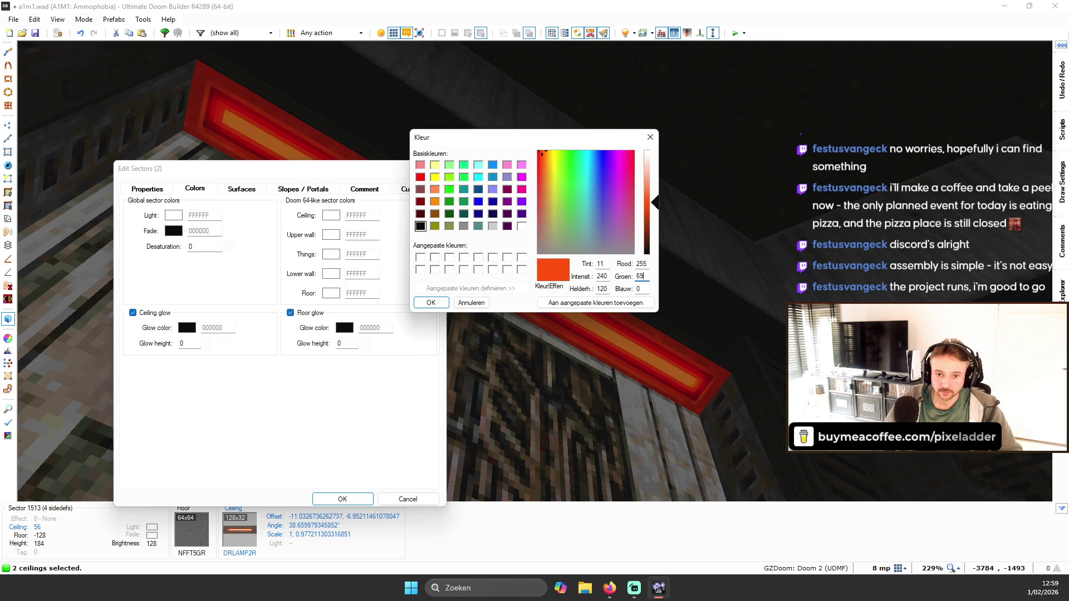
{"action": "left_click", "coordinate": [439, 303]}
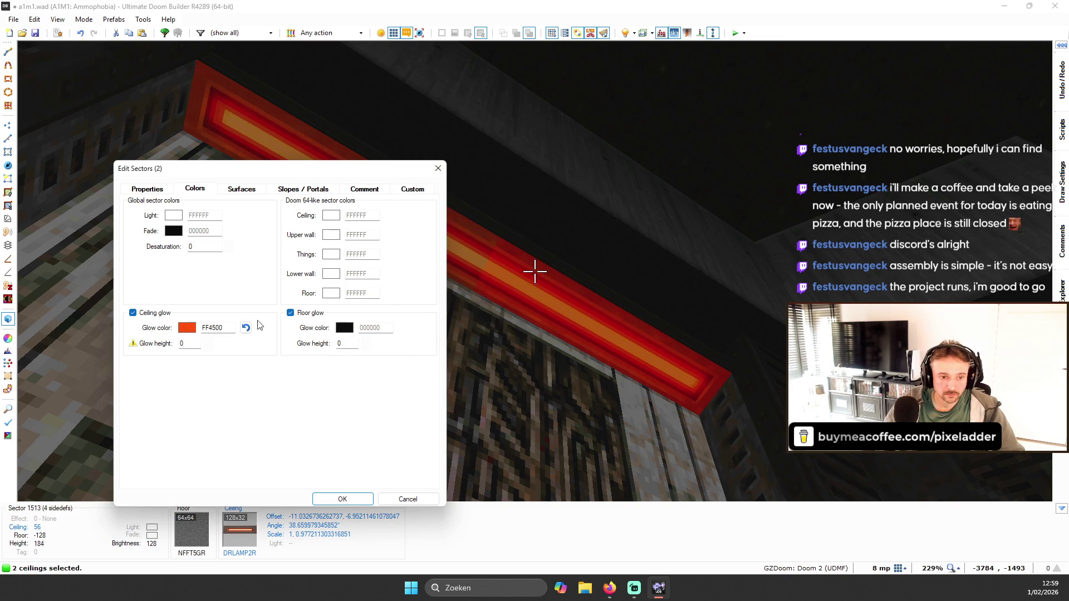
{"action": "left_click", "coordinate": [207, 342]}
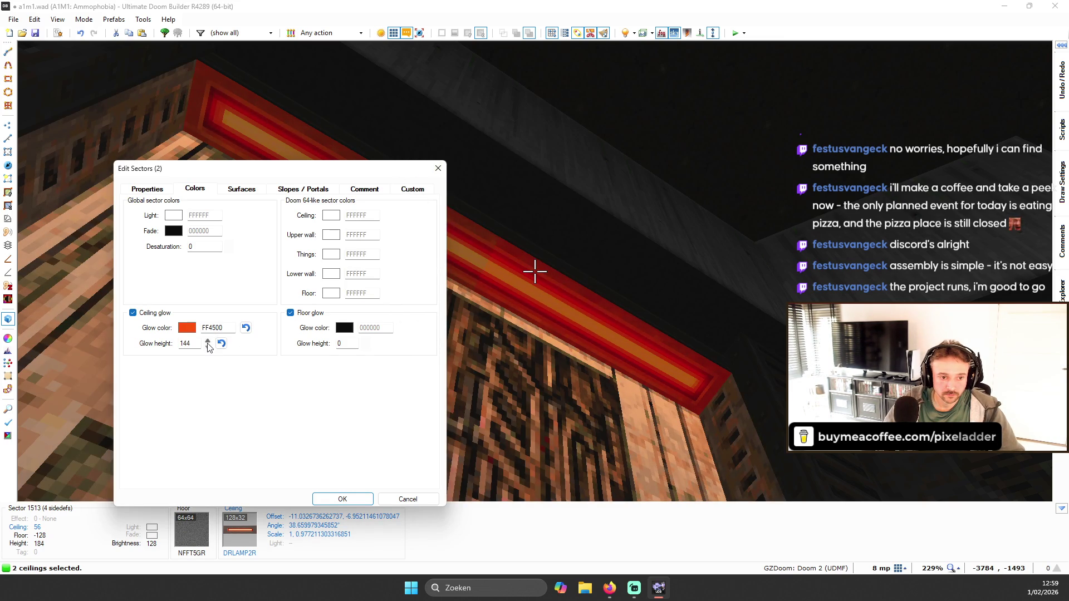
{"action": "left_click", "coordinate": [354, 499]}
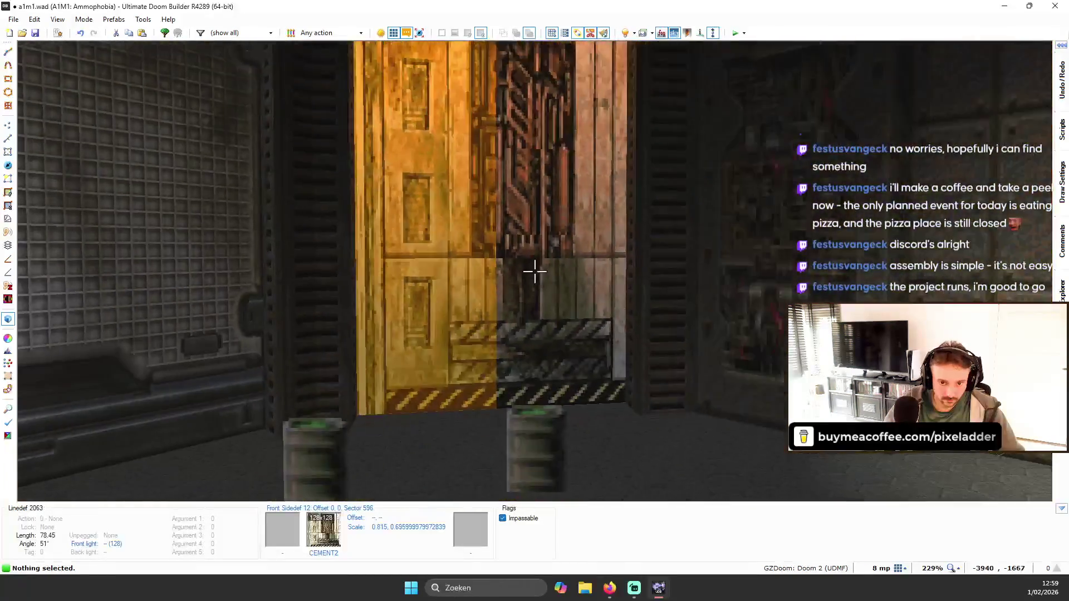
- Check the glowing ceilings up close and review their surface settings without changes
{"action": "key", "text": "s"}
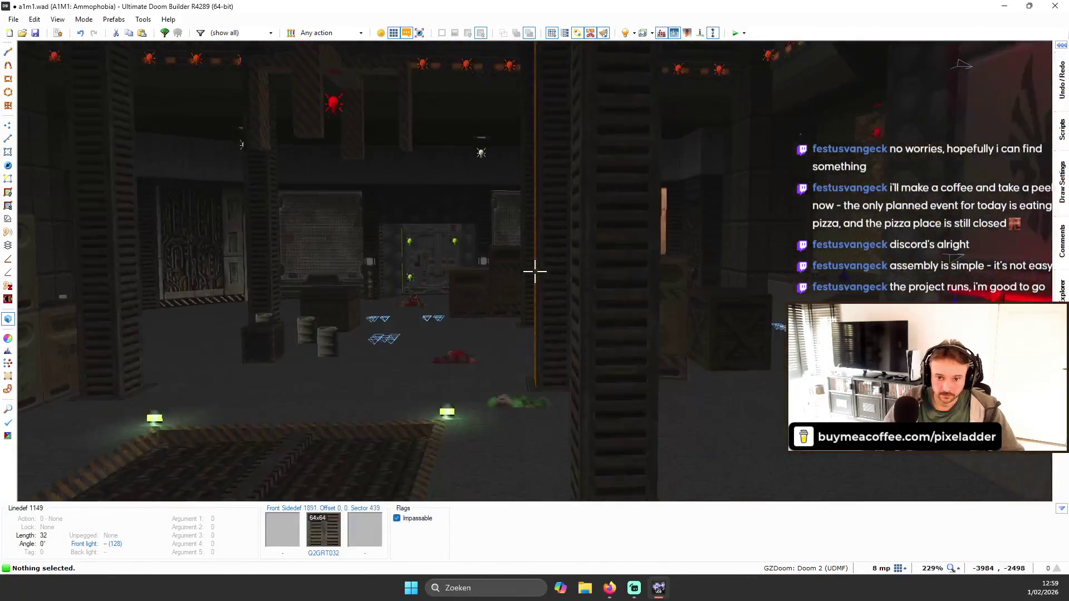
{"action": "key", "text": "w"}
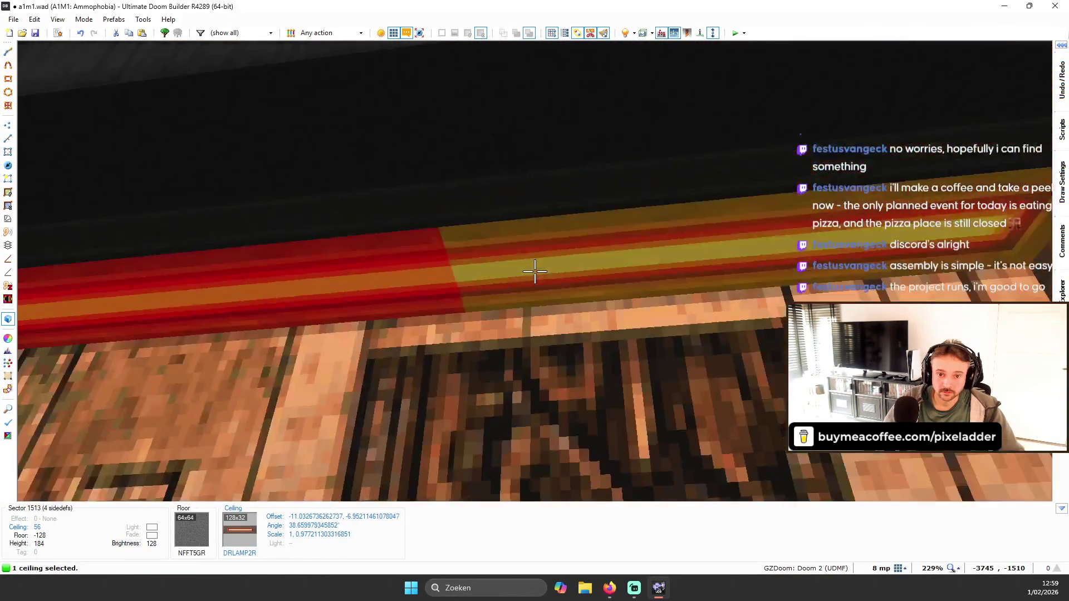
{"action": "right_click", "coordinate": [535, 272]}
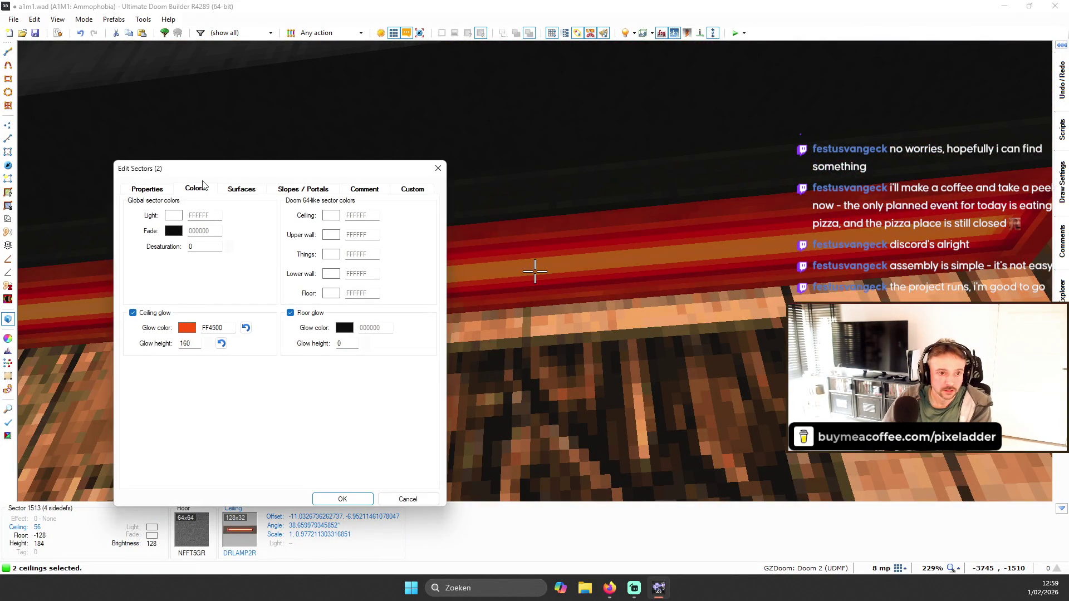
{"action": "left_click", "coordinate": [237, 190]}
{"action": "key", "text": "Escape"}
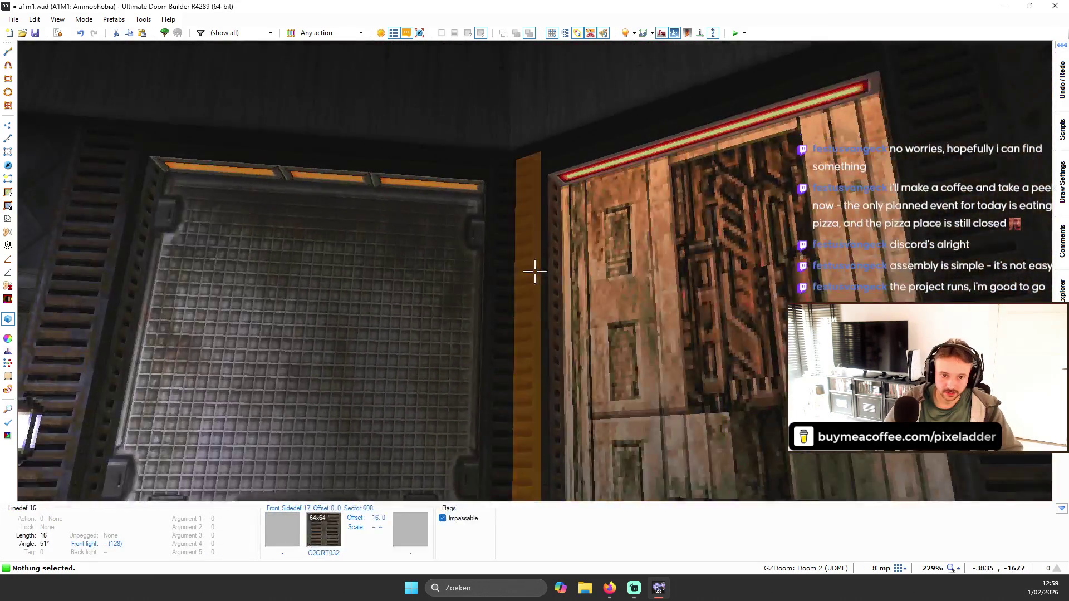
- Select the two orange lamp-strip ceilings and bring up their sector colour settings
{"action": "key", "text": "q"}
{"action": "key", "text": "q"}
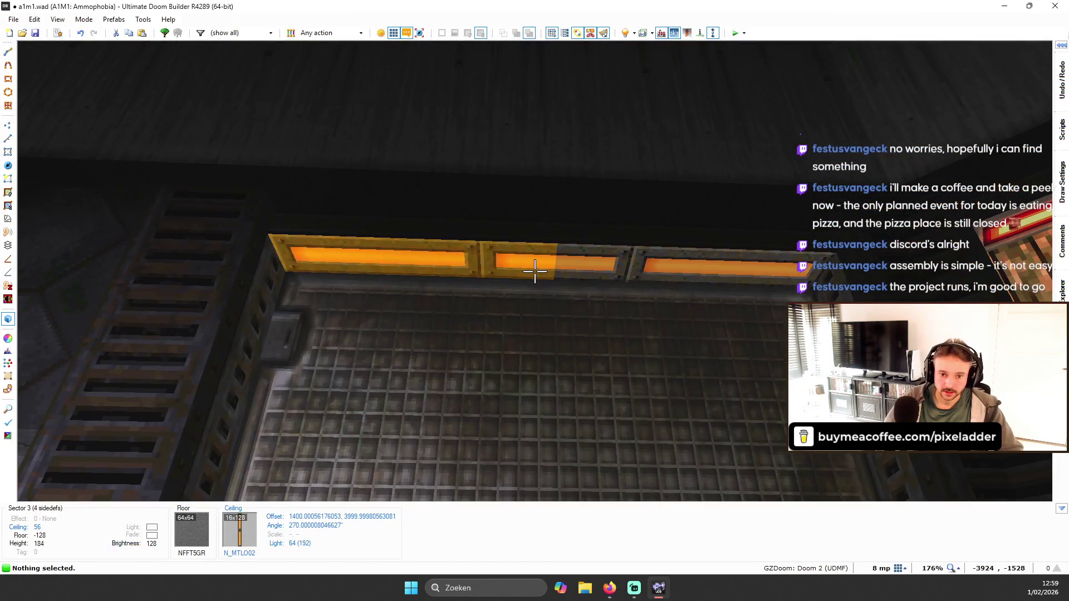
{"action": "left_click", "coordinate": [534, 271], "text": "shift"}
{"action": "right_click", "coordinate": [534, 271]}
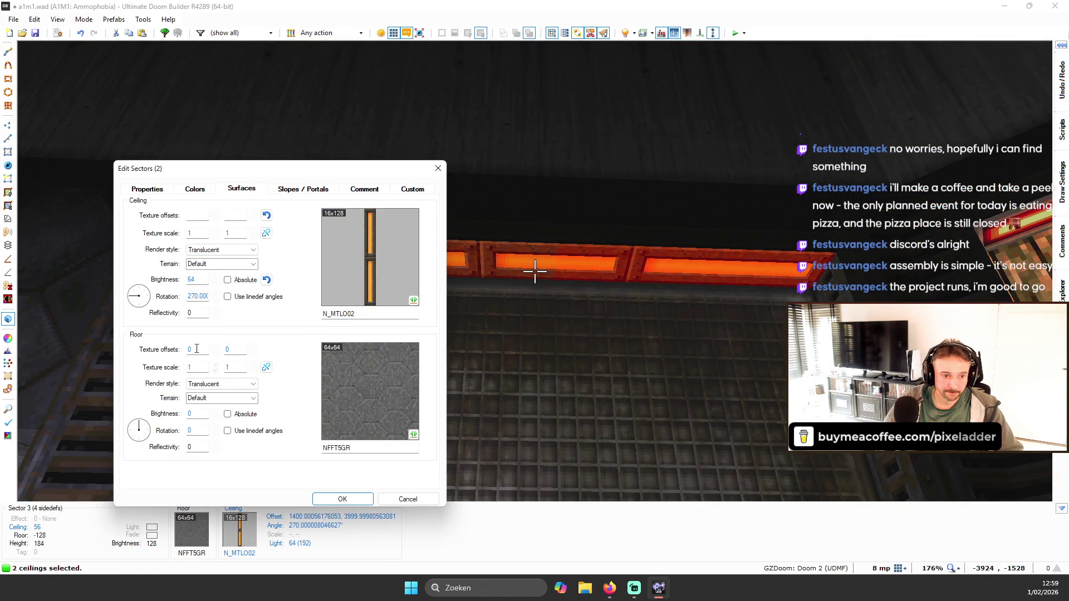
{"action": "left_click", "coordinate": [162, 190]}
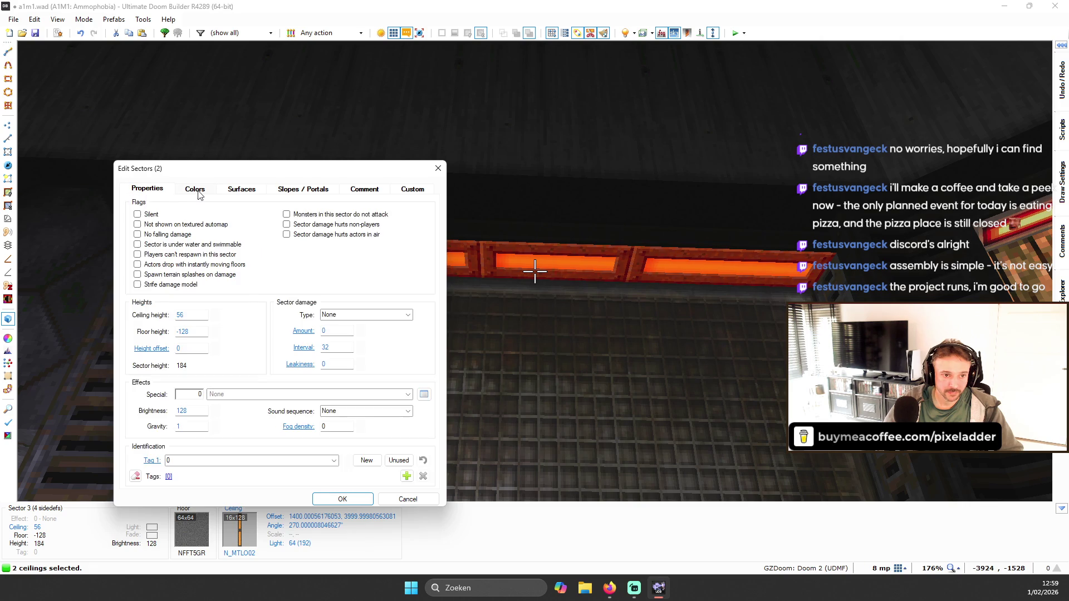
{"action": "left_click", "coordinate": [197, 192]}
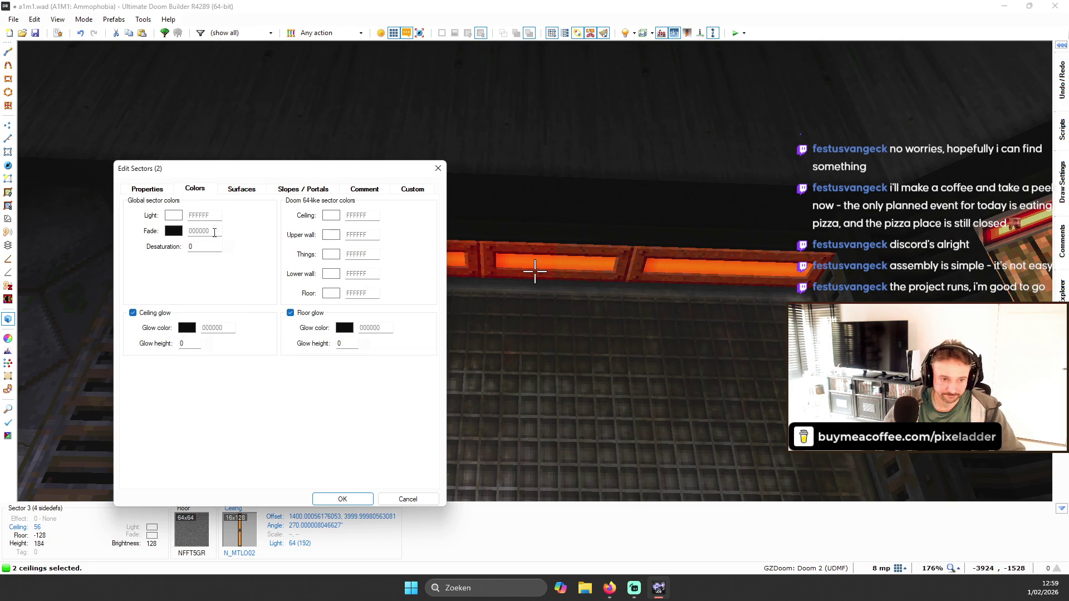
- Set their ceiling glow to FF4500 at height 128, then test the map in GZDoom
{"action": "left_click", "coordinate": [189, 328]}
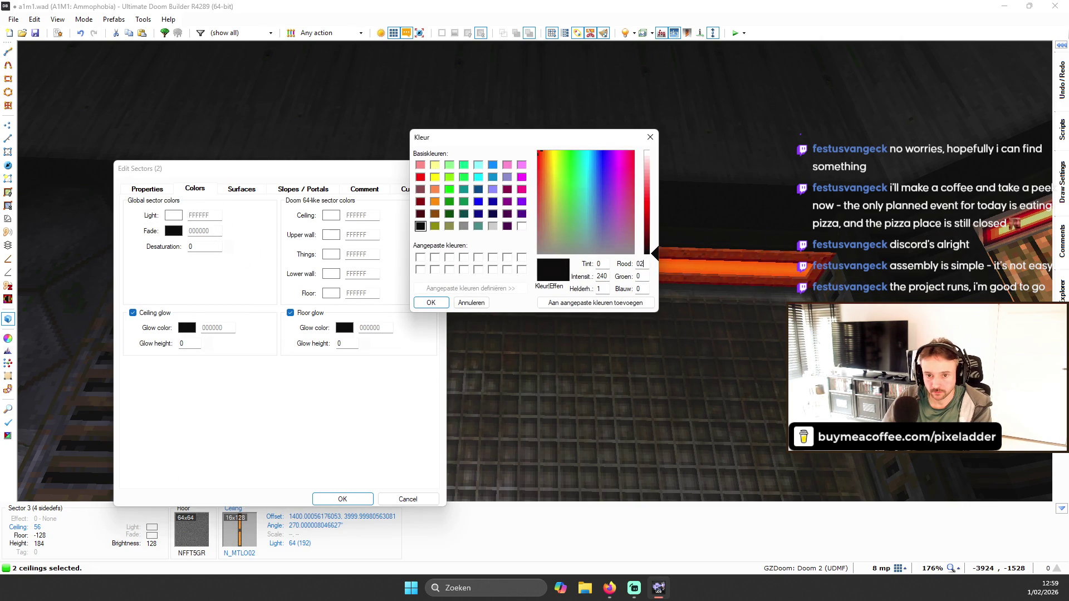
{"action": "double_click", "coordinate": [644, 277]}
{"action": "type", "text": "69"}
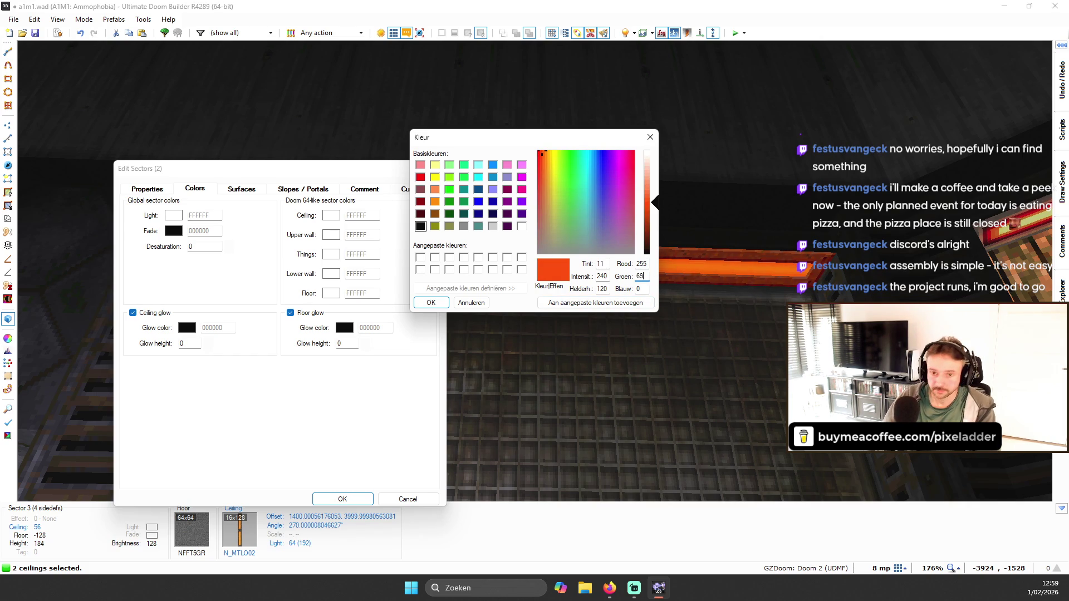
{"action": "left_click", "coordinate": [434, 301]}
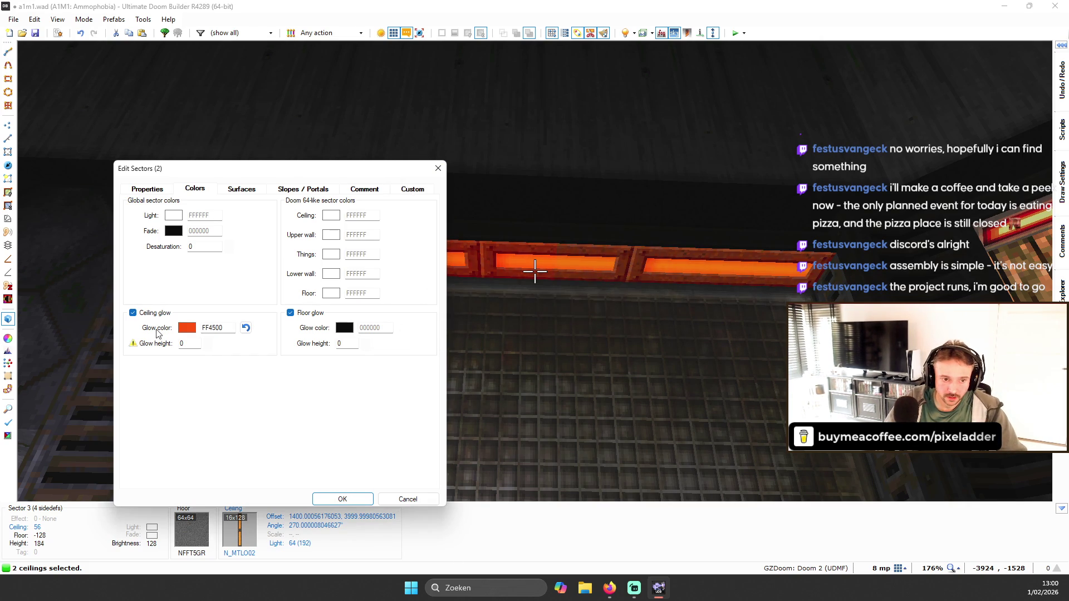
{"action": "left_click", "coordinate": [207, 341]}
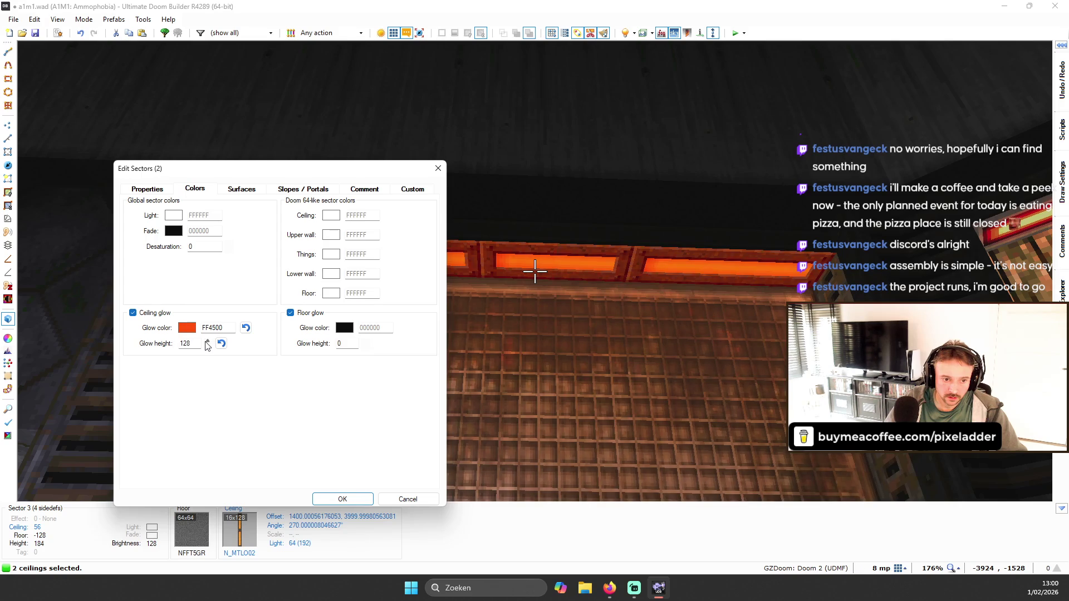
{"action": "left_click", "coordinate": [342, 498]}
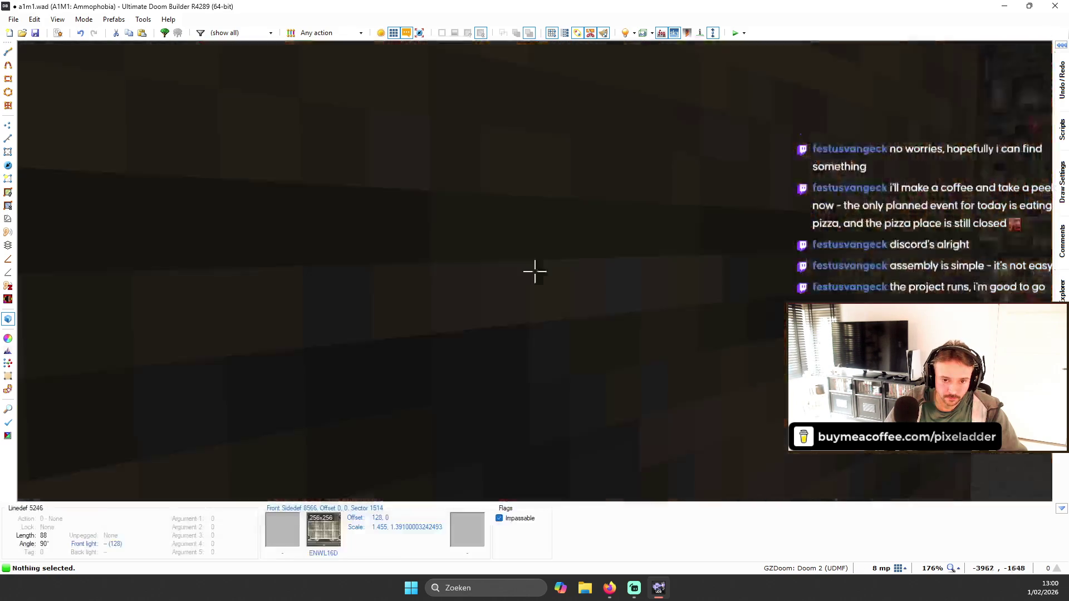
{"action": "key", "text": "w"}
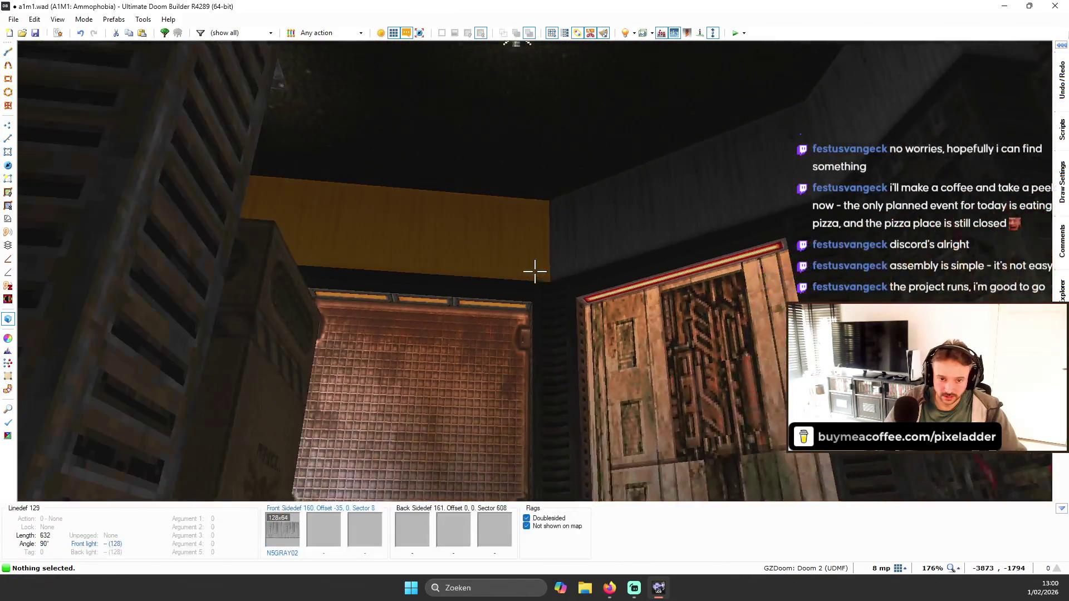
{"action": "key", "text": "F9"}
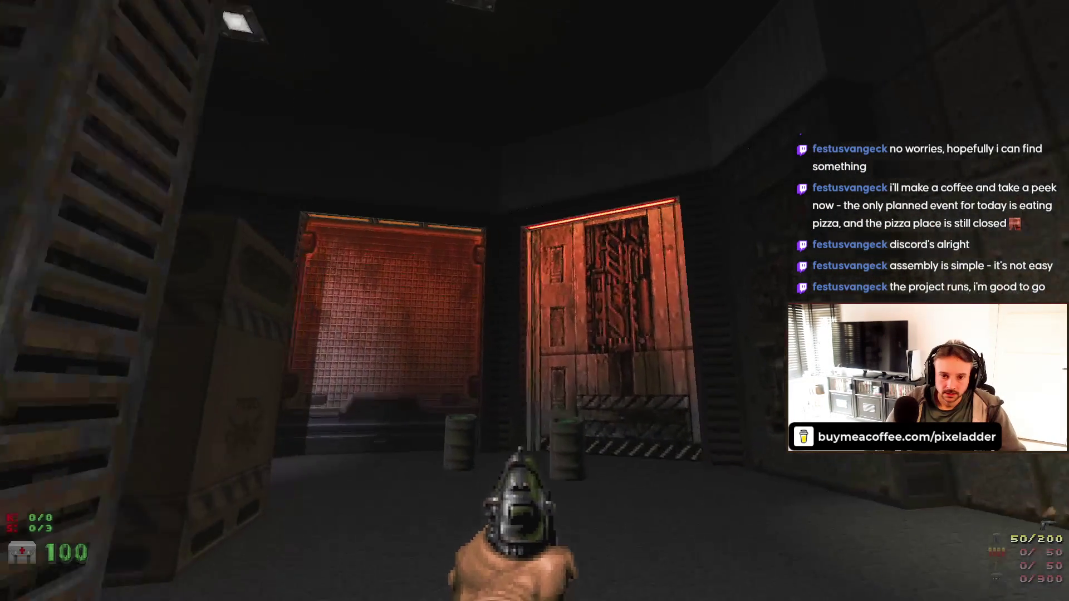
- Walk around the orange door to inspect the red lamp strip and the room's lighting
{"action": "key", "text": "d"}
{"action": "key", "text": "w"}
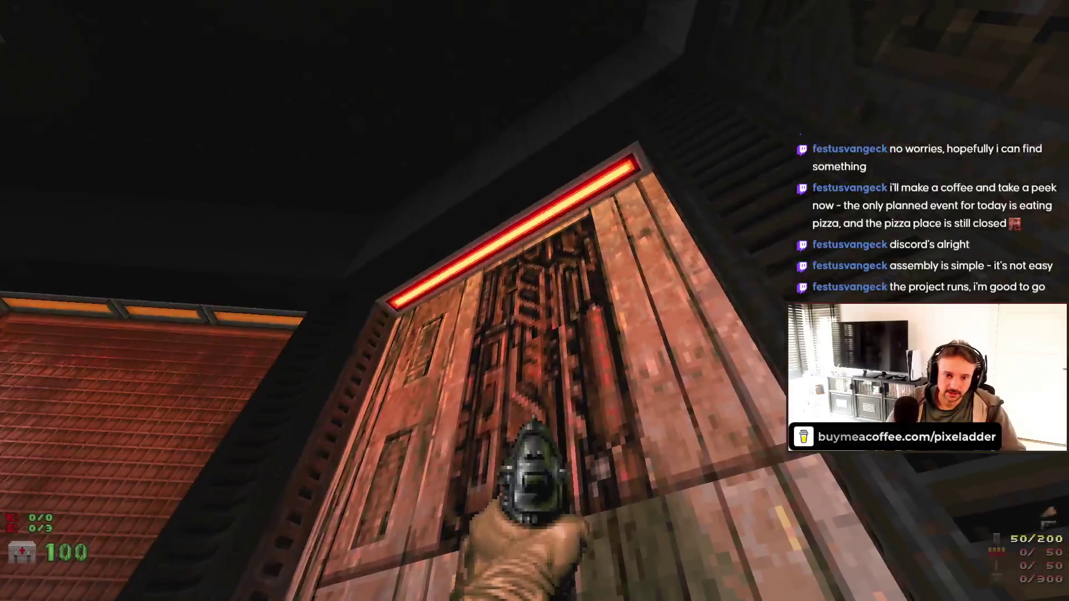
{"action": "key", "text": "s"}
{"action": "key", "text": "a"}
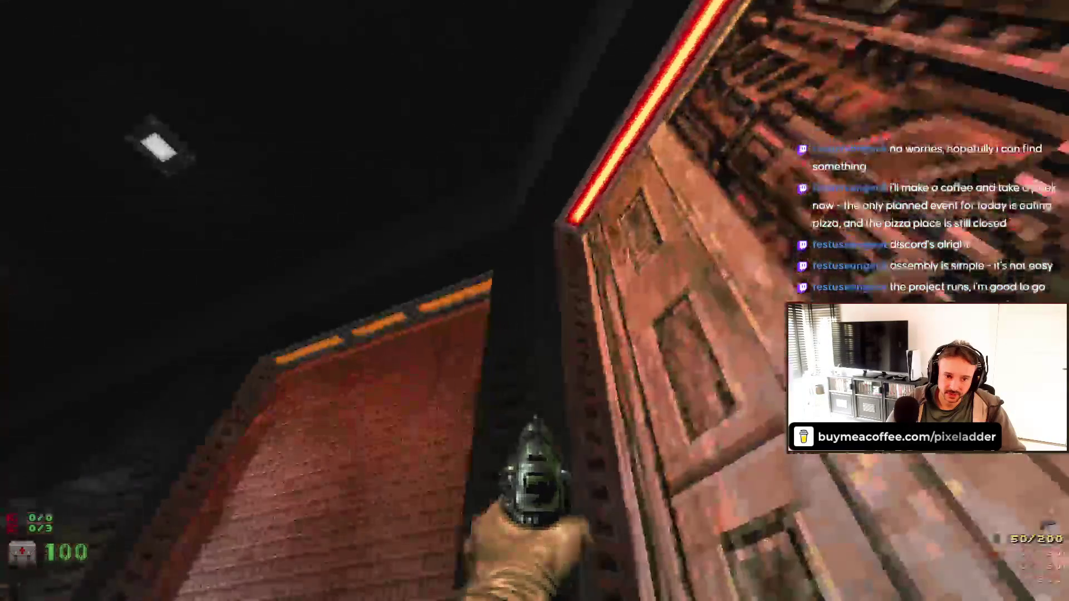
{"action": "key", "text": "a"}
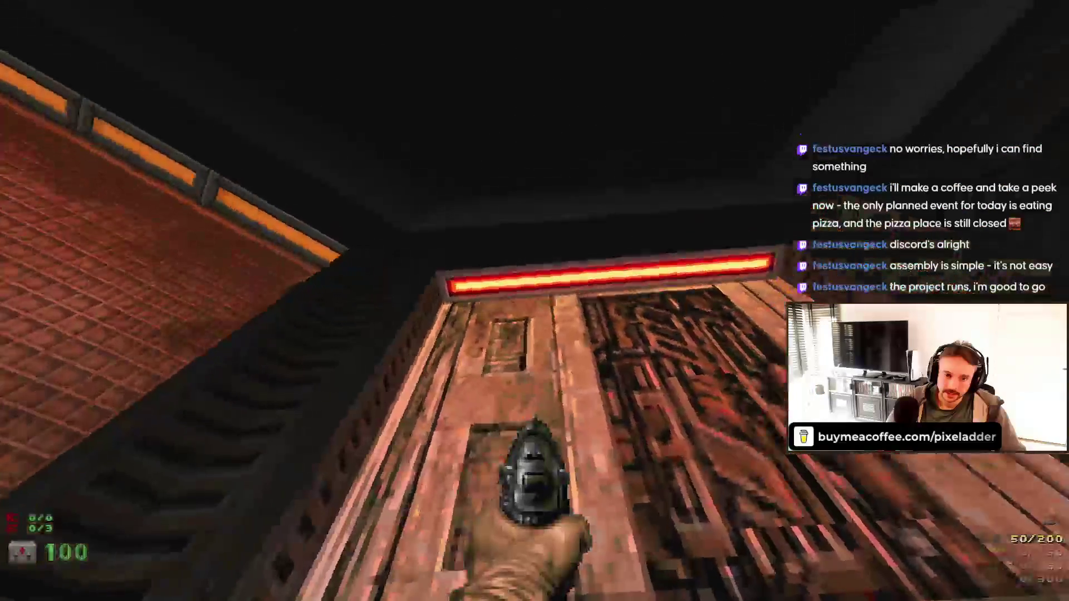
{"action": "key", "text": "s"}
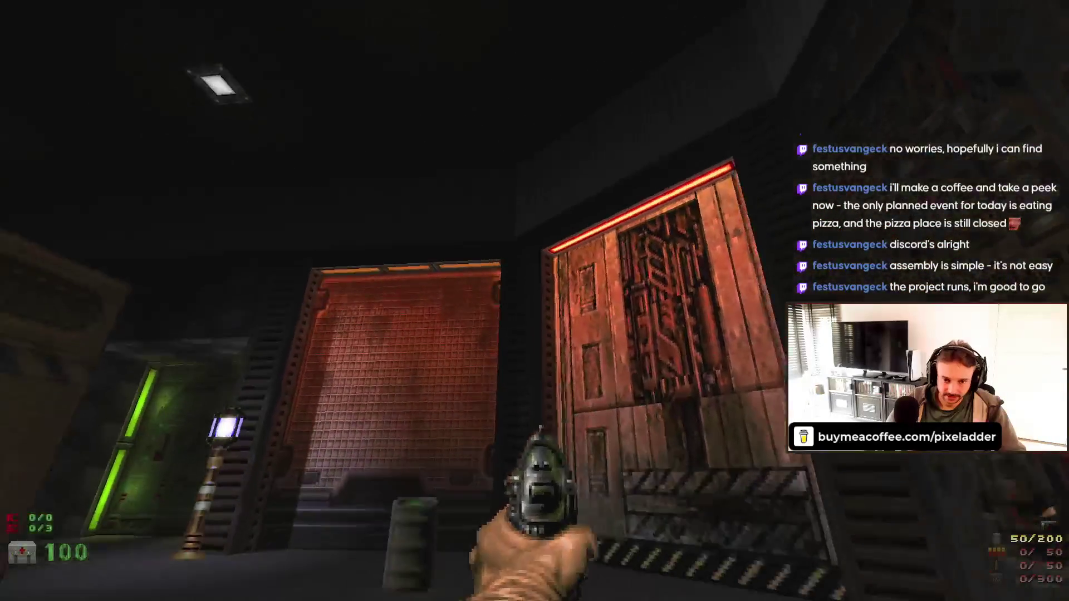
{"action": "key", "text": "s"}
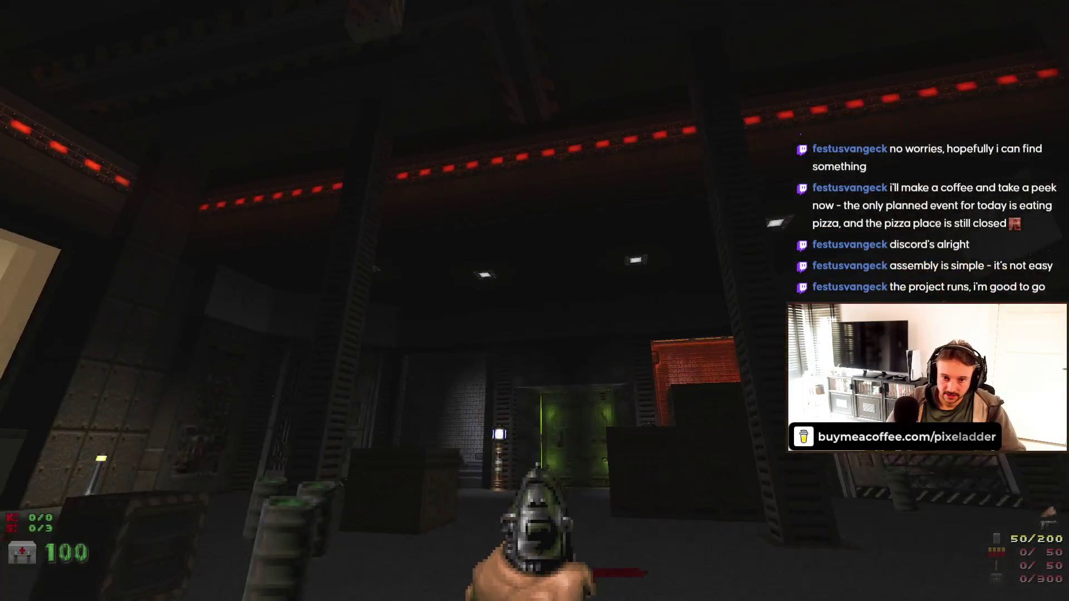
{"action": "key", "text": "d"}
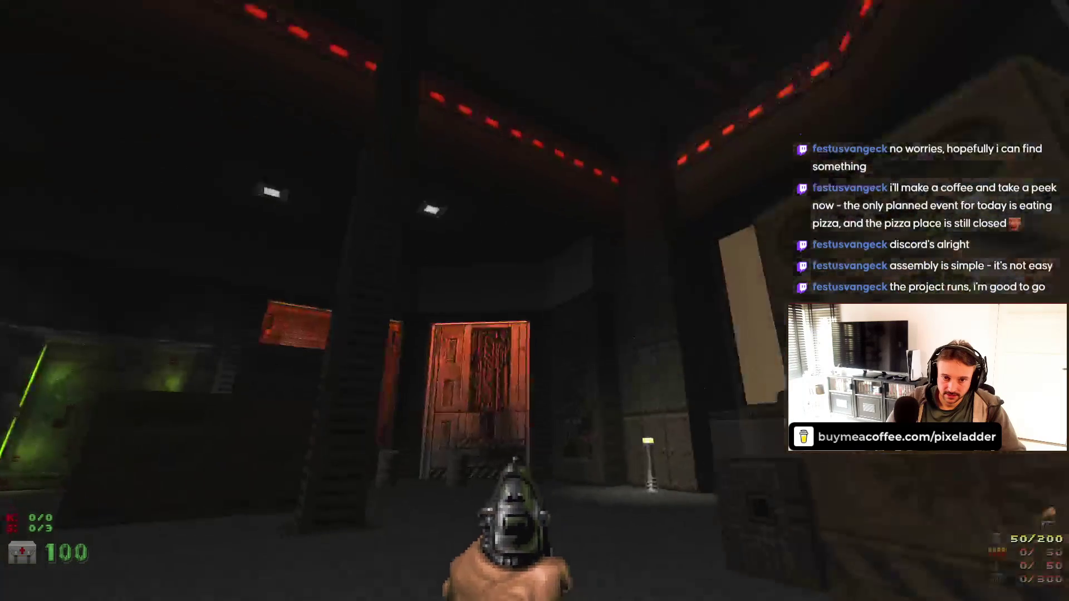
{"action": "key", "text": "s"}
{"action": "key", "text": "w"}
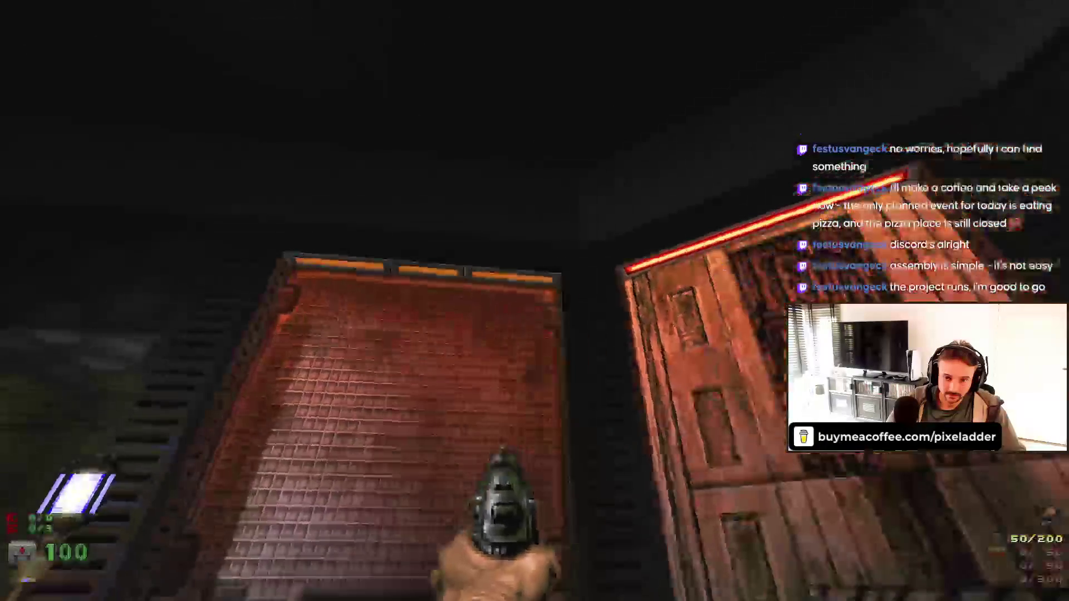
{"action": "key", "text": "s"}
{"action": "key", "text": "w"}
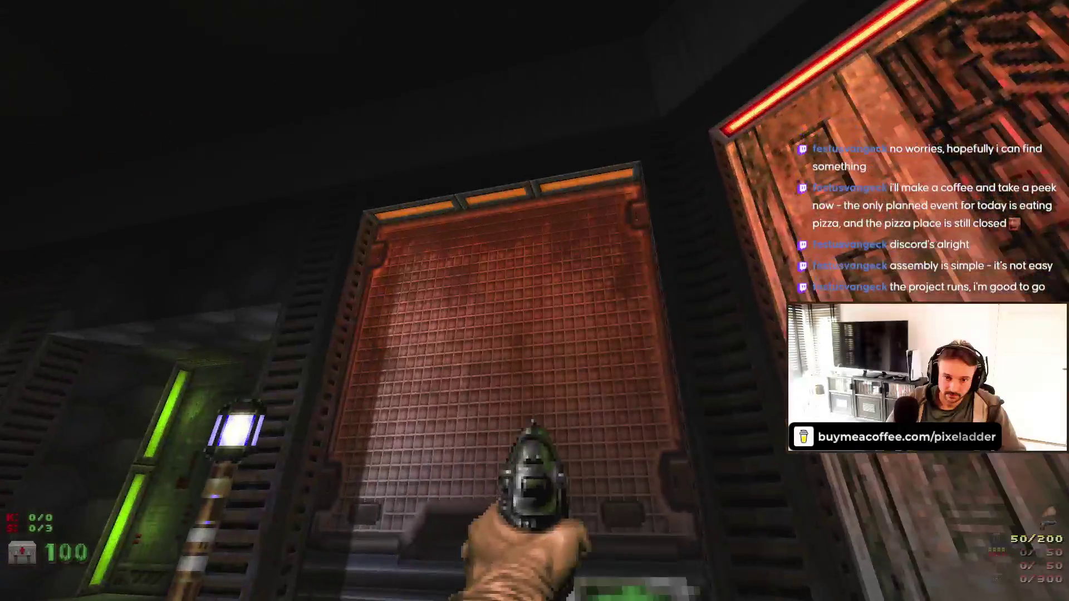
{"action": "key", "text": "s"}
{"action": "key", "text": "w"}
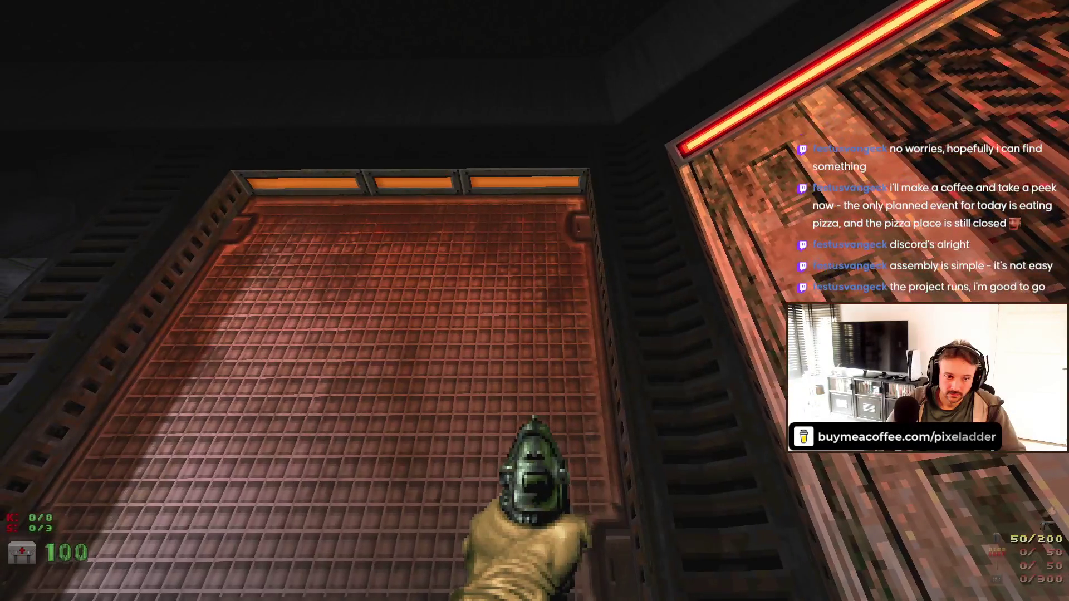
{"action": "key", "text": "s"}
{"action": "key", "text": "s"}
{"action": "key", "text": "s"}
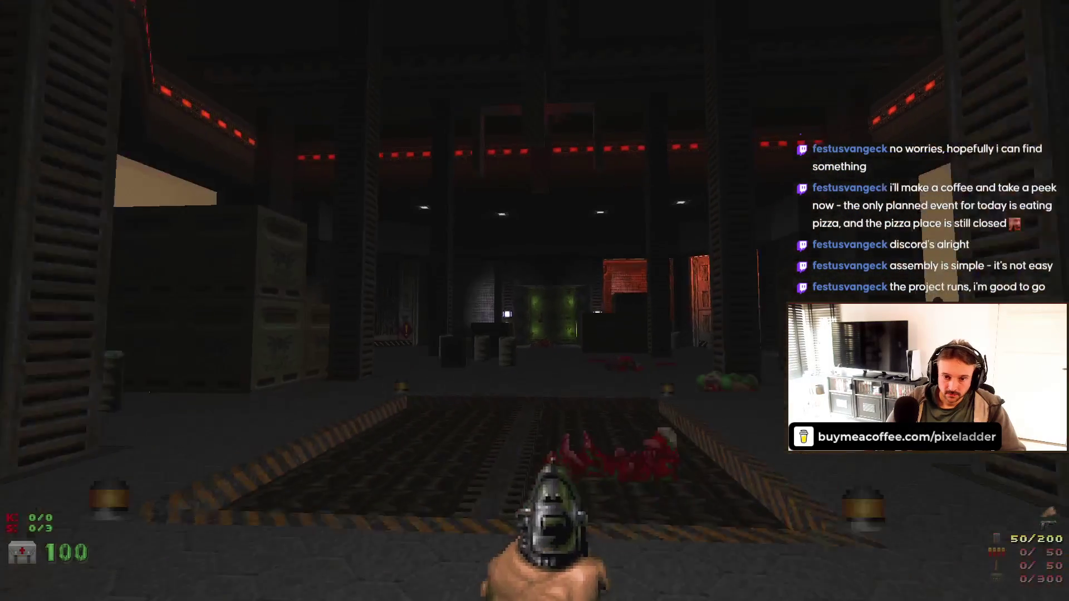
- Walk past the crates and red grid wall to inspect the green door lighting
{"action": "key", "text": "w"}
{"action": "key", "text": "w"}
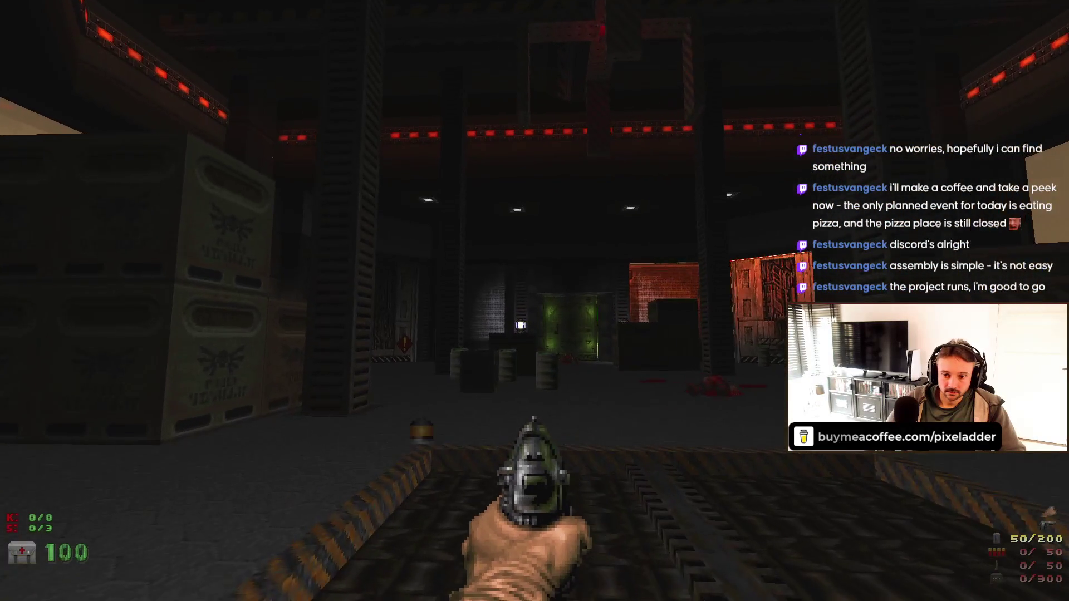
{"action": "key", "text": "w"}
{"action": "key", "text": "s"}
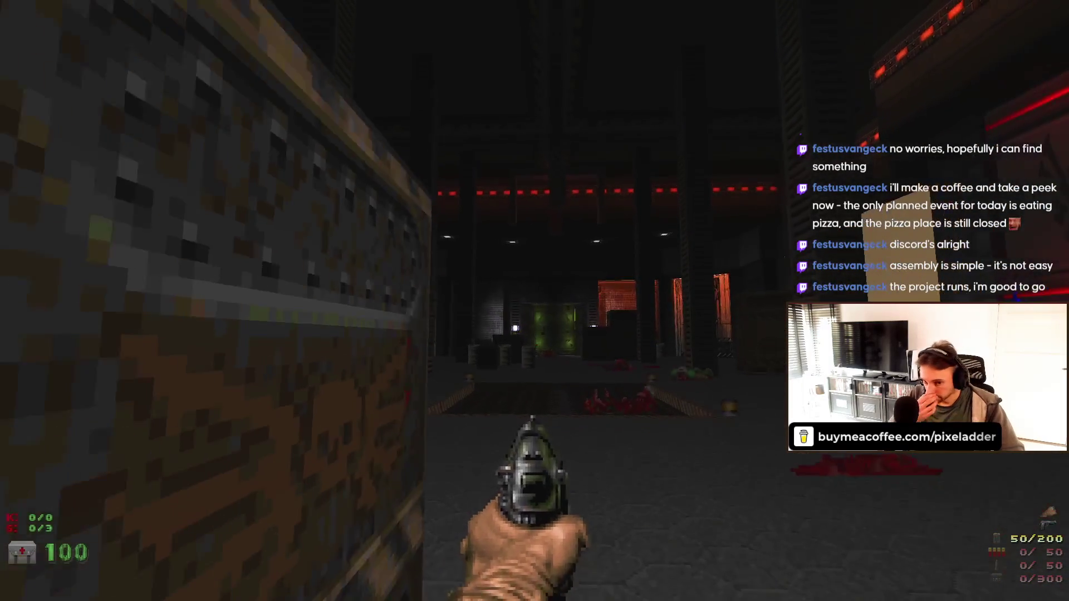
{"action": "key", "text": "w"}
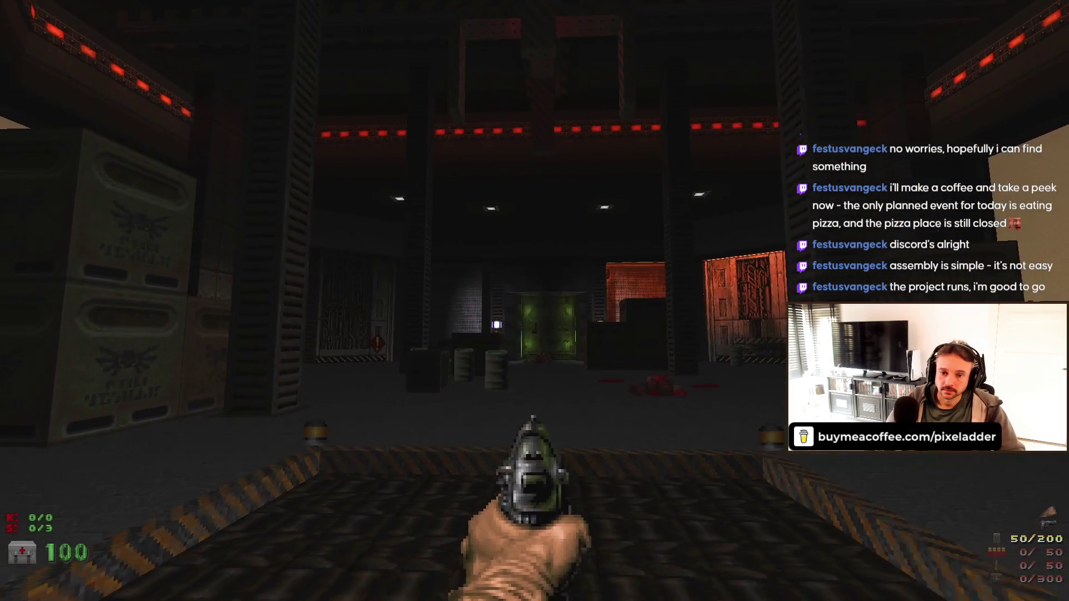
{"action": "key", "text": "w"}
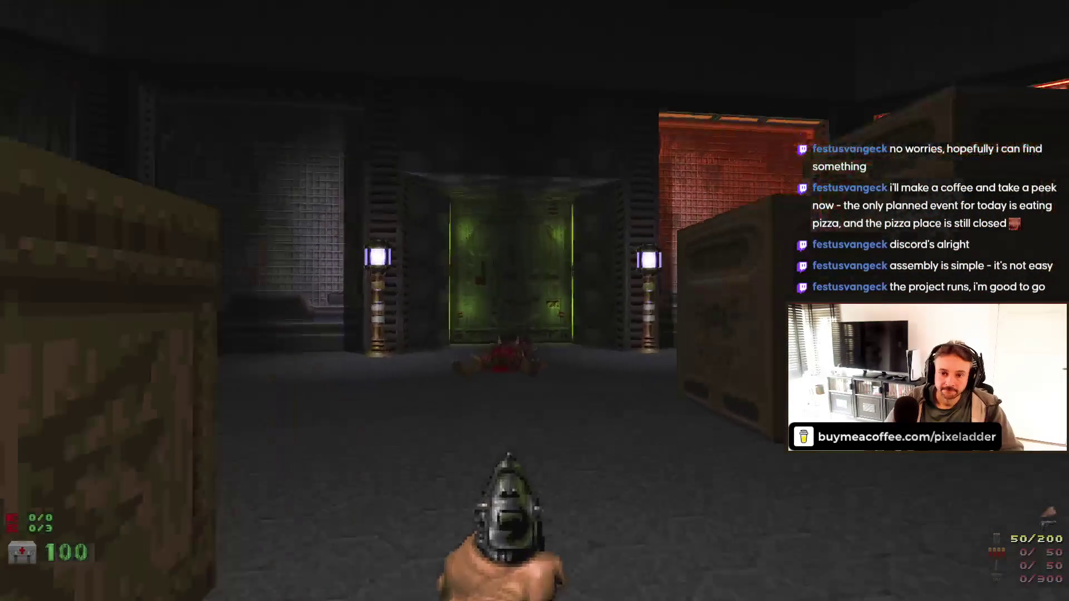
{"action": "key", "text": "s"}
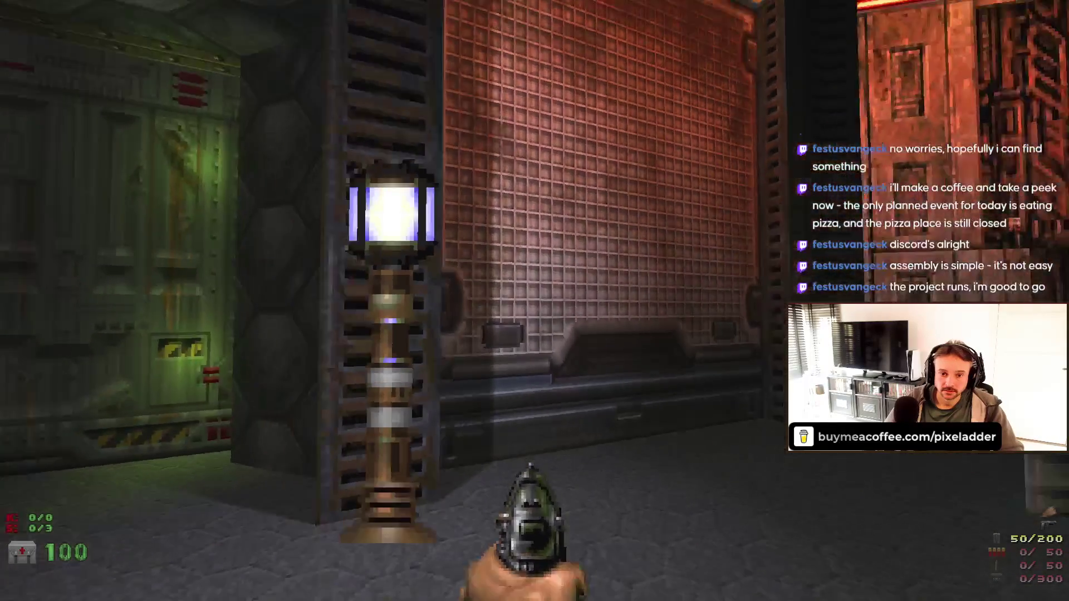
{"action": "key", "text": "s"}
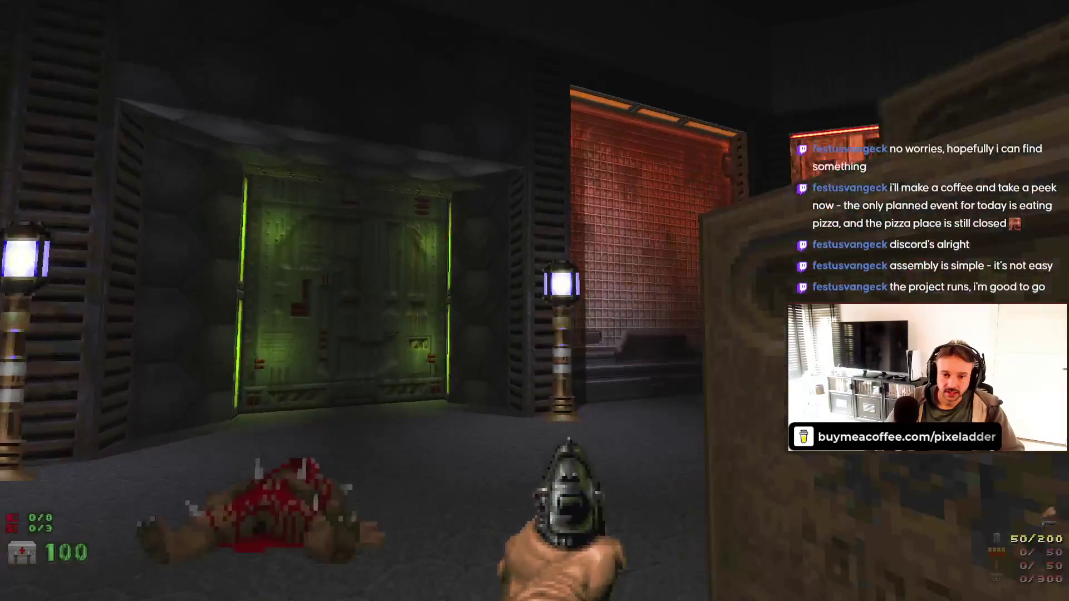
{"action": "key", "text": "w"}
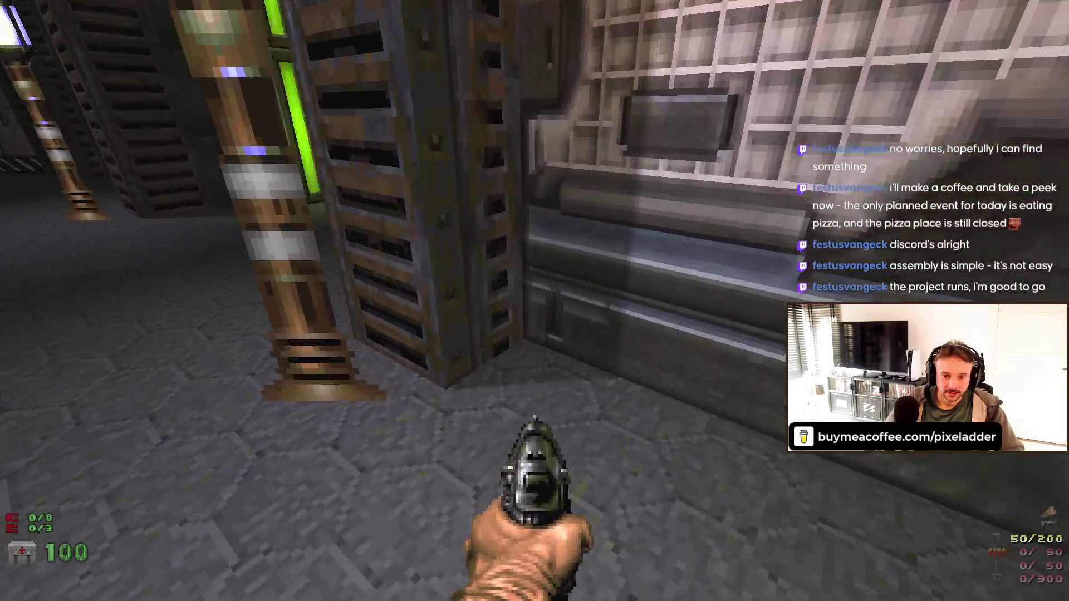
{"action": "key", "text": "Right"}
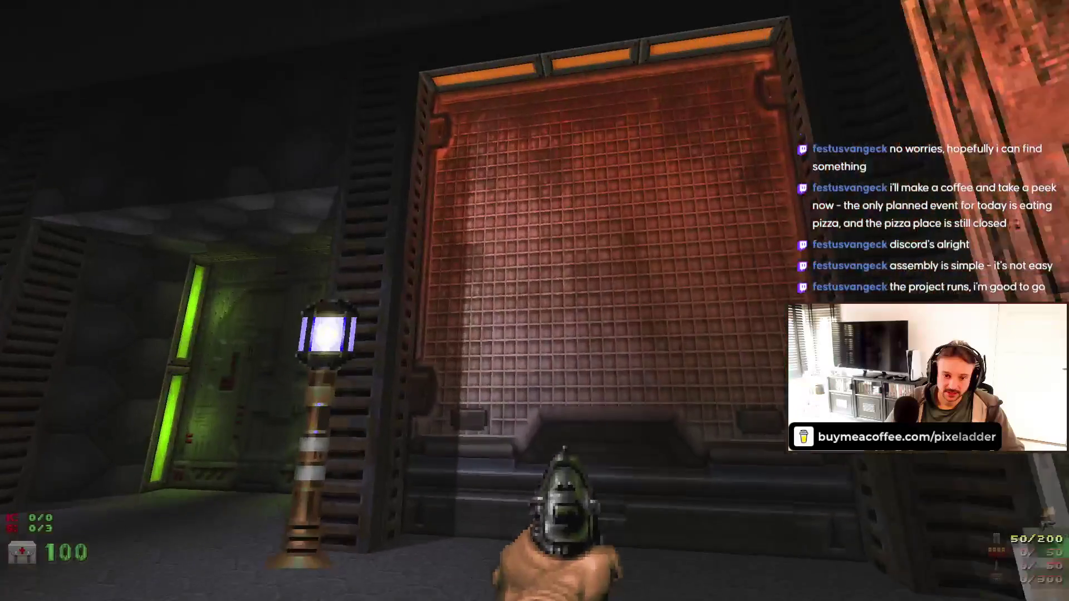
{"action": "key", "text": "w"}
{"action": "key", "text": "s"}
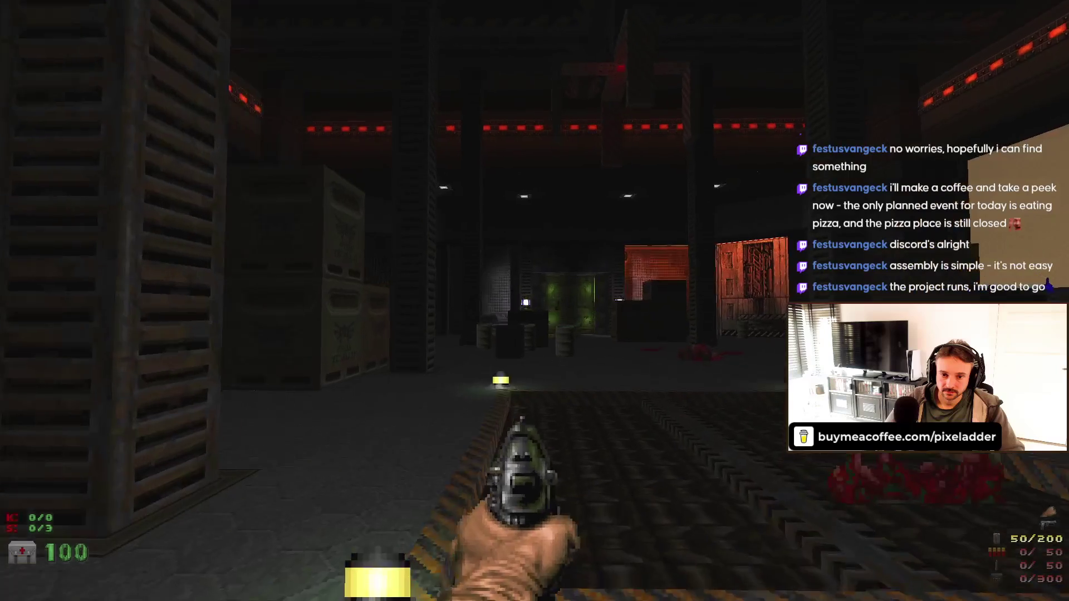
{"action": "key", "text": "w"}
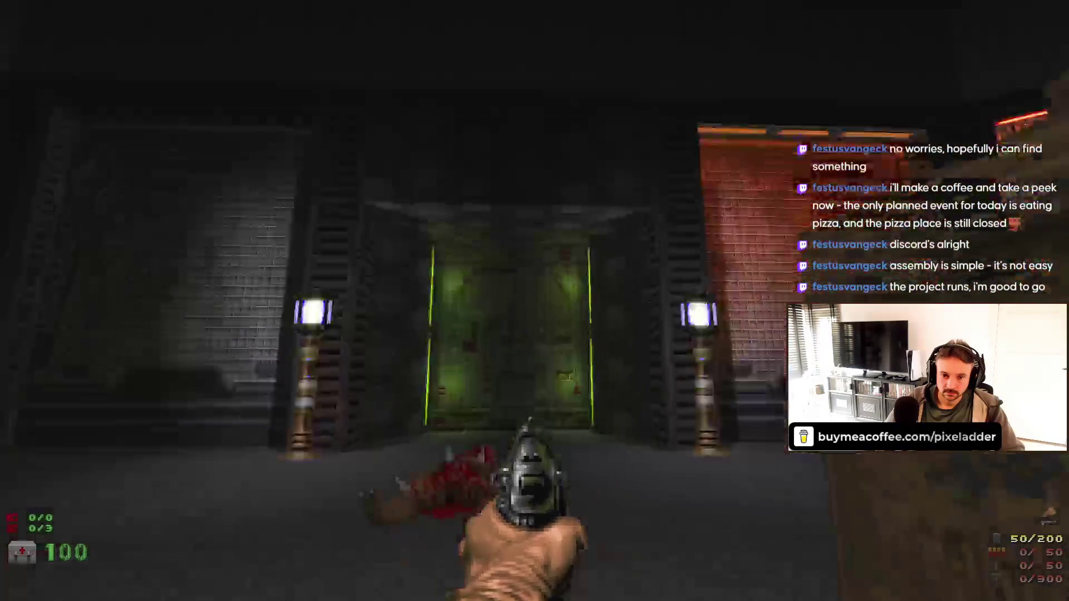
{"action": "key", "text": "s"}
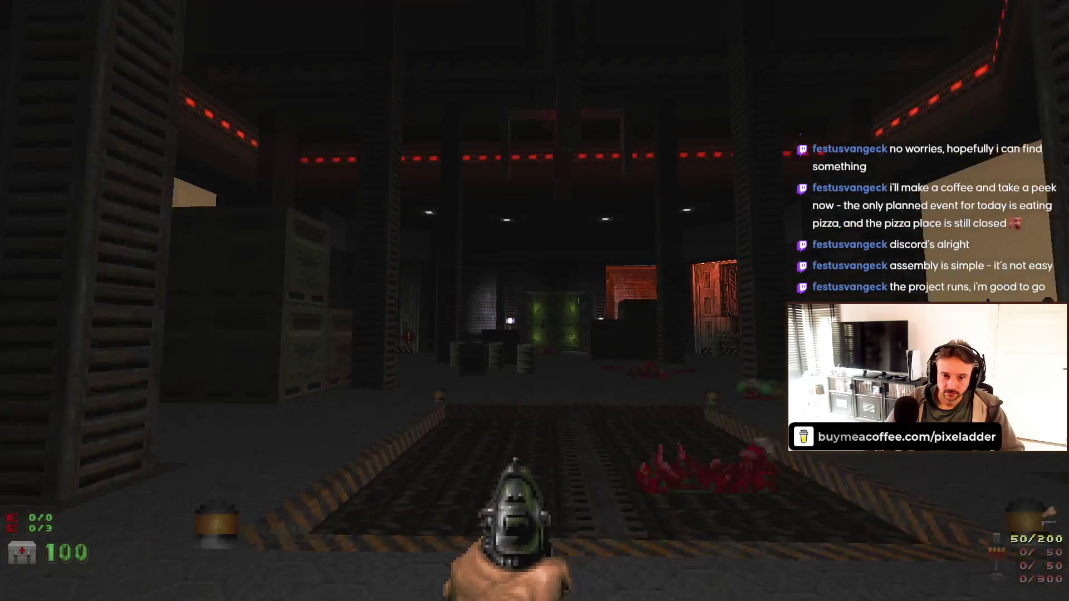
{"action": "key", "text": "w"}
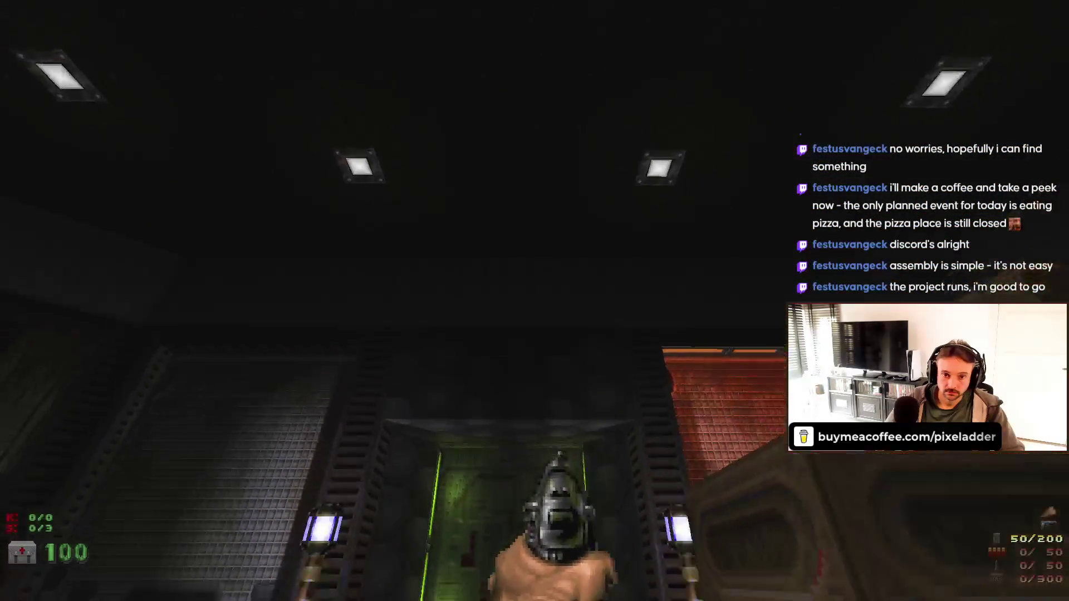
{"action": "key", "text": "s"}
{"action": "key", "text": "s"}
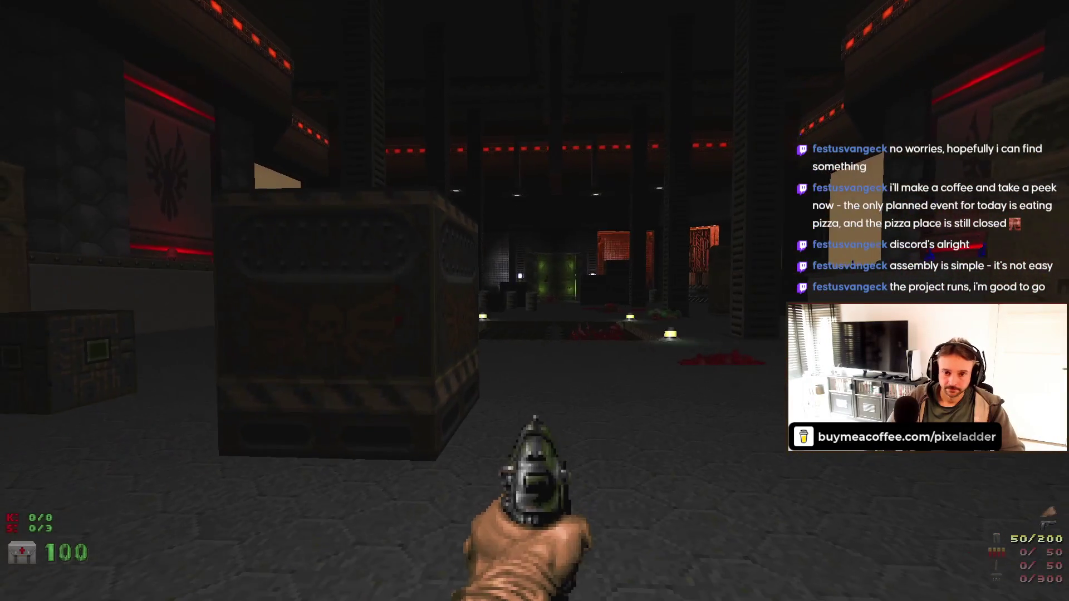
{"action": "key", "text": "w"}
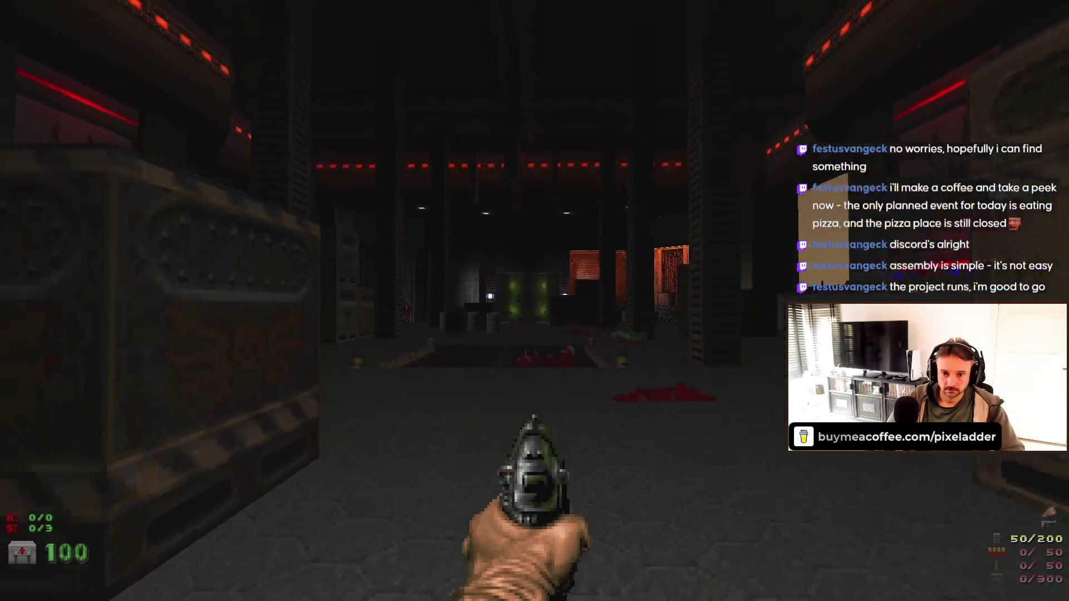
{"action": "key", "text": "w"}
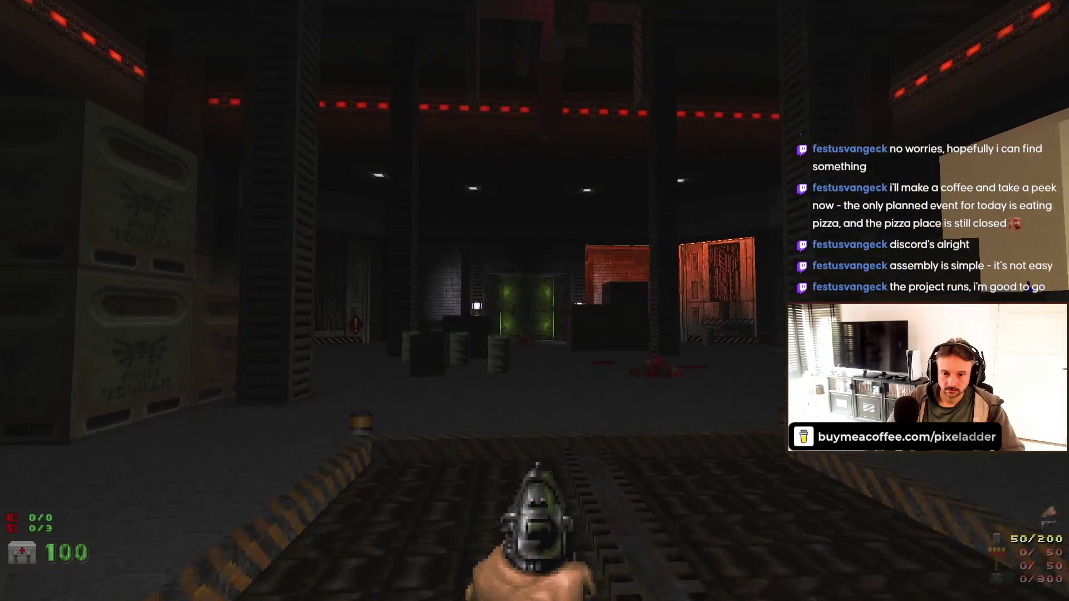
{"action": "key", "text": "w"}
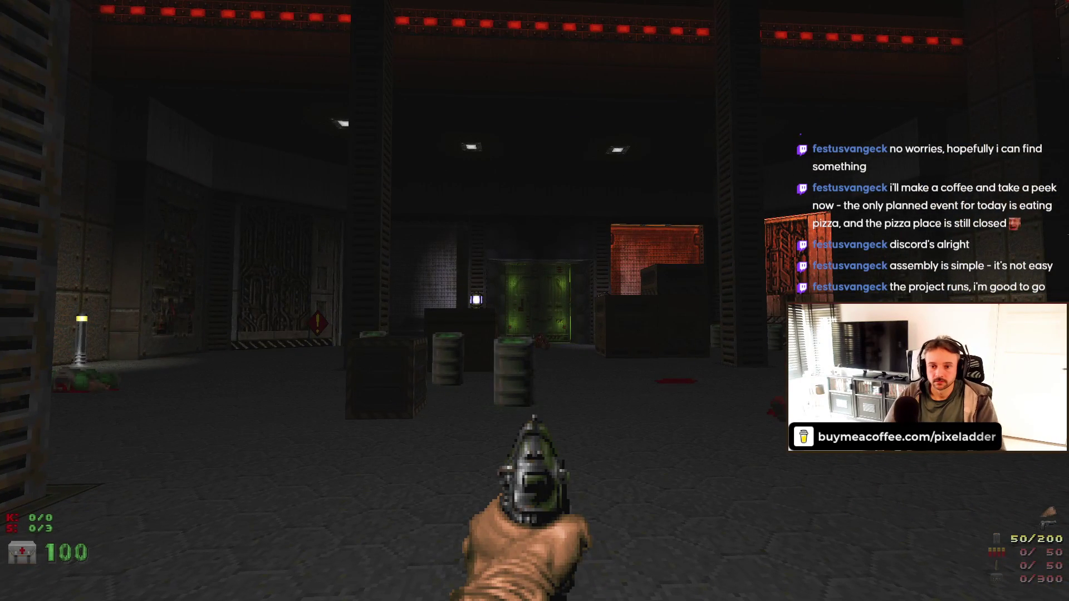
- Choose Quit Game from the GZDoom menu
{"action": "key", "text": "Escape"}
{"action": "key", "text": "Up"}
{"action": "key", "text": "Return"}
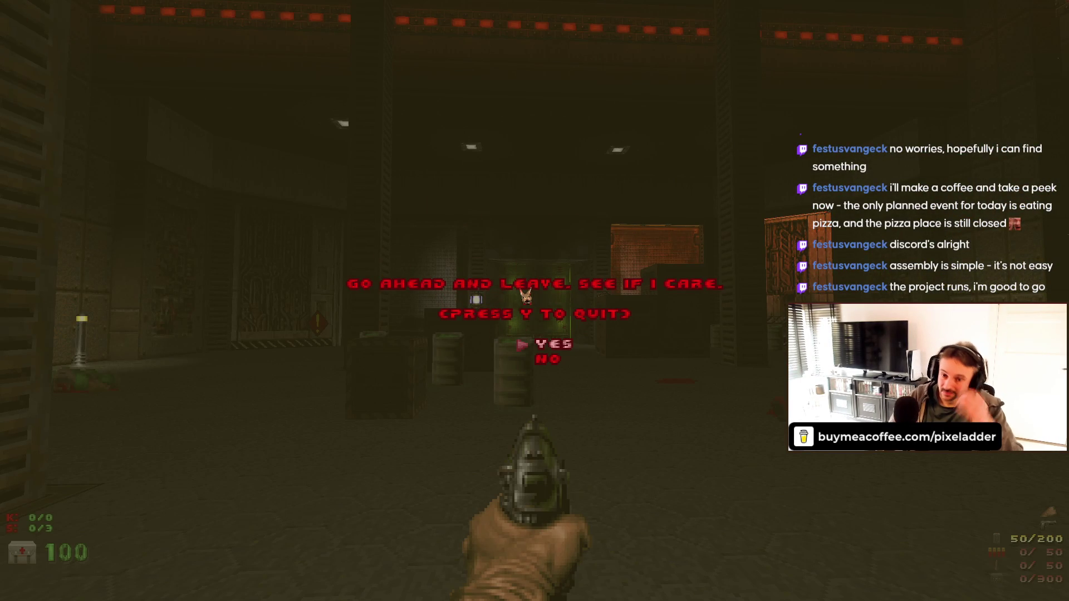
- Confirm quitting, then check the glow settings of the two red lamp ceilings in 3D
{"action": "key", "text": "y"}
{"action": "scroll", "coordinate": [673, 252], "scroll_direction": "up", "scroll_amount": 3}
{"action": "key", "text": "q"}
{"action": "key", "text": "s"}
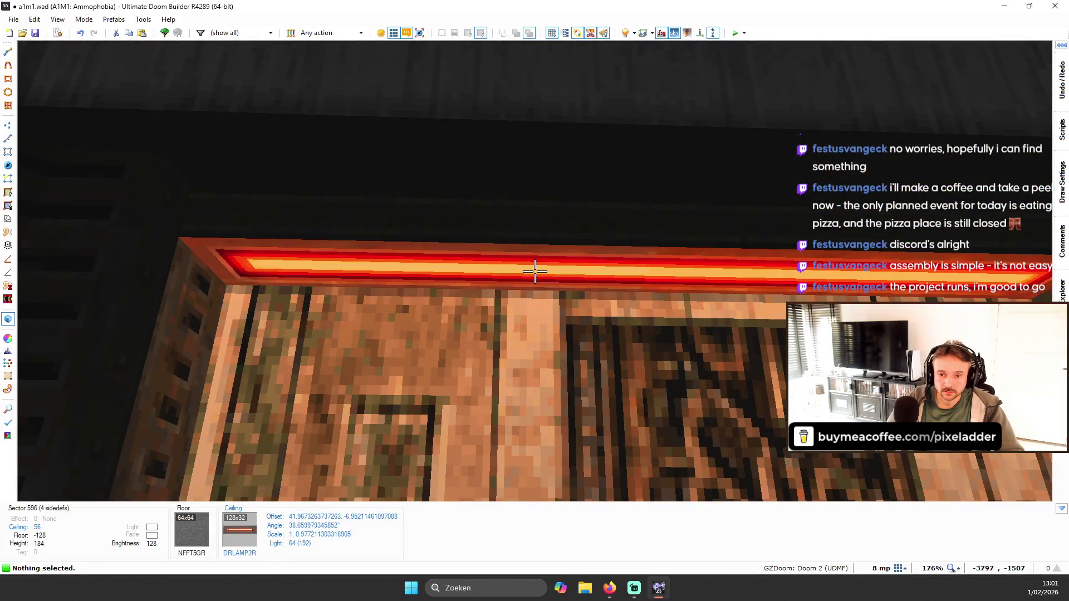
{"action": "right_click", "coordinate": [534, 271]}
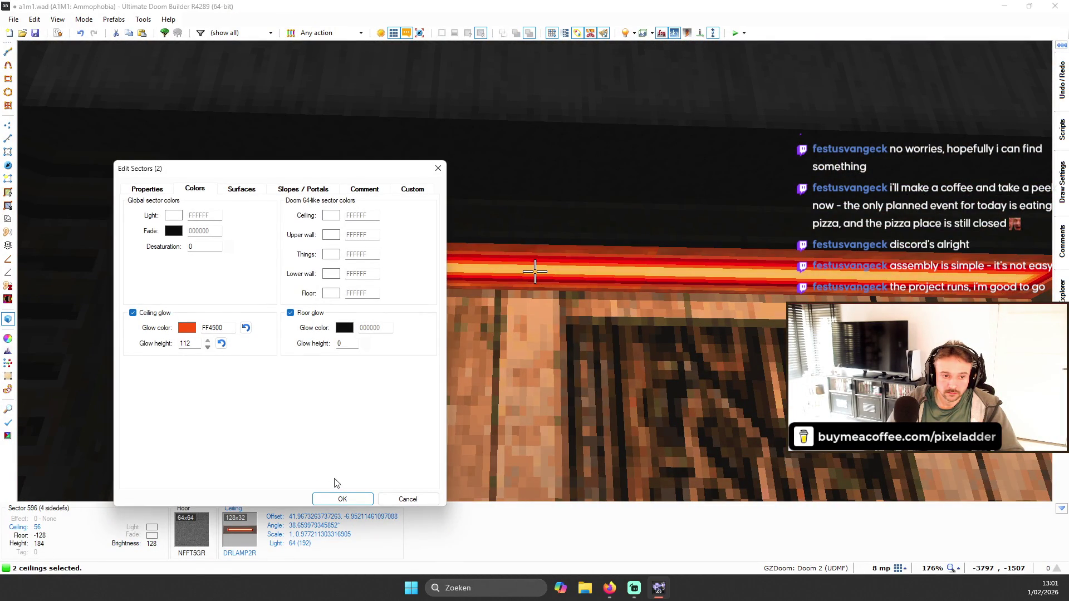
{"action": "key", "text": "Escape"}
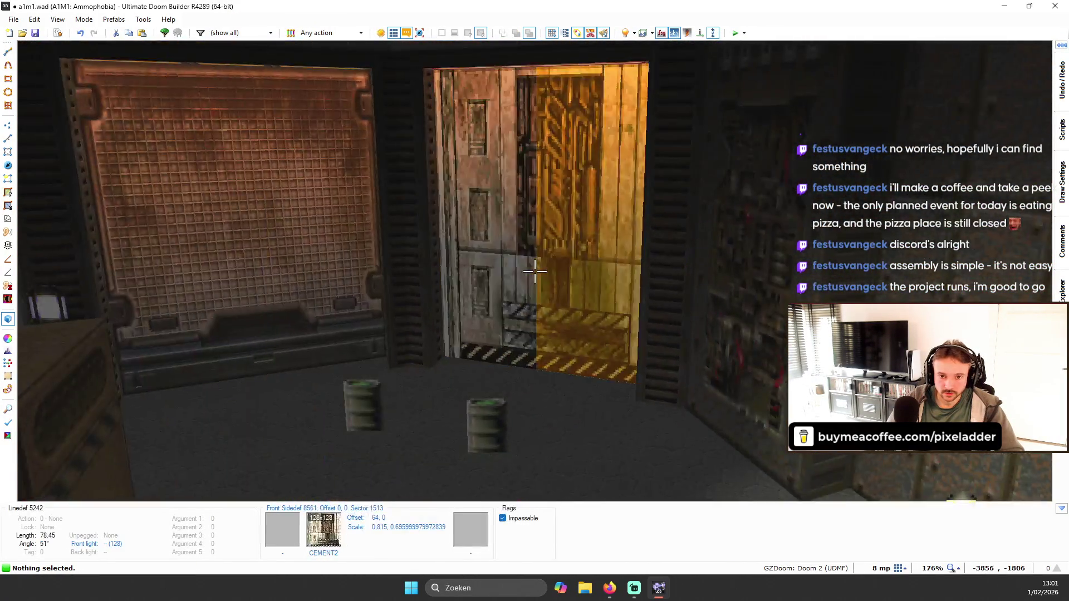
- Paste DRLAMP2R onto the ceiling past the doorway, then return to 2D sector editing
{"action": "key", "text": "w"}
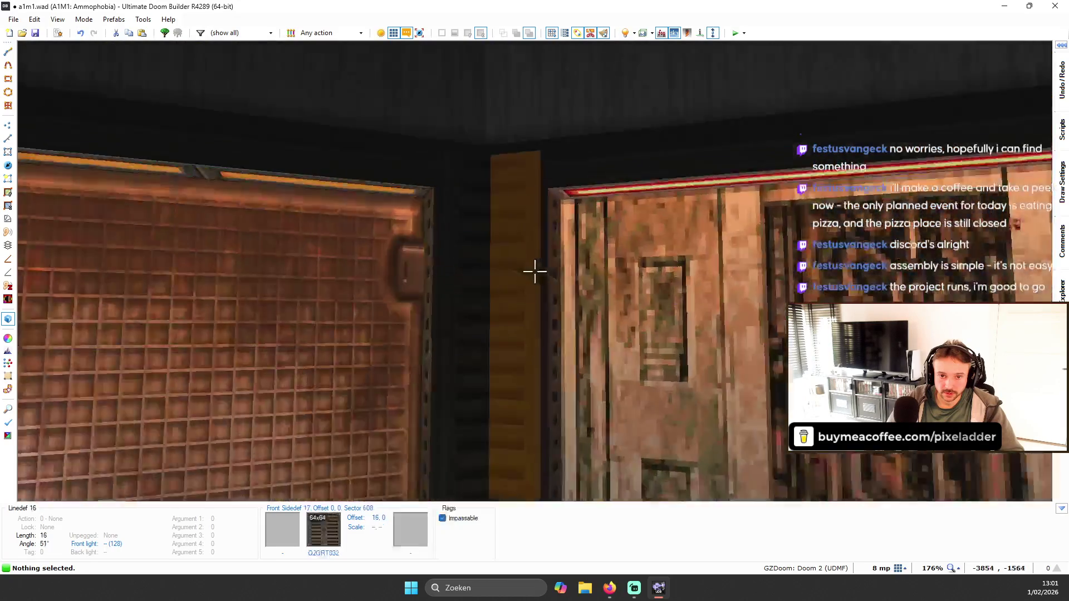
{"action": "key", "text": "ctrl+v"}
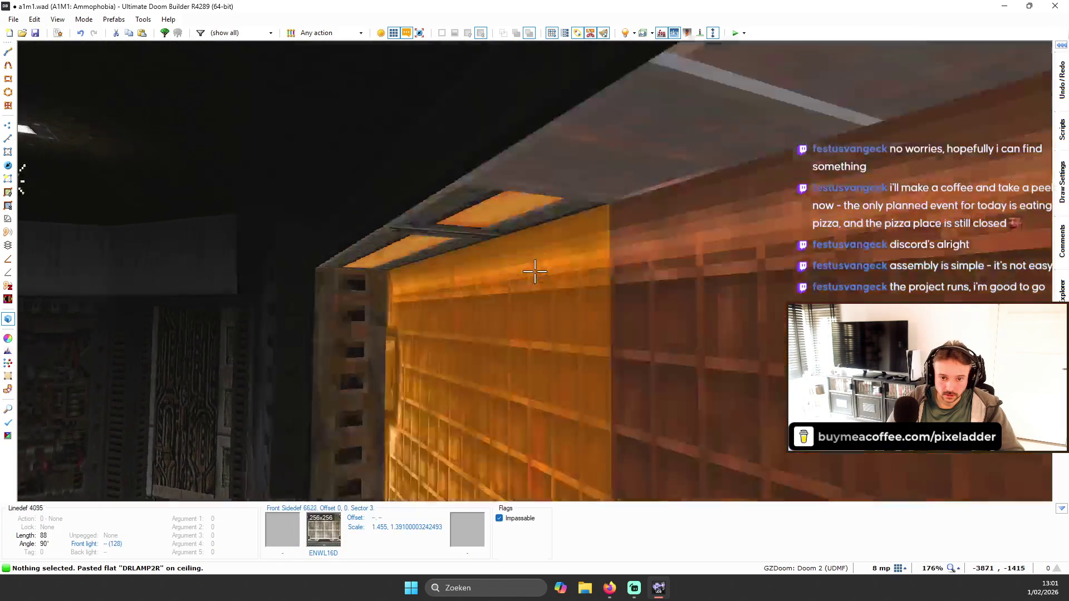
{"action": "key", "text": "w"}
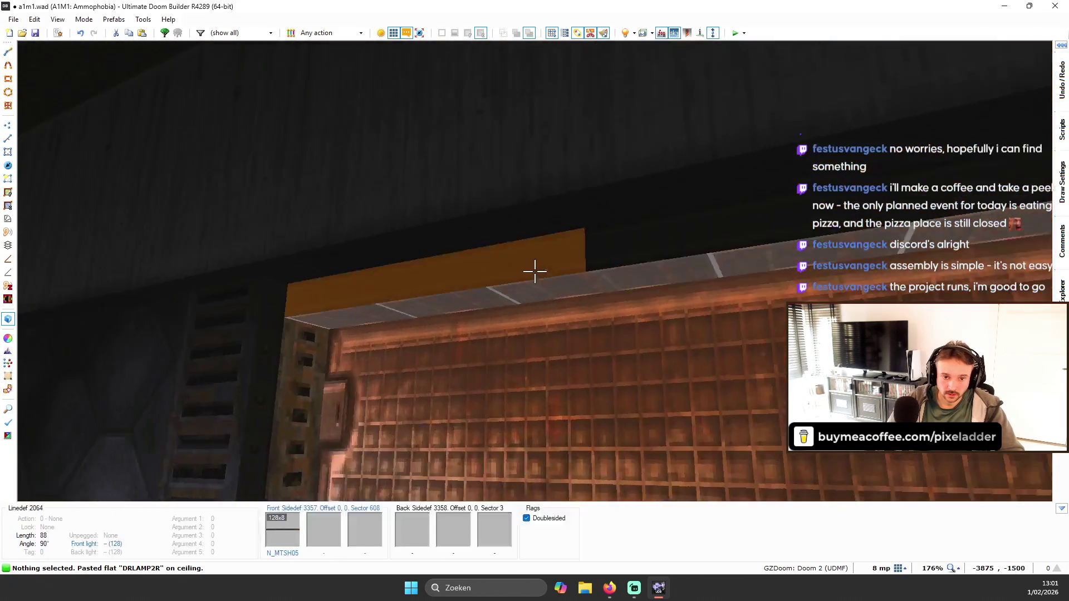
{"action": "key", "text": "q"}
{"action": "scroll", "coordinate": [612, 234], "scroll_direction": "up", "scroll_amount": 3}
{"action": "key", "text": "s"}
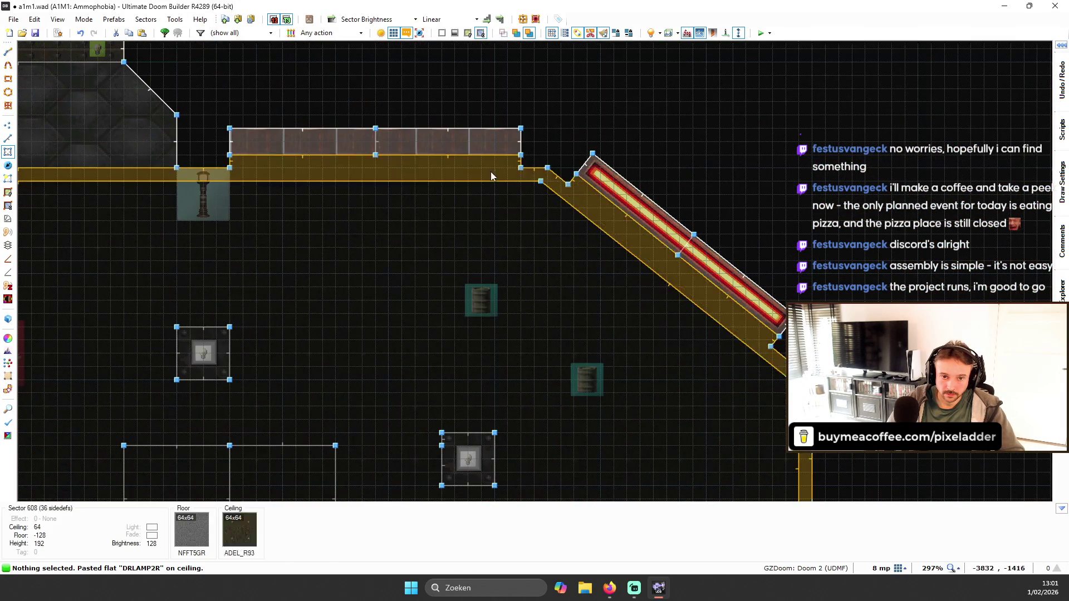
- Rotate the lamp texture 90 degrees on the ceiling strip above the pillar lamp
{"action": "left_click", "coordinate": [284, 145]}
{"action": "scroll", "coordinate": [207, 143], "scroll_direction": "up", "scroll_amount": 2}
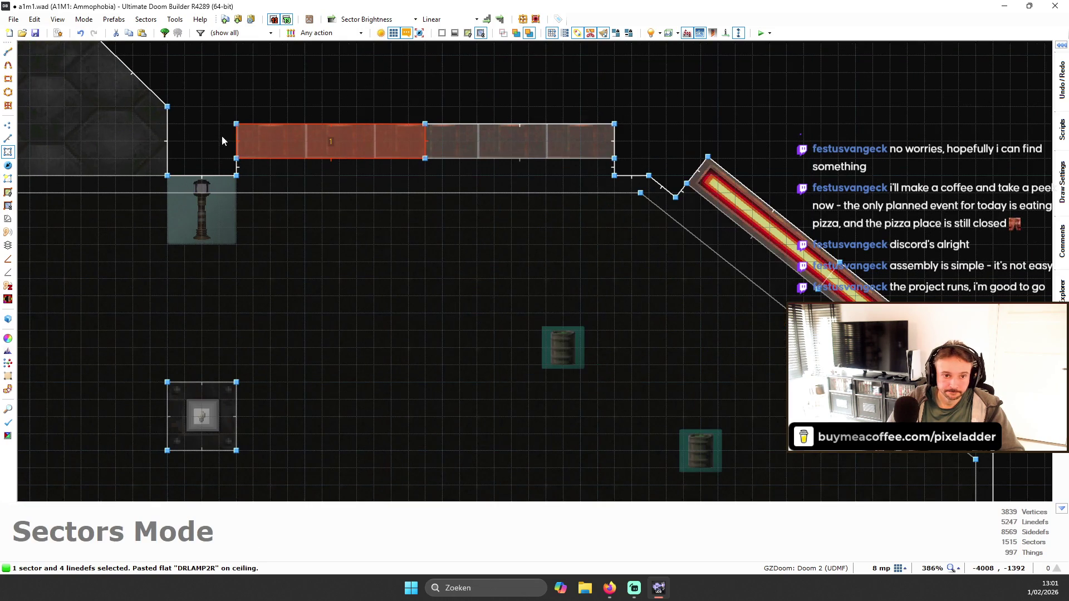
{"action": "left_click", "coordinate": [7, 193]}
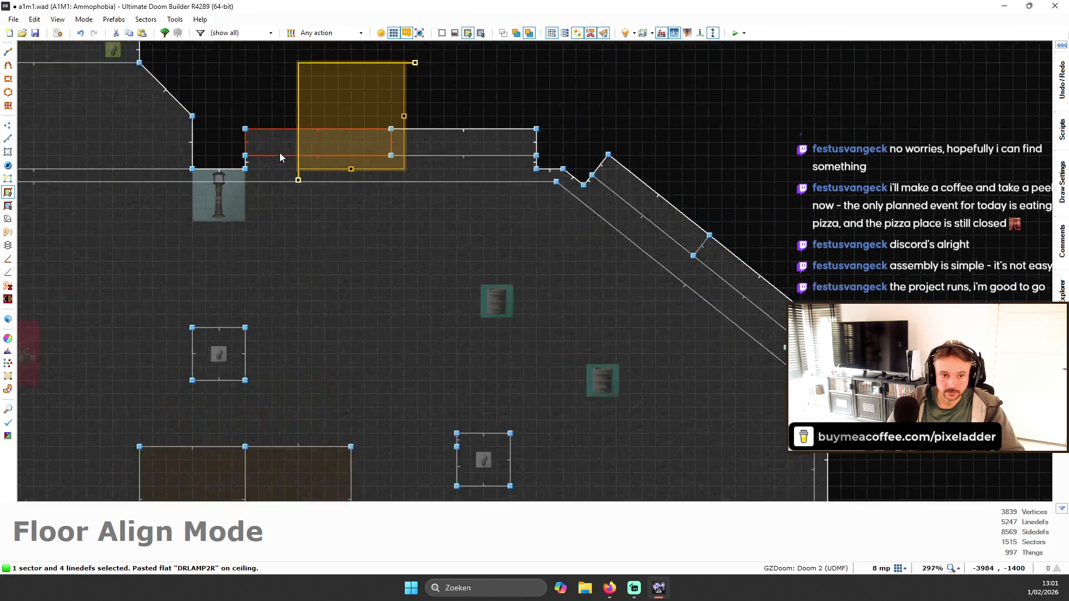
{"action": "key", "text": "Escape"}
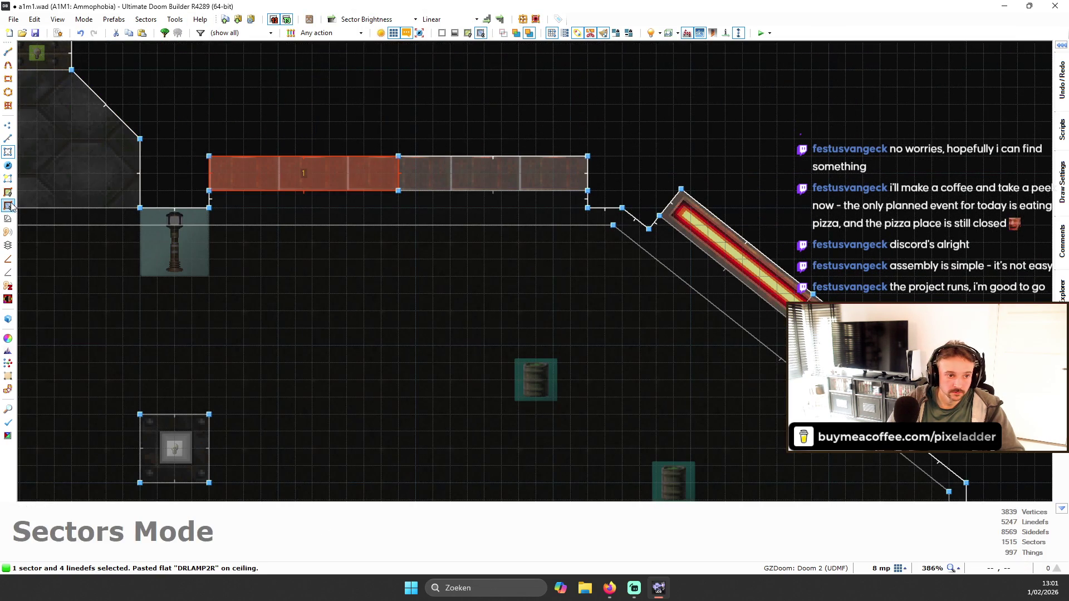
{"action": "left_click", "coordinate": [8, 206]}
{"action": "mouse_move", "coordinate": [294, 99]}
{"action": "left_mouse_down"}
{"action": "mouse_move", "coordinate": [565, 232]}
{"action": "mouse_move", "coordinate": [616, 356]}
{"action": "left_mouse_up"}
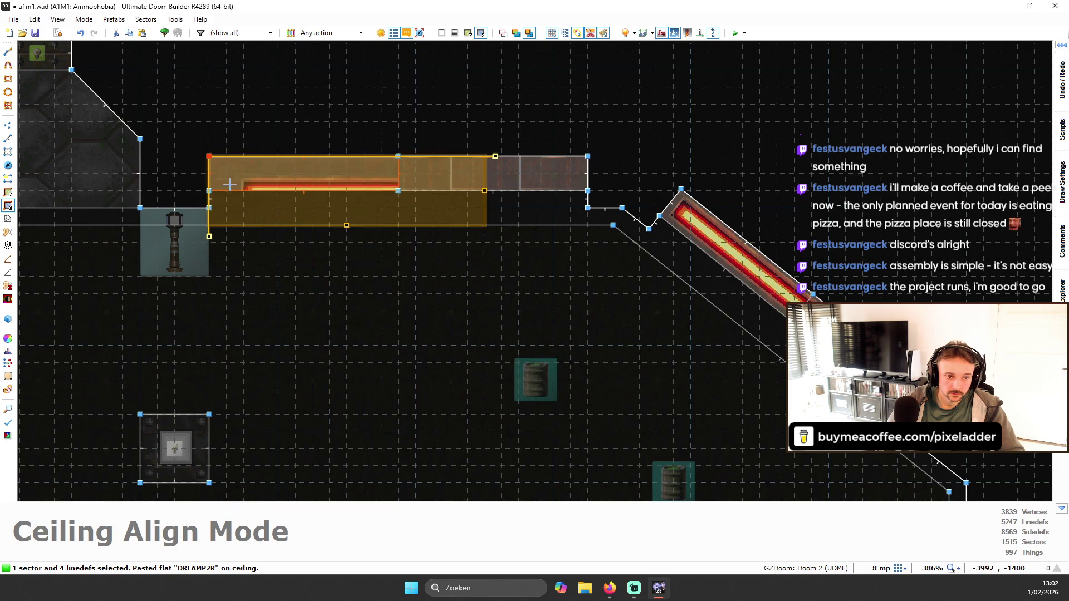
{"action": "scroll", "coordinate": [296, 192], "scroll_direction": "up", "scroll_amount": 2}
{"action": "key", "text": "Return"}
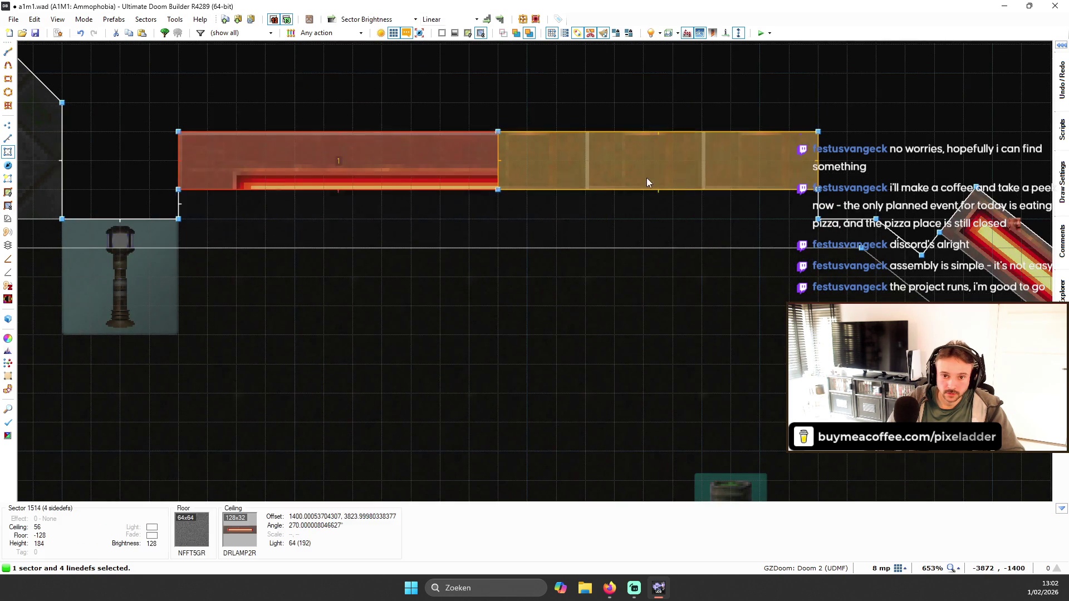
- On the next strip right, rotate the lamp texture horizontal and shift it onto the strip
{"action": "left_click", "coordinate": [572, 175]}
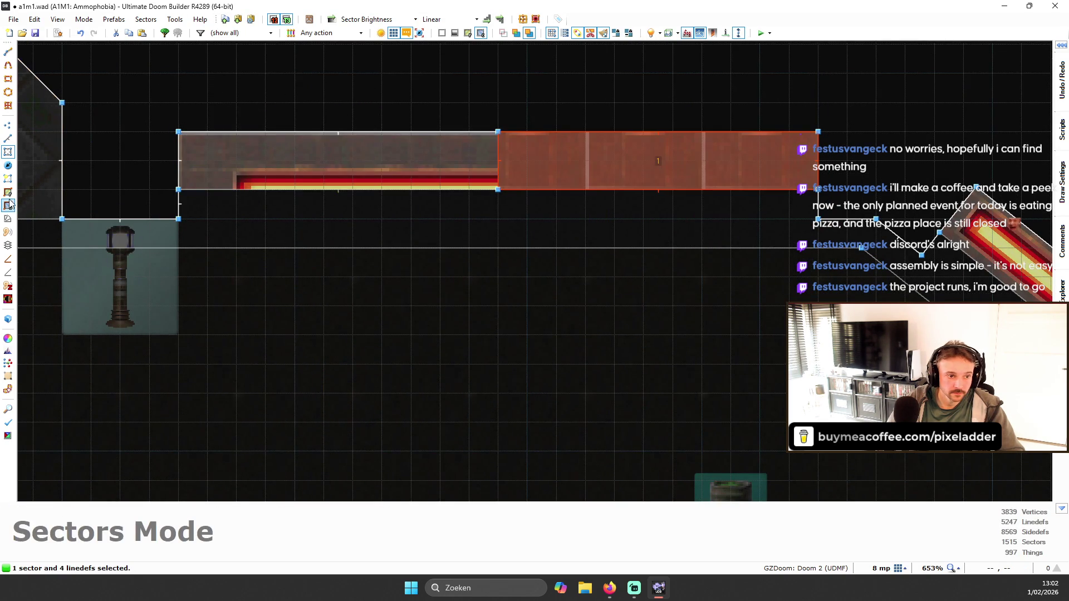
{"action": "left_click", "coordinate": [9, 206]}
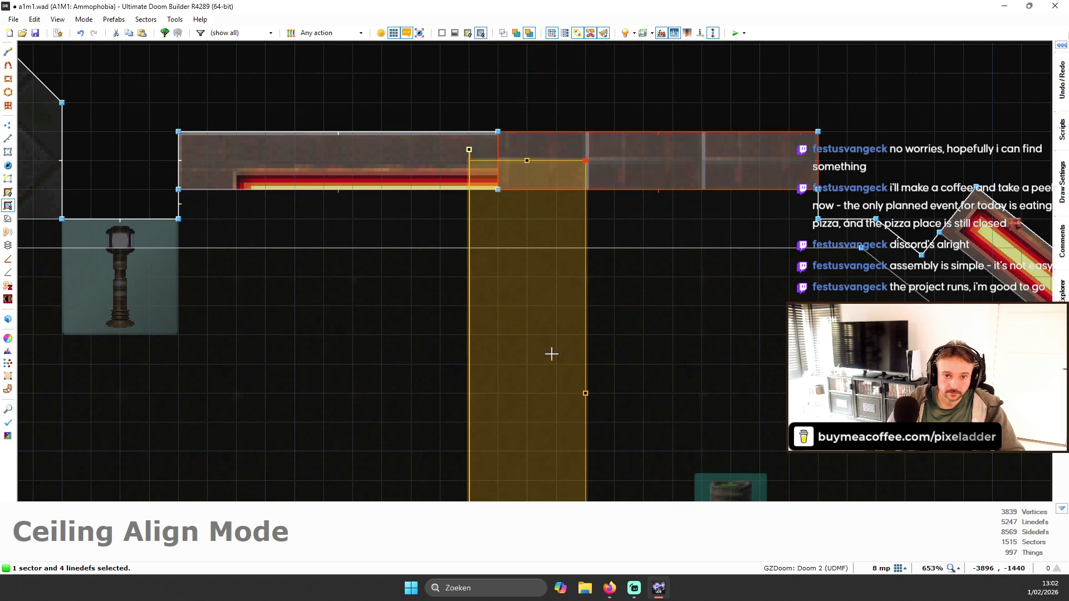
{"action": "mouse_move", "coordinate": [473, 135]}
{"action": "left_mouse_down"}
{"action": "mouse_move", "coordinate": [630, 262]}
{"action": "mouse_move", "coordinate": [645, 196]}
{"action": "left_mouse_up"}
{"action": "scroll", "coordinate": [631, 262], "scroll_direction": "down", "scroll_amount": 4}
{"action": "scroll", "coordinate": [612, 207], "scroll_direction": "up", "scroll_amount": 3}
{"action": "left_click_drag", "start_coordinate": [896, 103], "coordinate": [823, 214]}
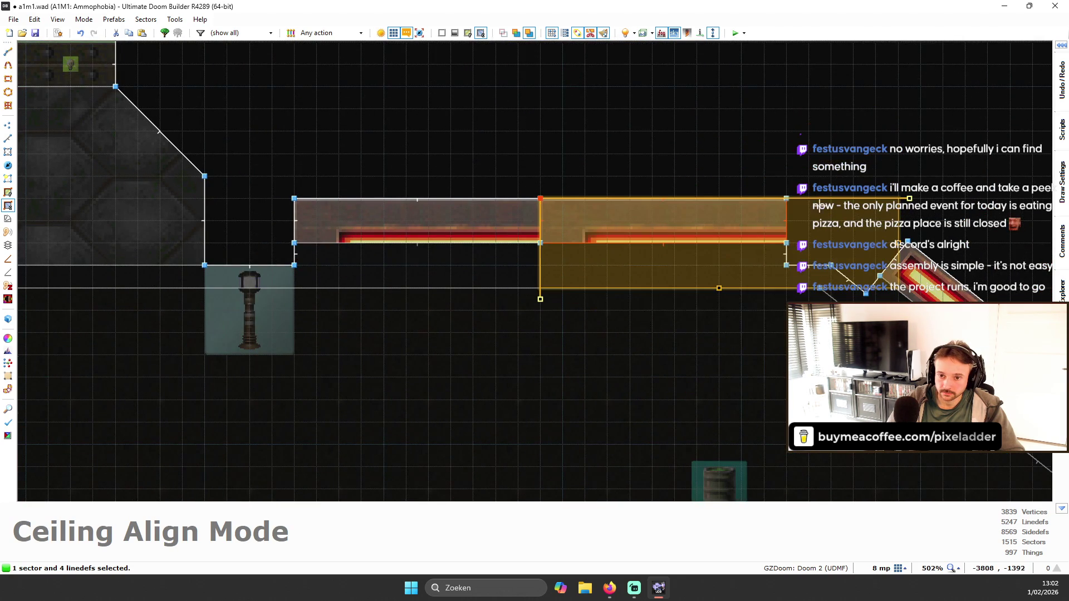
{"action": "scroll", "coordinate": [650, 241], "scroll_direction": "up", "scroll_amount": 1}
{"action": "mouse_move", "coordinate": [683, 255]}
{"action": "left_mouse_down"}
{"action": "mouse_move", "coordinate": [671, 229]}
{"action": "mouse_move", "coordinate": [982, 230]}
{"action": "left_mouse_up"}
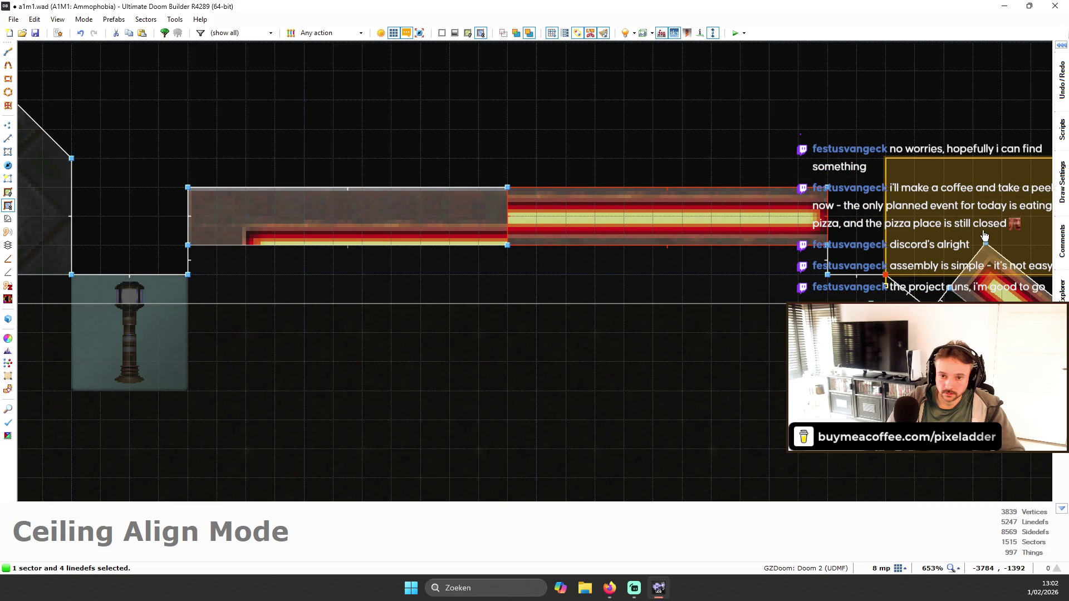
{"action": "key", "text": "Return"}
- Slide the next sector's lamp ceiling texture left to line it up
{"action": "key", "text": "ctrl+z"}
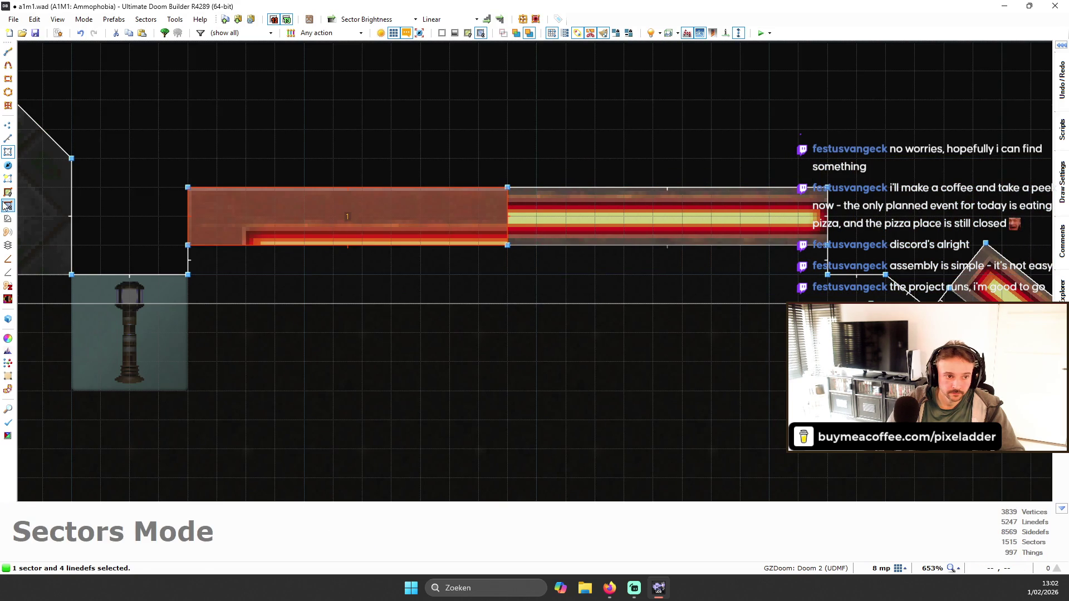
{"action": "key", "text": "ctrl+shift+c"}
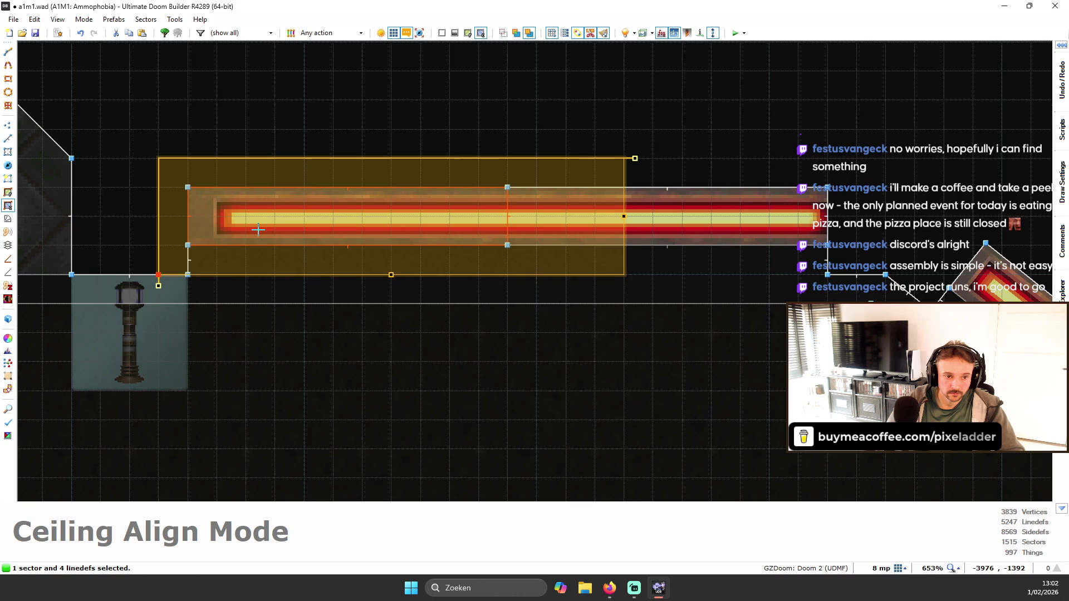
{"action": "left_click_drag", "start_coordinate": [263, 229], "coordinate": [232, 230]}
- In 3D, nudge the lamp strip ceiling offsets to 100, 0 and confirm the glow height
{"action": "key", "text": "q"}
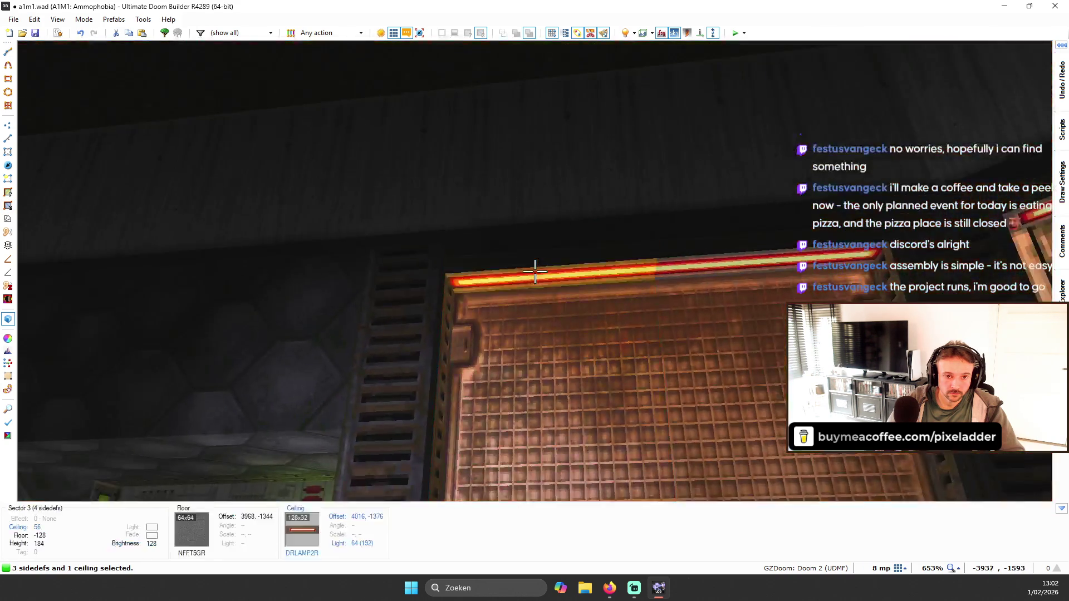
{"action": "key", "text": "Right"}
{"action": "key", "text": "Right"}
{"action": "key", "text": "Right"}
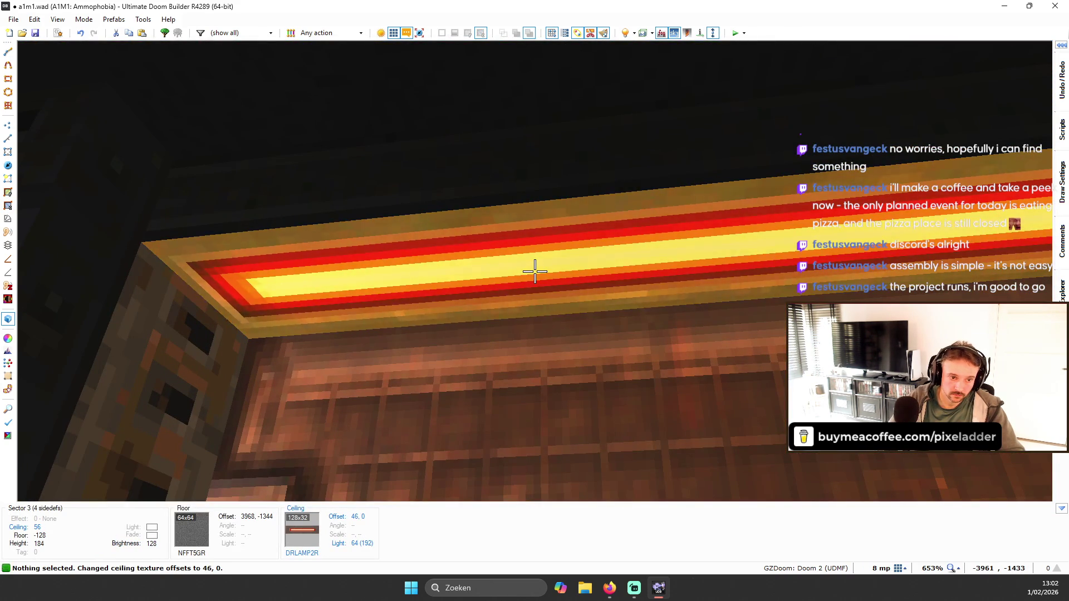
{"action": "key", "text": "Right"}
{"action": "key", "text": "Right"}
{"action": "key", "text": "Right"}
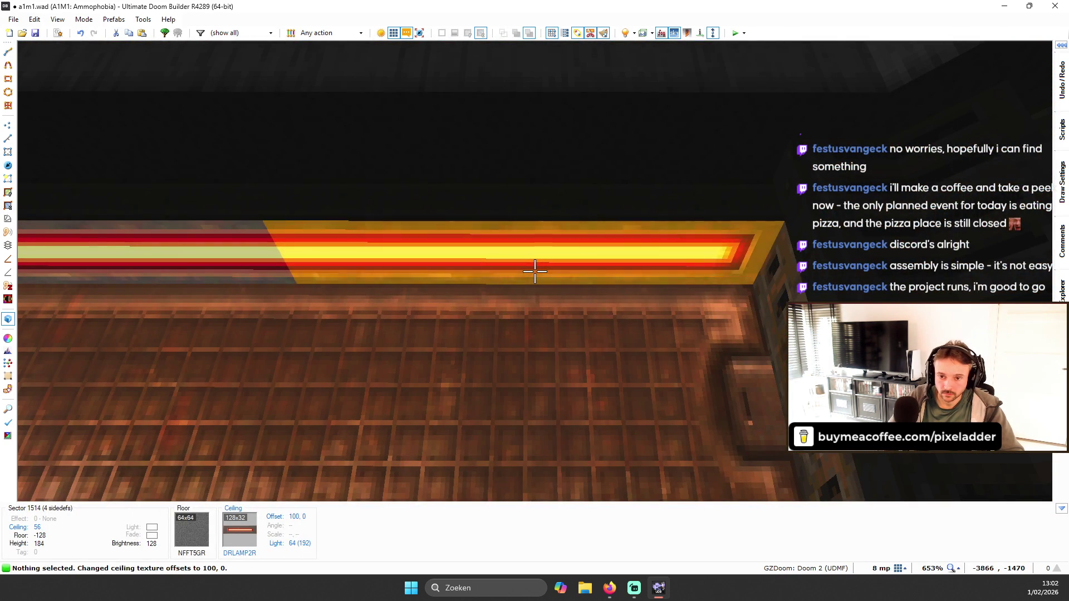
{"action": "key", "text": "w"}
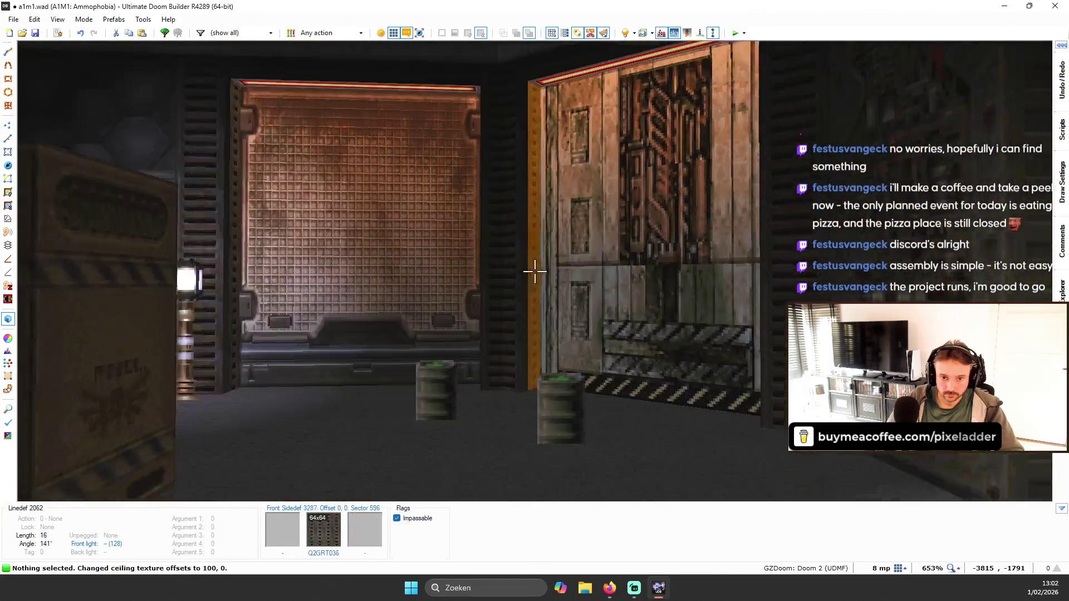
{"action": "key", "text": "s"}
{"action": "key", "text": "w"}
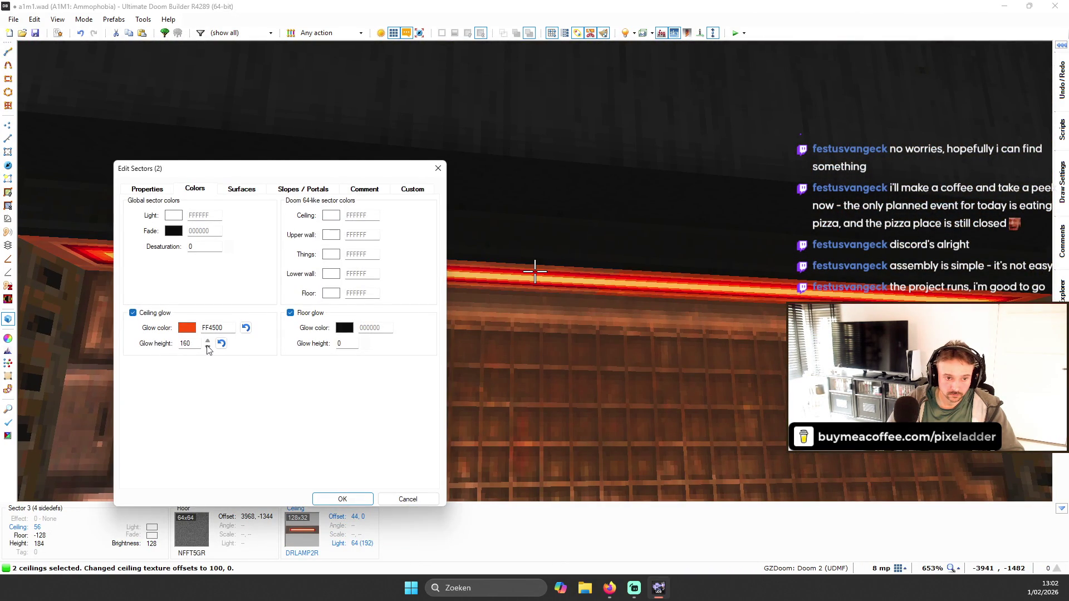
{"action": "left_click", "coordinate": [337, 498]}
- Return to the 2D map and launch the level in GZDoom
{"action": "key", "text": "w"}
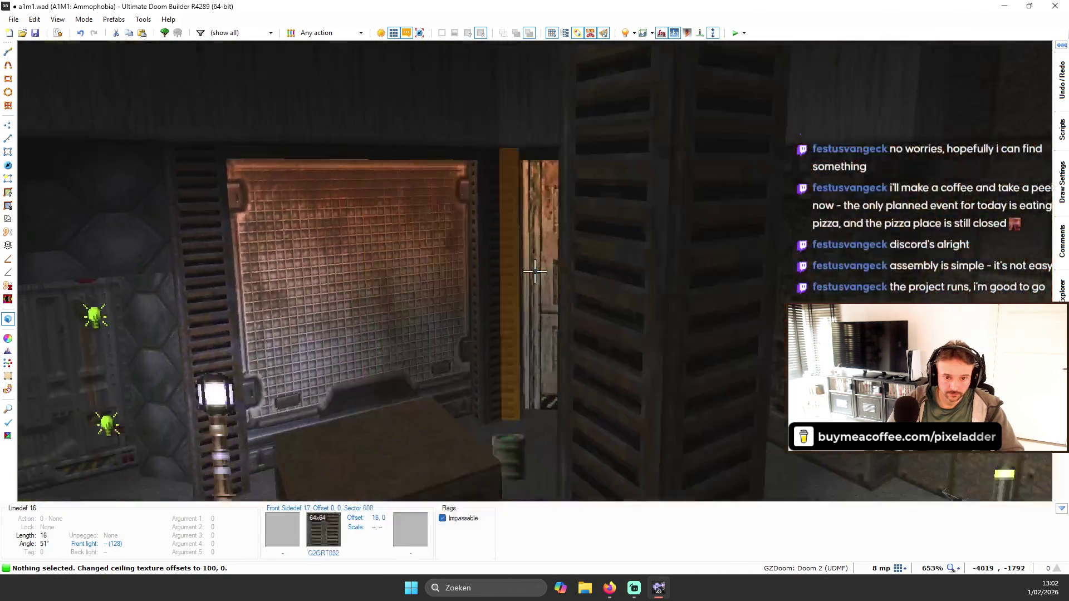
{"action": "key", "text": "q"}
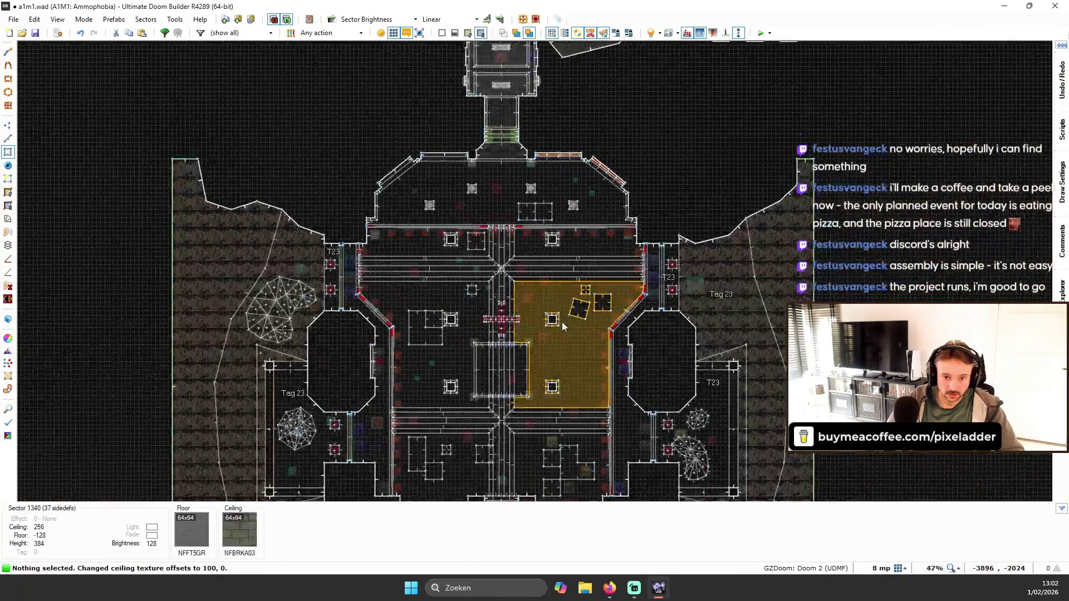
{"action": "key", "text": "F9"}
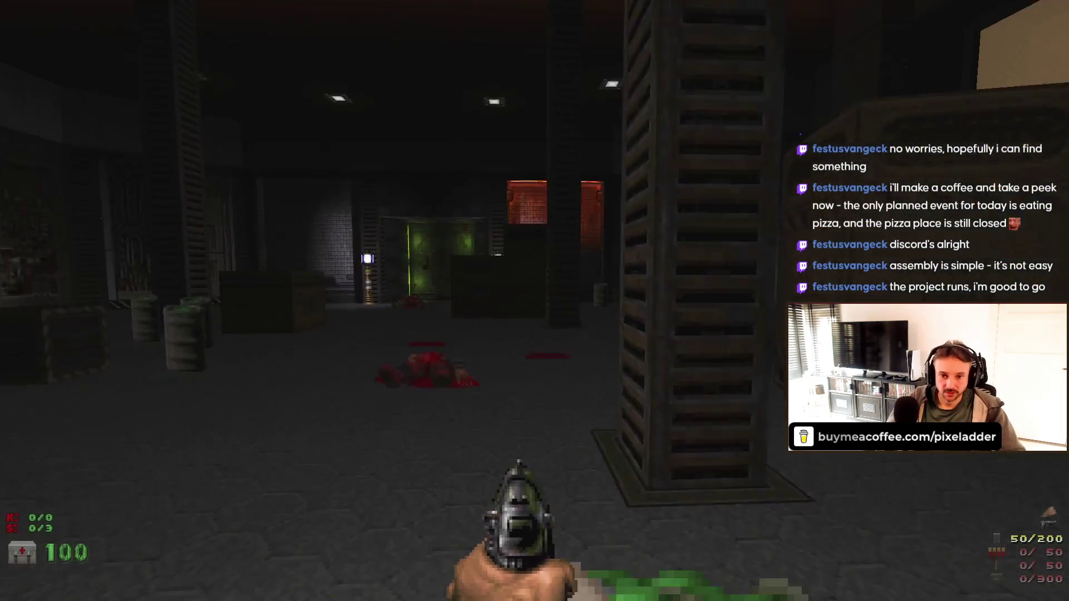
- Walk up to the two lamp-lit doors, then back away and look along the left wall
{"action": "key", "text": "w"}
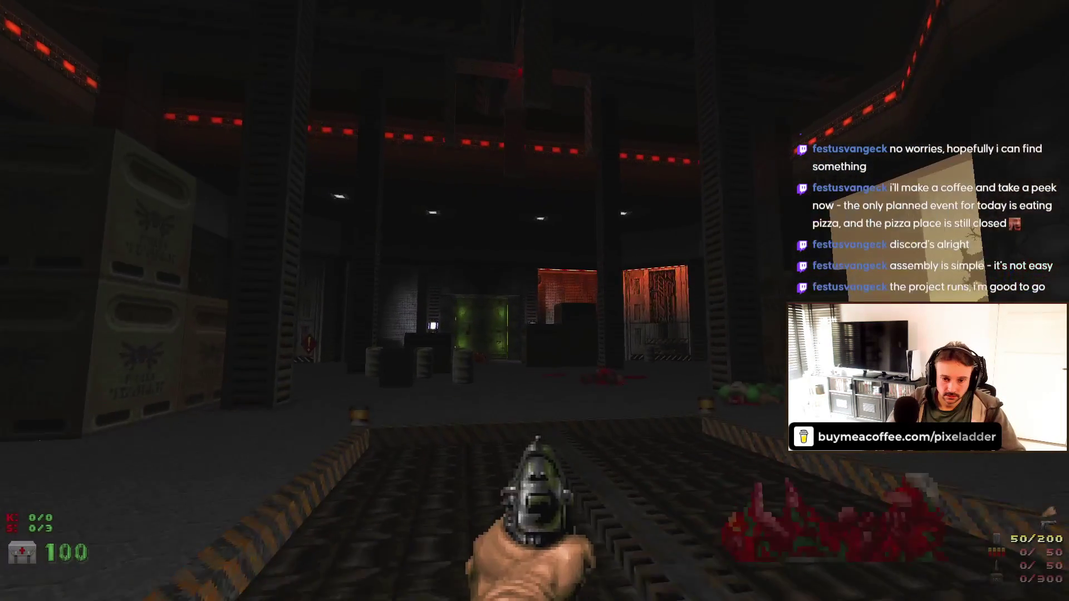
{"action": "key", "text": "w"}
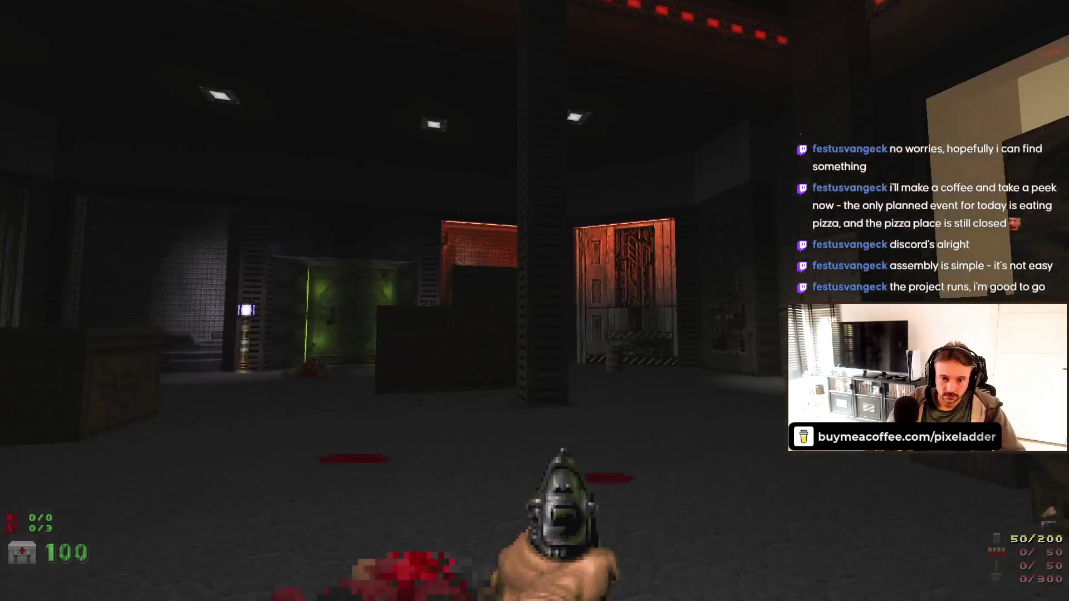
{"action": "key", "text": "w"}
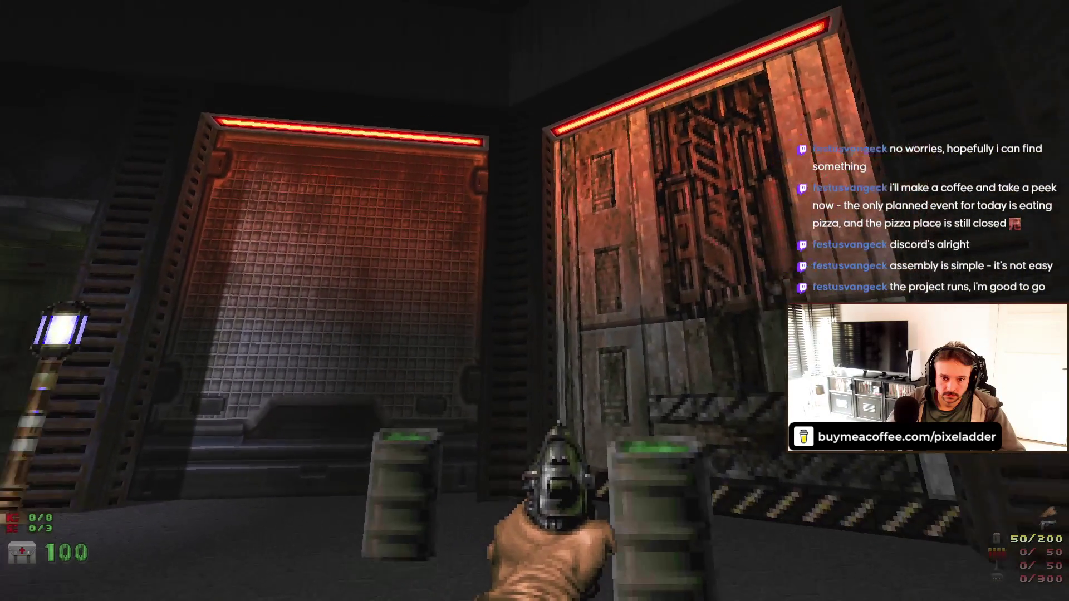
{"action": "key", "text": "s"}
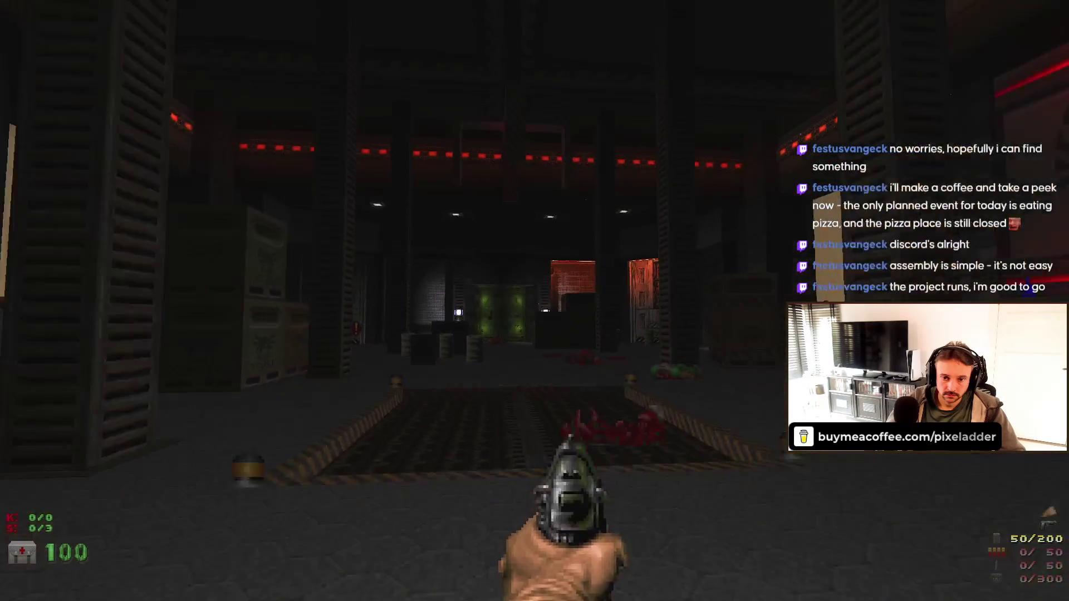
{"action": "key", "text": "Left"}
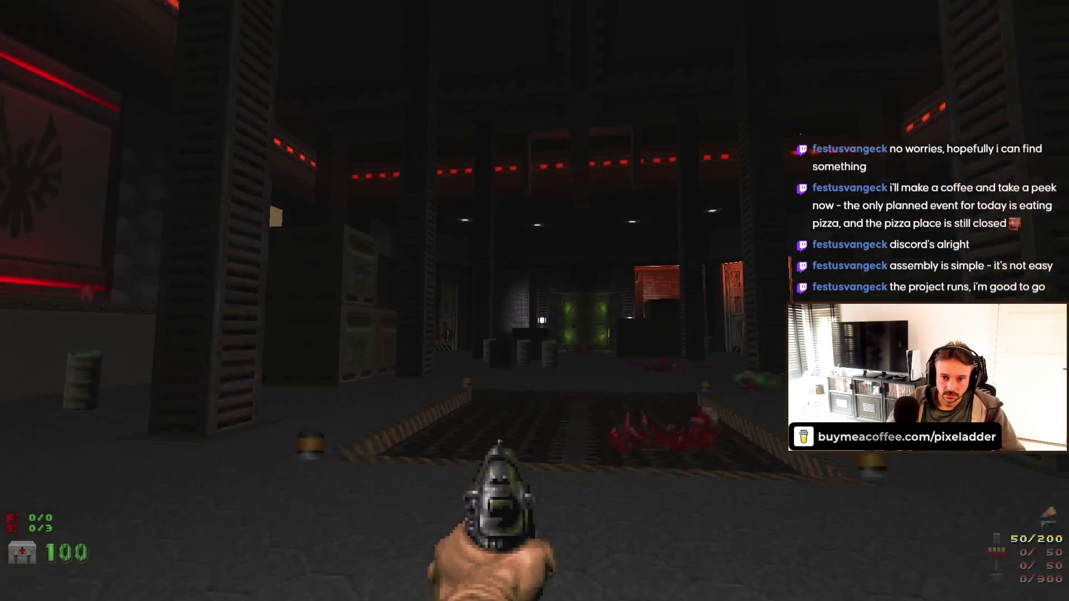
- Quit GZDoom from the menu and confirm with Y
{"action": "key", "text": "Escape"}
{"action": "left_click", "coordinate": [551, 438]}
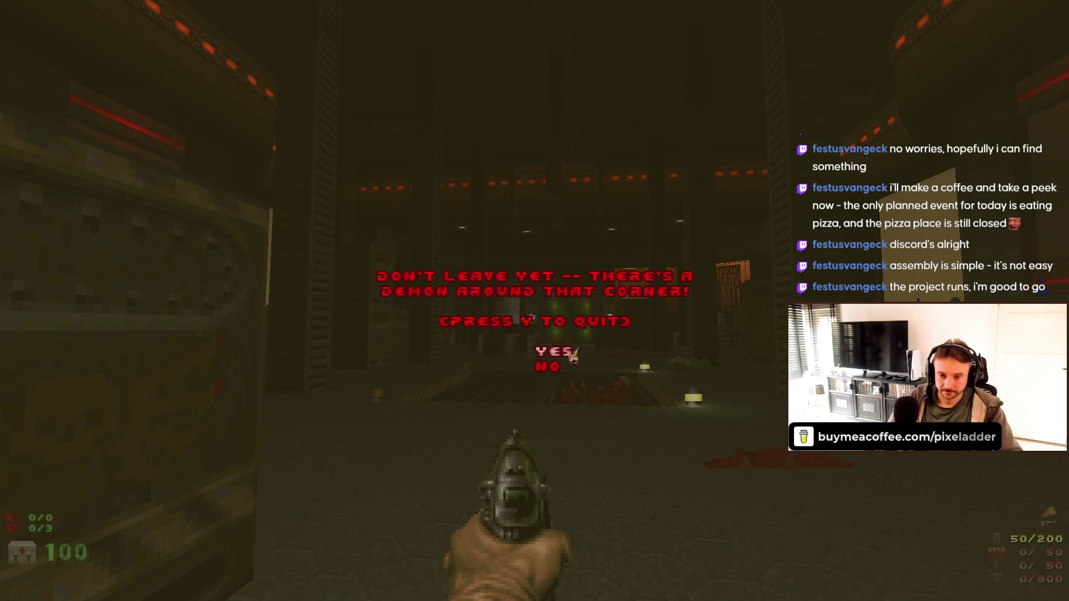
{"action": "key", "text": "y"}
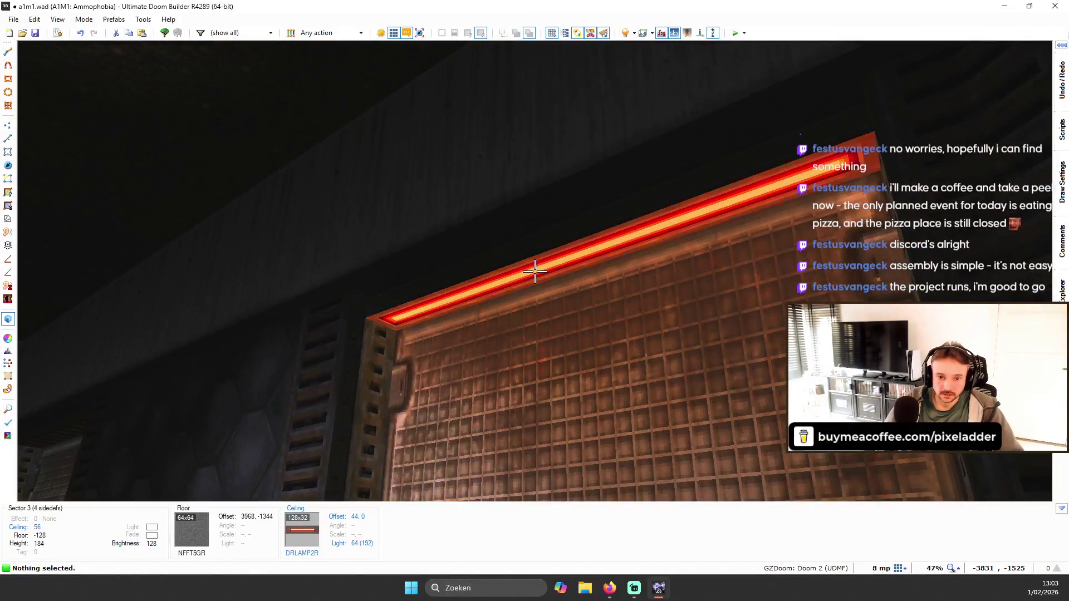
- Open the lamp ceilings' properties and glow colour picker, then close them unchanged
{"action": "left_click", "coordinate": [535, 271]}
{"action": "right_click", "coordinate": [534, 271]}
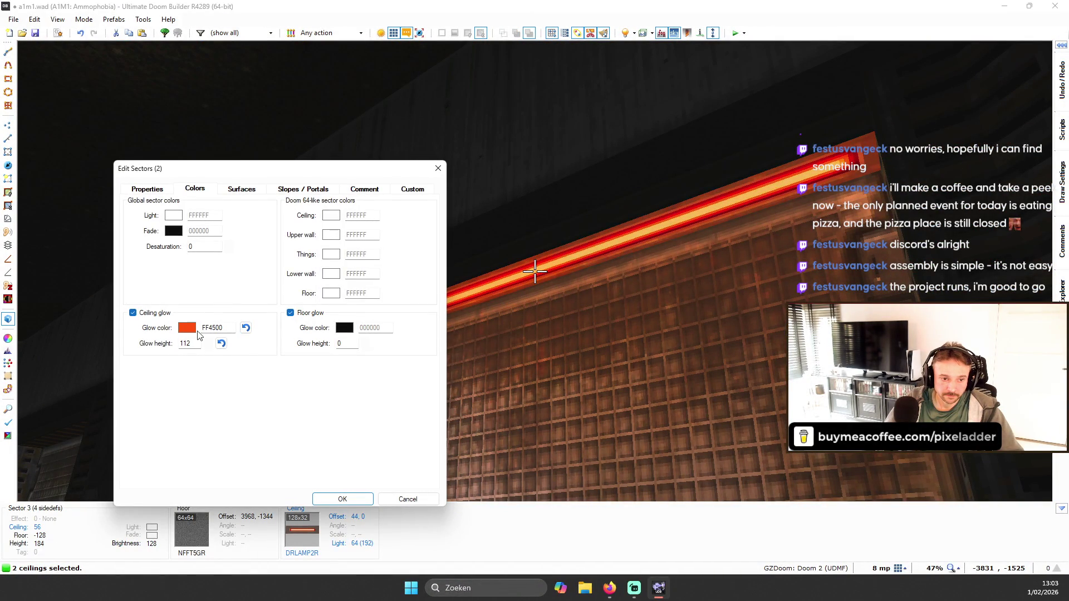
{"action": "left_click", "coordinate": [193, 329]}
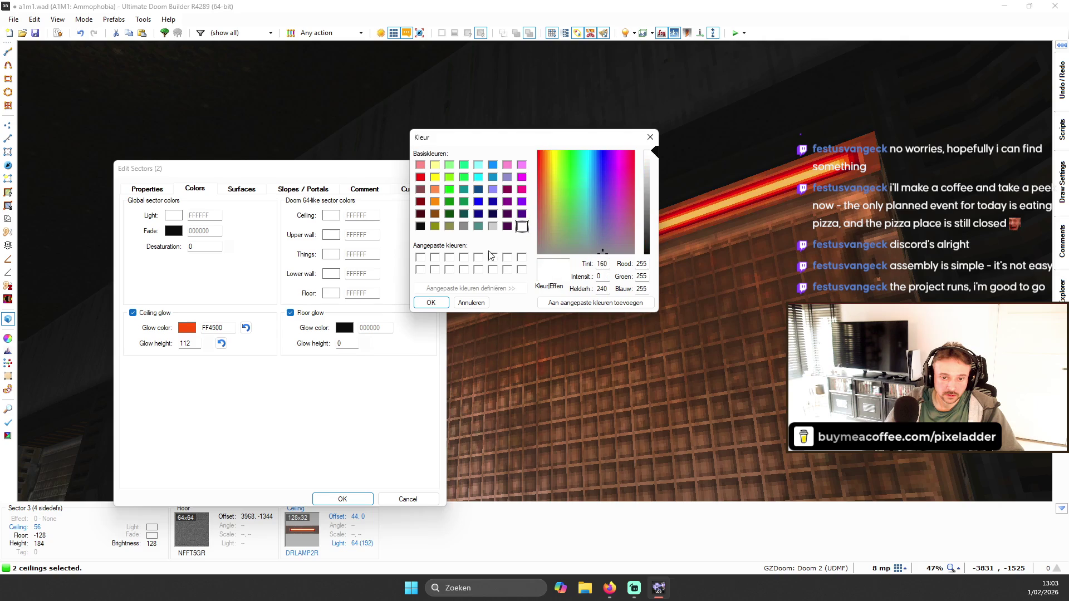
{"action": "left_click", "coordinate": [431, 302]}
{"action": "left_click", "coordinate": [343, 499]}
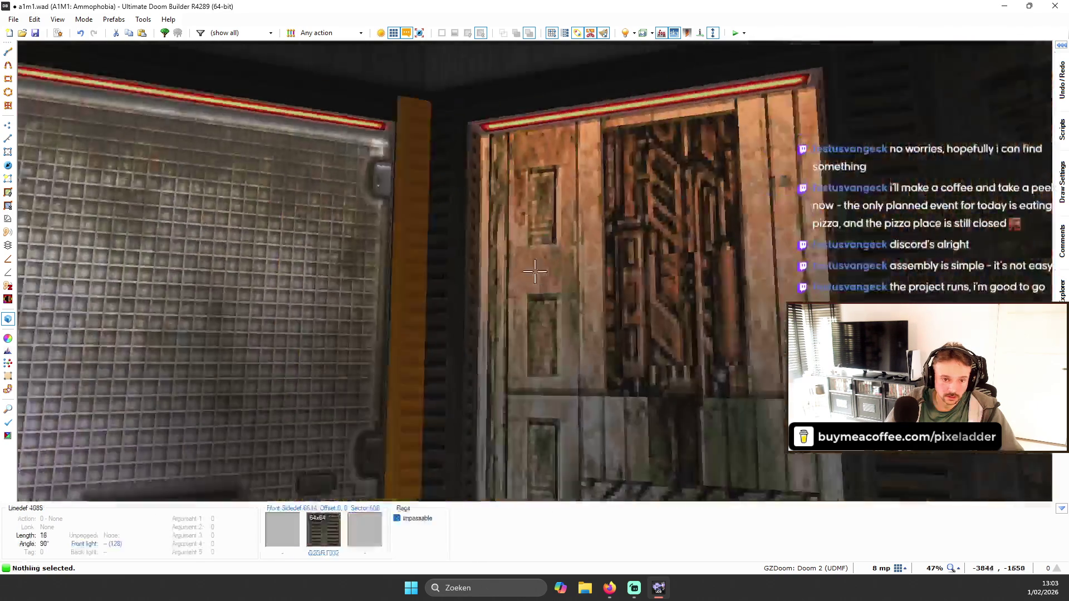
{"action": "key", "text": "s"}
{"action": "key", "text": "w"}
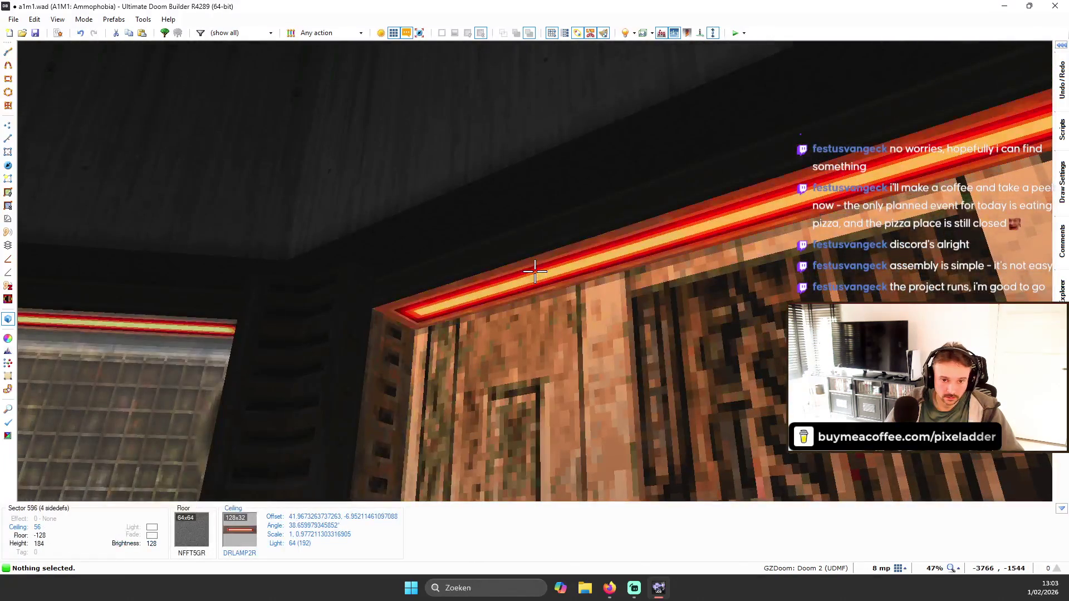
- Set the lamp ceilings' glow colour to white FFFFFF, then browse flats for four ceilings
{"action": "left_click", "coordinate": [535, 271]}
{"action": "right_click", "coordinate": [535, 272]}
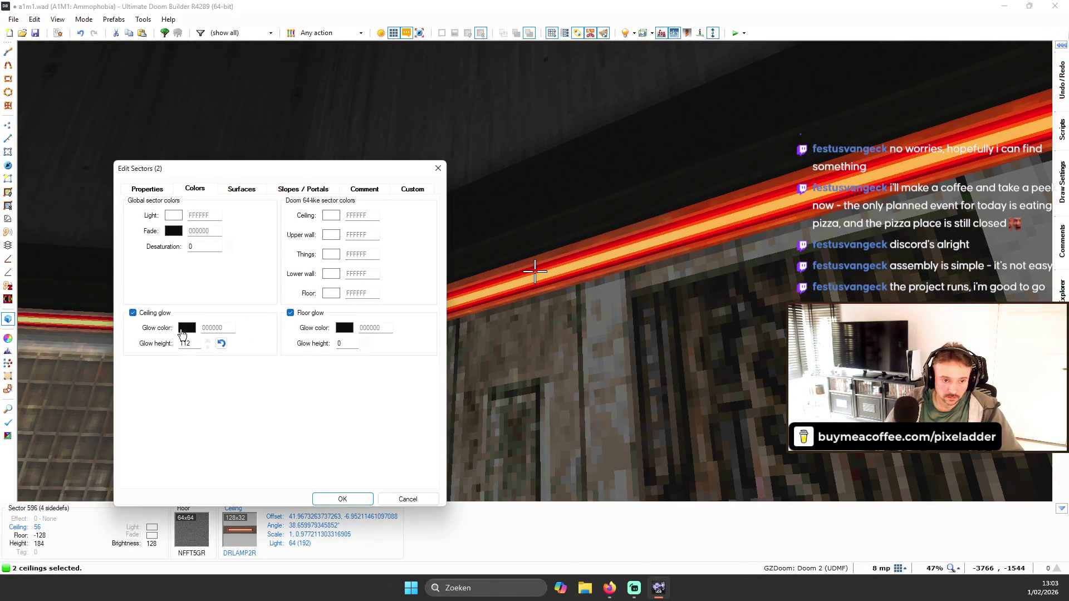
{"action": "left_click", "coordinate": [182, 331]}
{"action": "left_click", "coordinate": [432, 301]}
{"action": "left_click", "coordinate": [328, 498]}
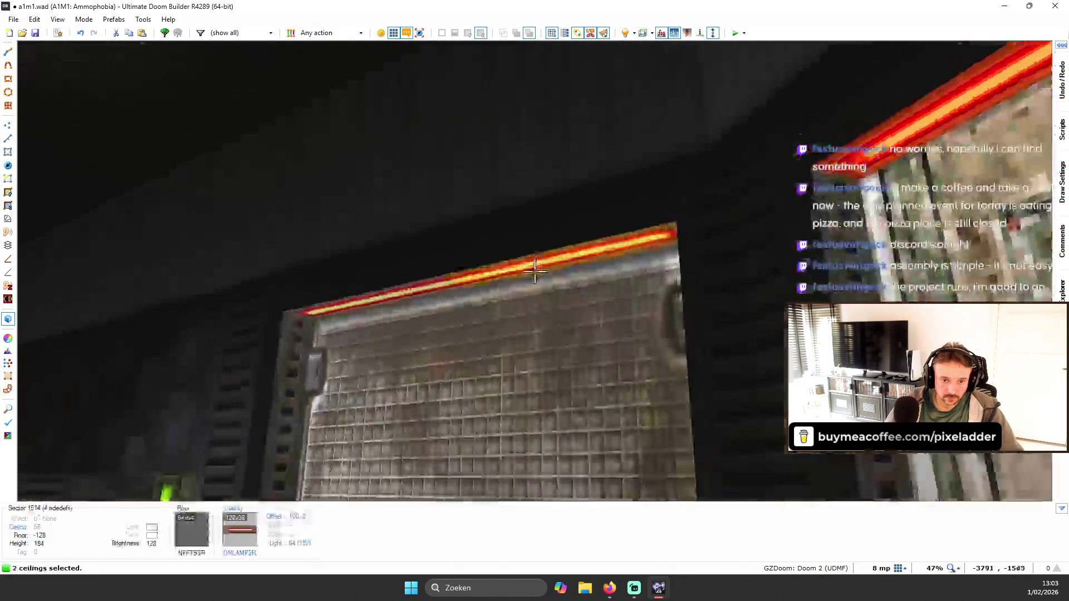
{"action": "left_click", "coordinate": [534, 272]}
{"action": "right_click", "coordinate": [534, 271]}
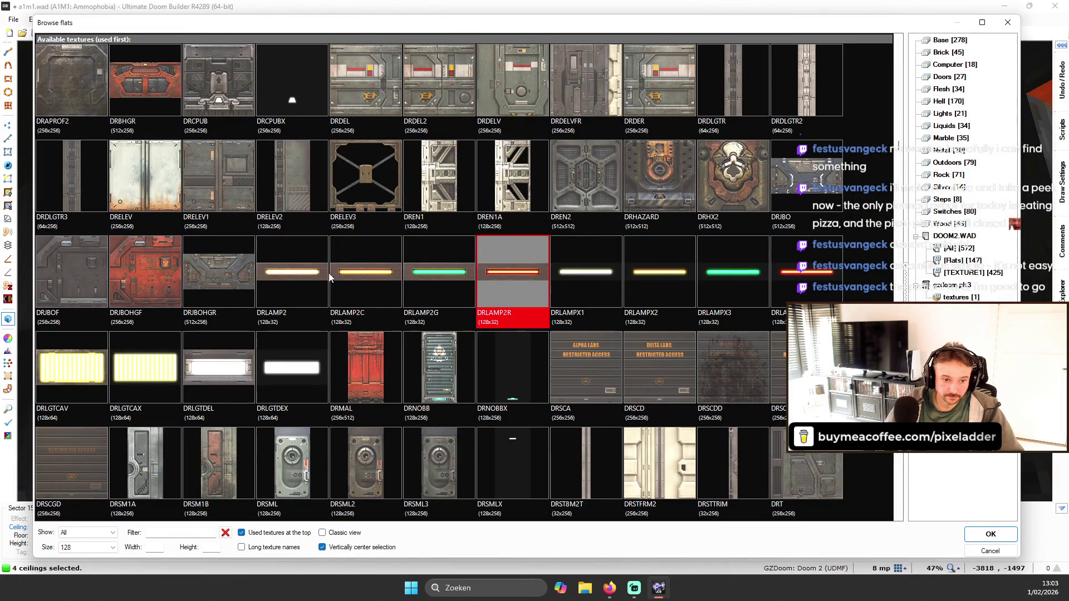
- Replace DRLAMP2R on the selected lamp-strip ceilings with the green DRLAMP2G flat
{"action": "left_click", "coordinate": [320, 272]}
{"action": "double_click", "coordinate": [320, 273]}
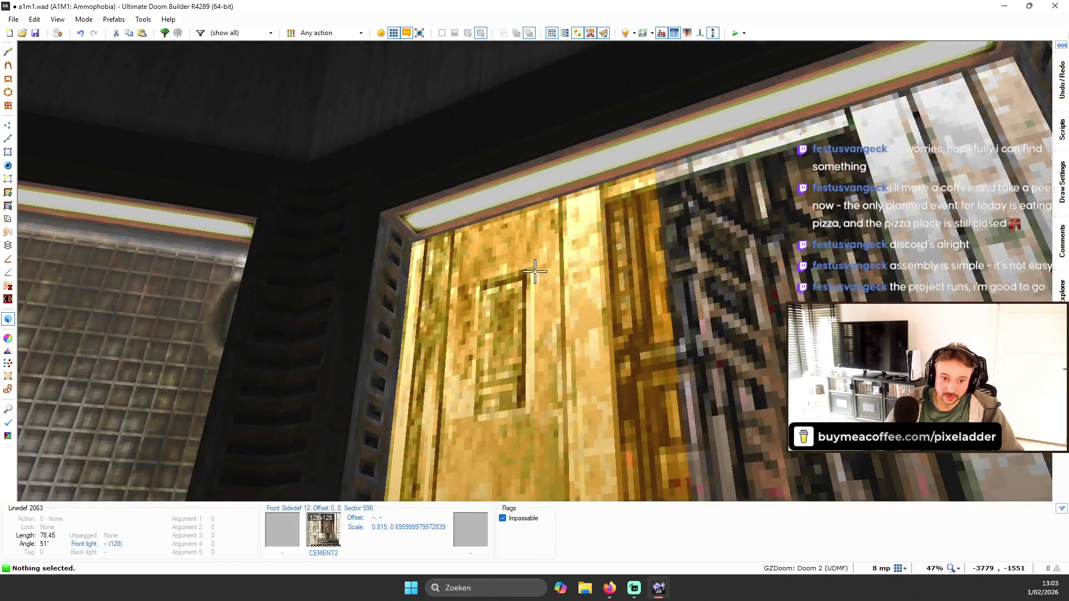
{"action": "left_click", "coordinate": [534, 271]}
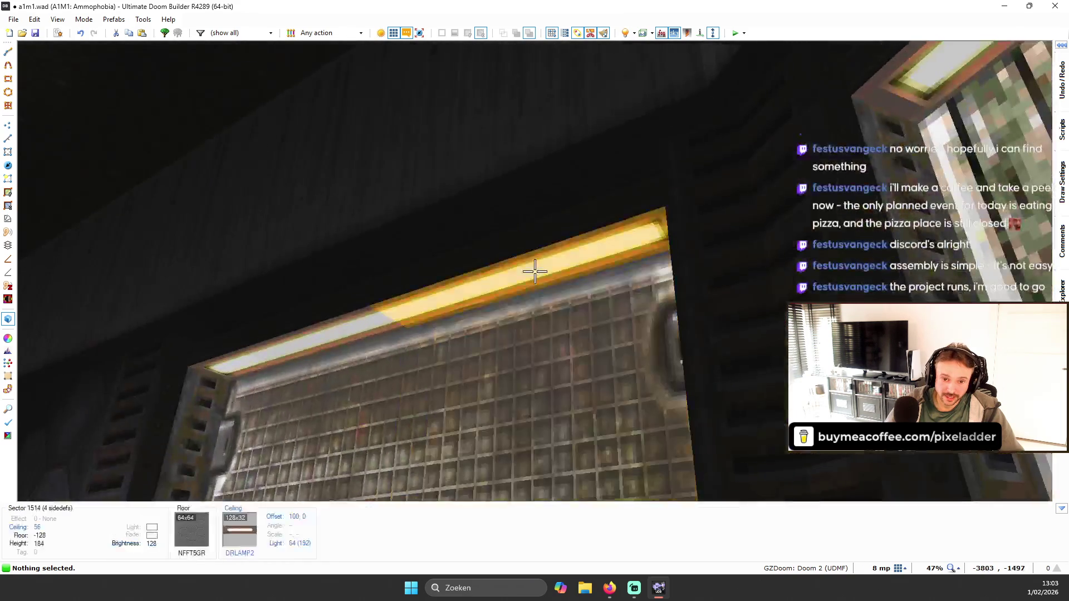
{"action": "left_click", "coordinate": [535, 271]}
{"action": "key", "text": "Return"}
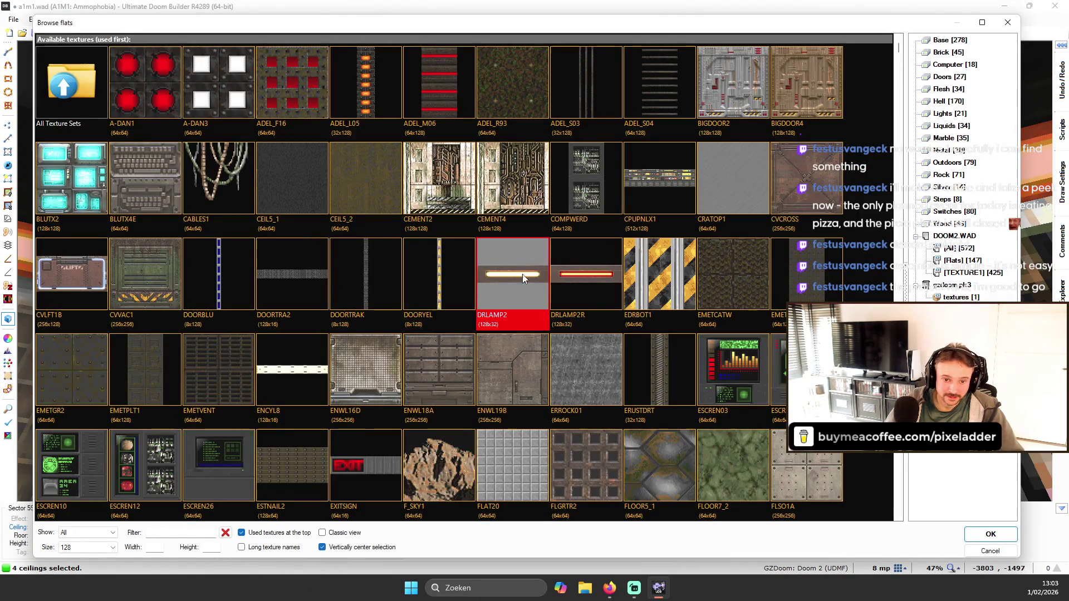
{"action": "left_click", "coordinate": [522, 270]}
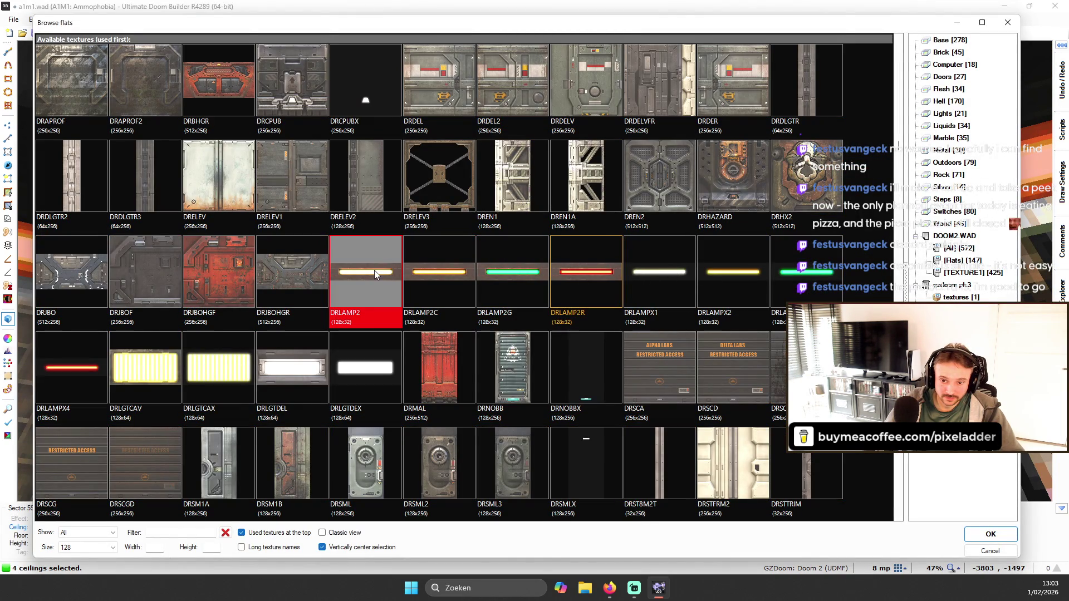
{"action": "double_click", "coordinate": [517, 272]}
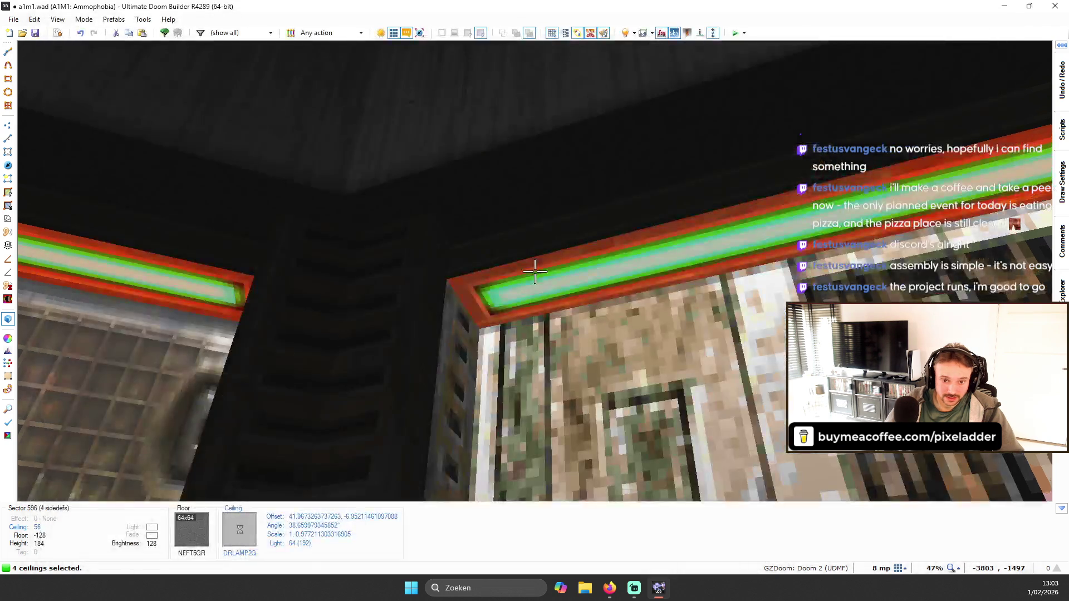
- Select the green lamp ceilings and check their flat and properties without changes
{"action": "key", "text": "w"}
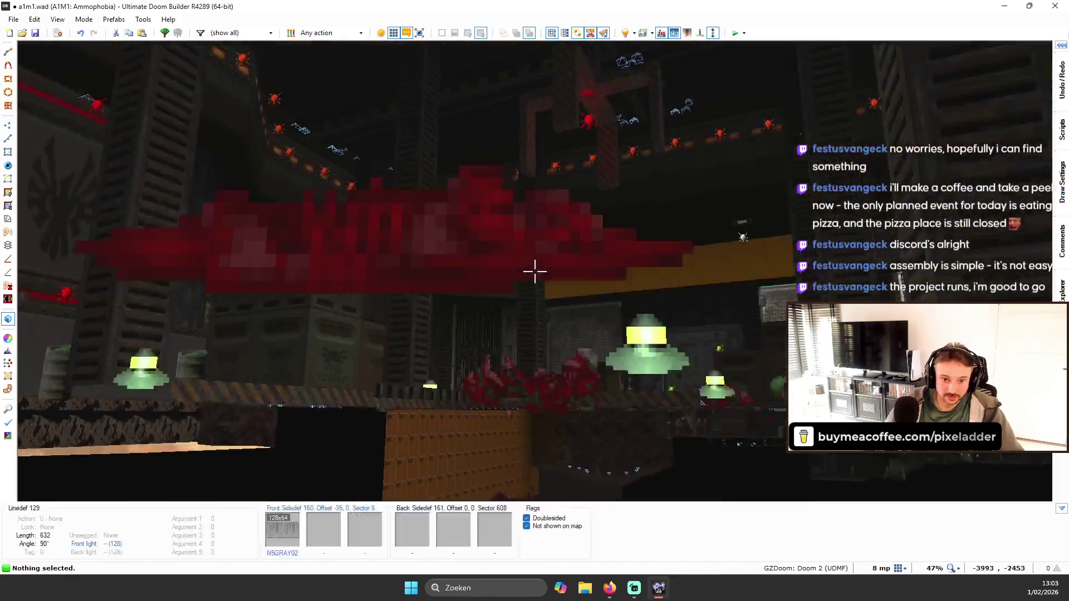
{"action": "key", "text": "w"}
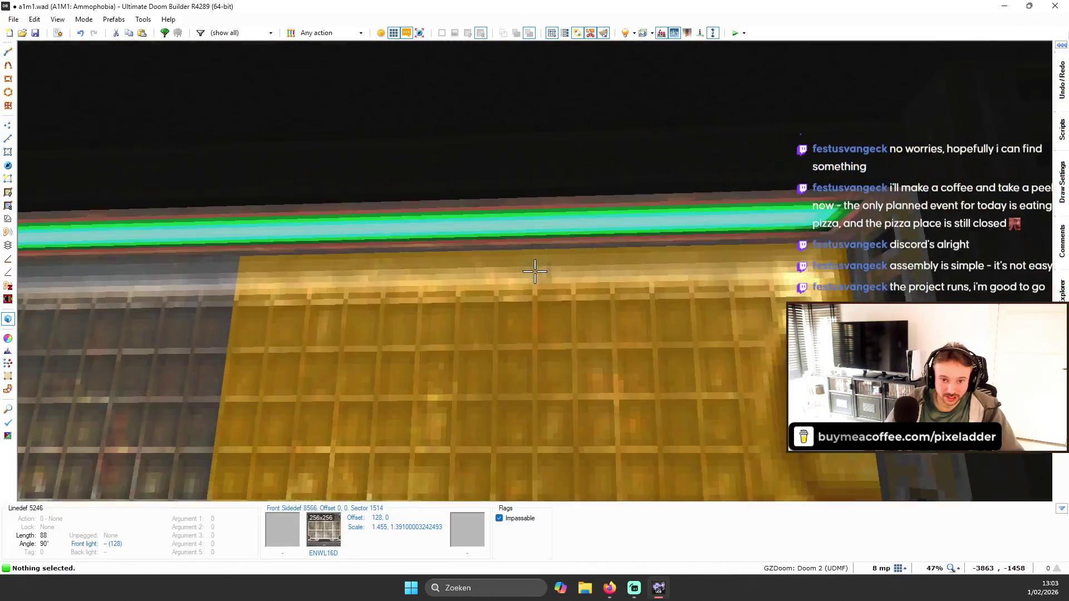
{"action": "key", "text": "s"}
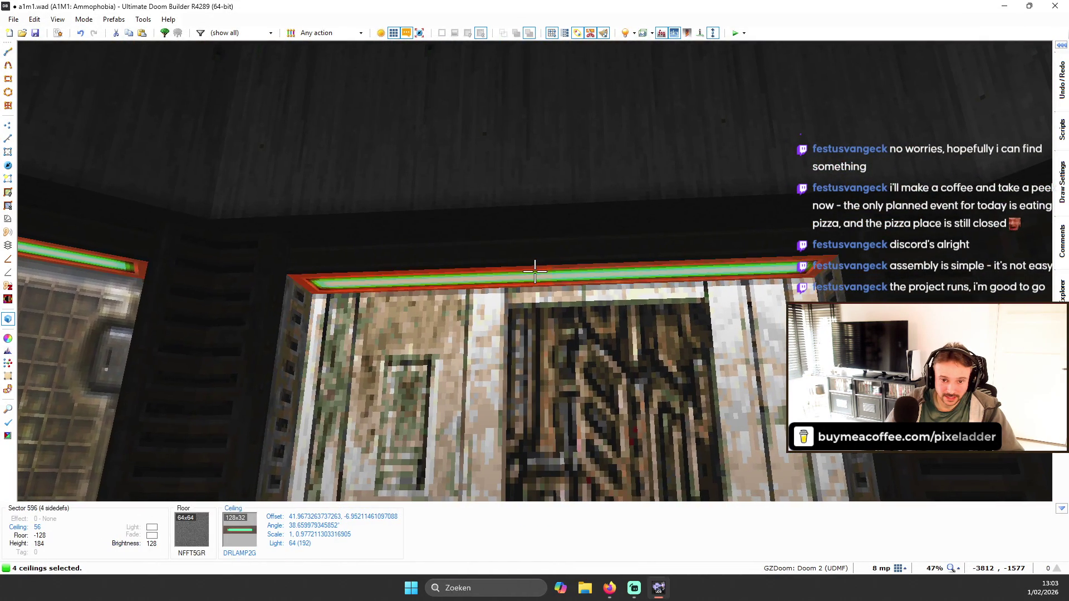
{"action": "left_click", "coordinate": [534, 272], "text": "shift"}
{"action": "key", "text": "Return"}
{"action": "key", "text": "Escape"}
{"action": "right_click", "coordinate": [535, 271]}
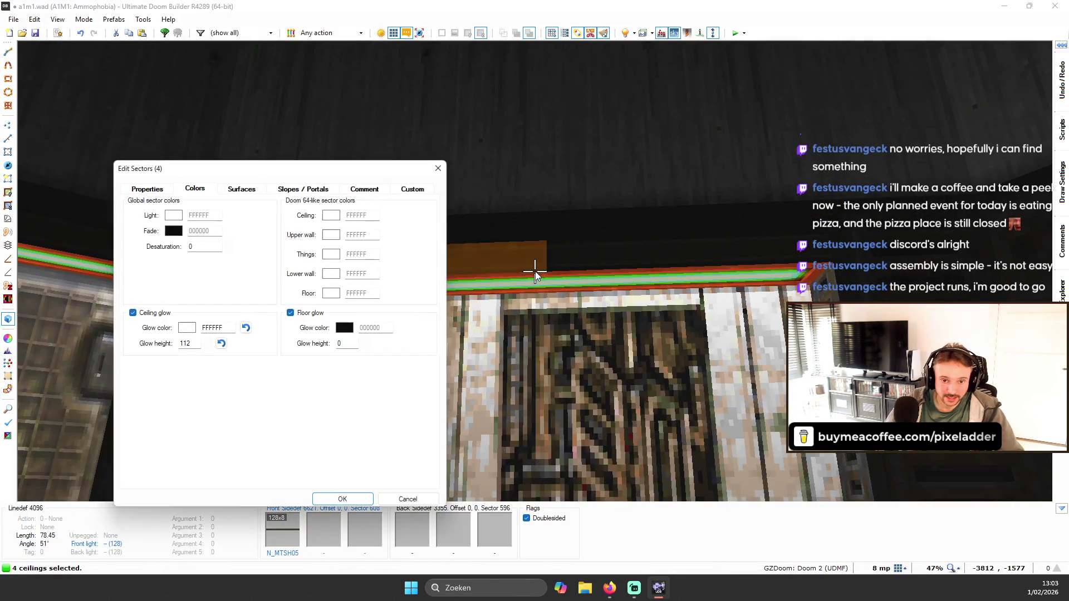
{"action": "key", "text": "Escape"}
- Give the lamp ceilings above the doors DRLAMP2G and a cyan 00FFFF ceiling glow
{"action": "key", "text": "s"}
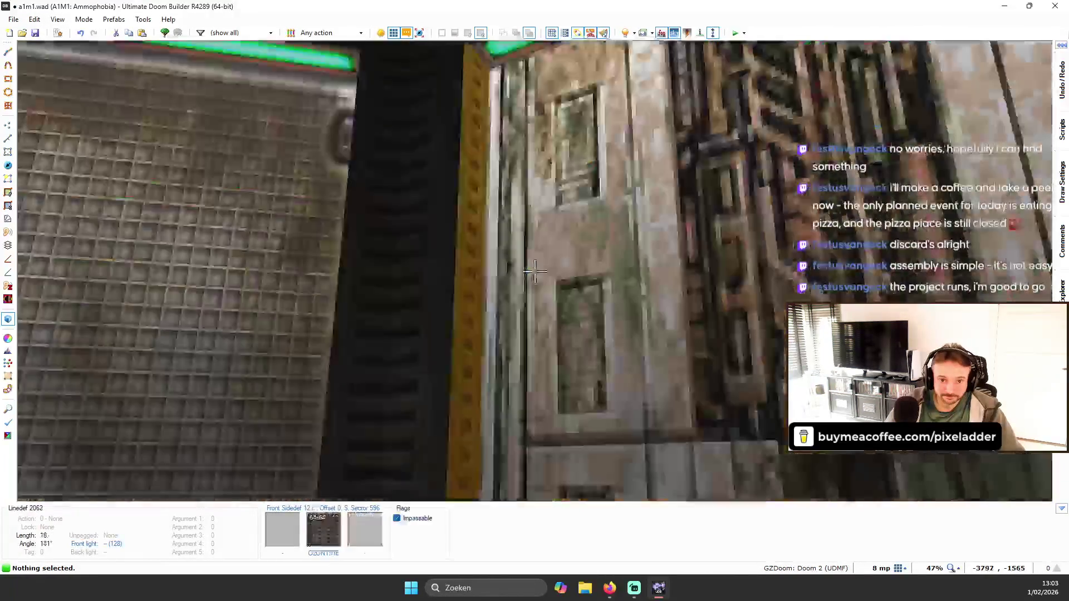
{"action": "key", "text": "w"}
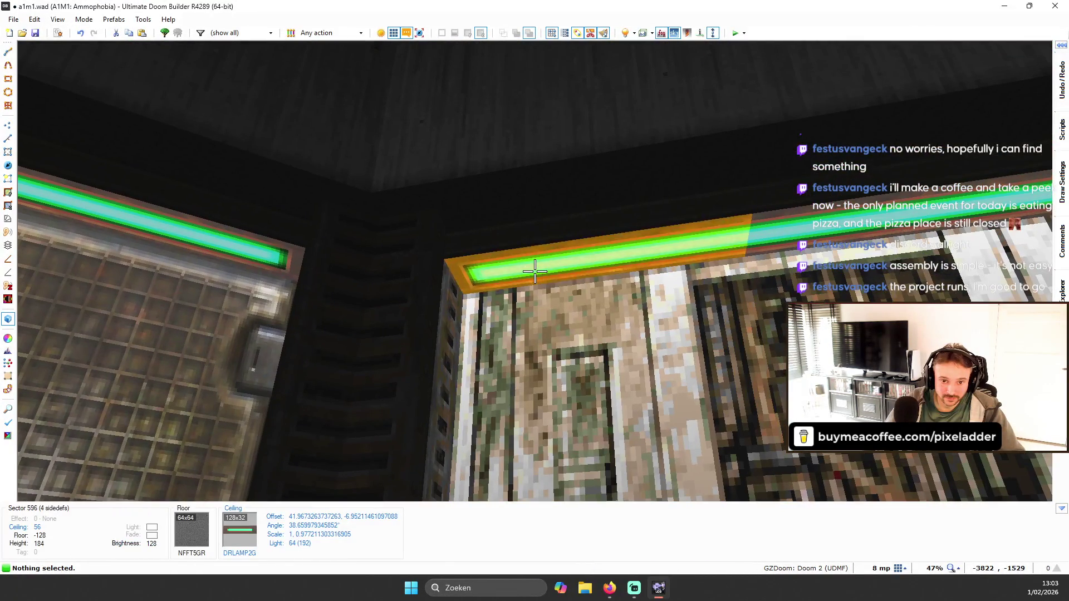
{"action": "left_click", "coordinate": [534, 271]}
{"action": "key", "text": "t"}
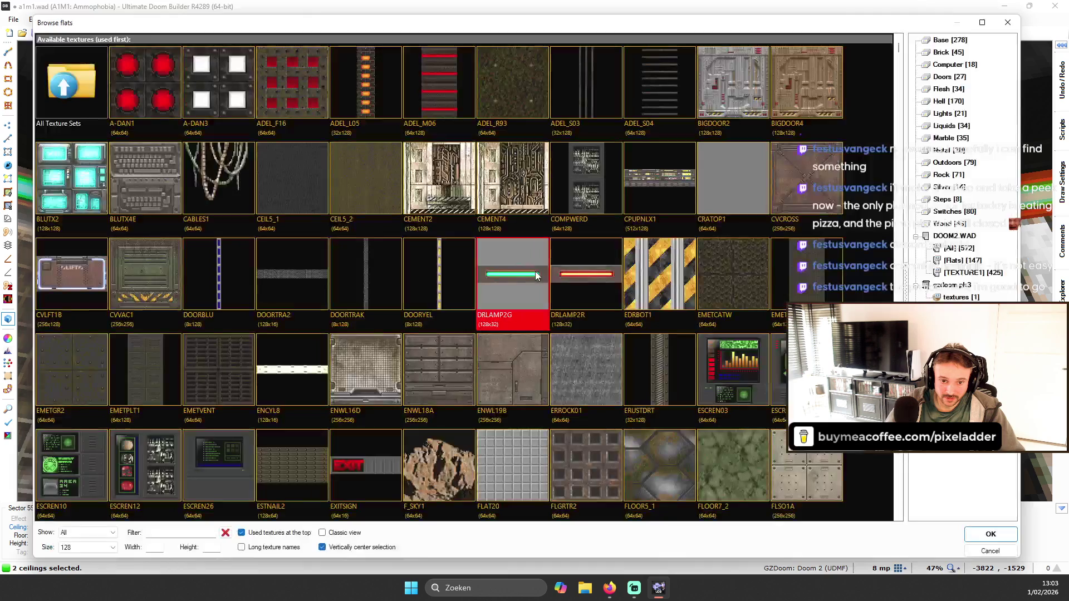
{"action": "double_click", "coordinate": [528, 285]}
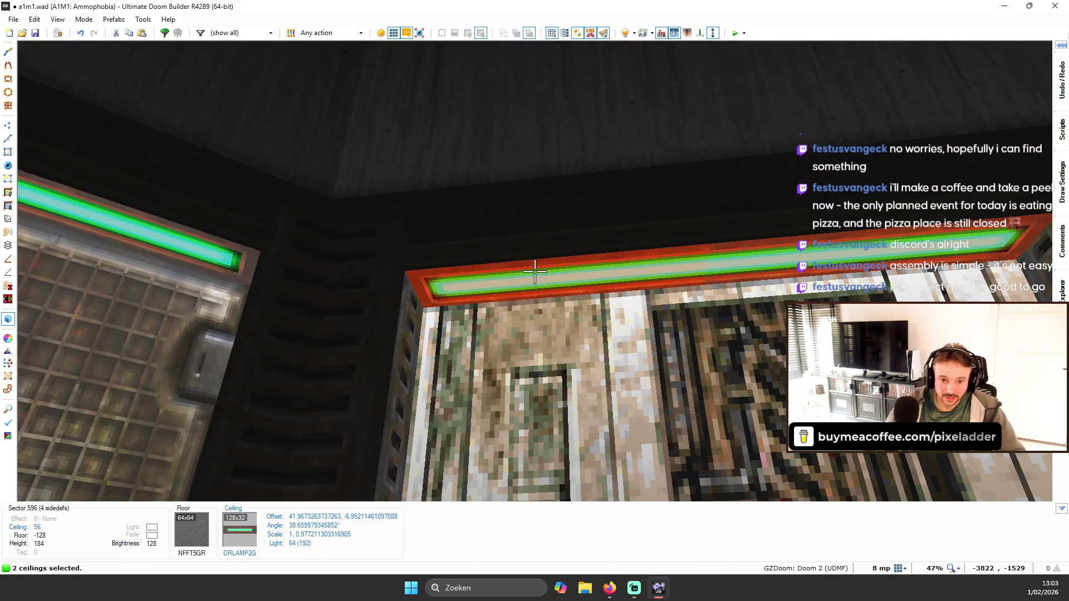
{"action": "left_click", "coordinate": [191, 330]}
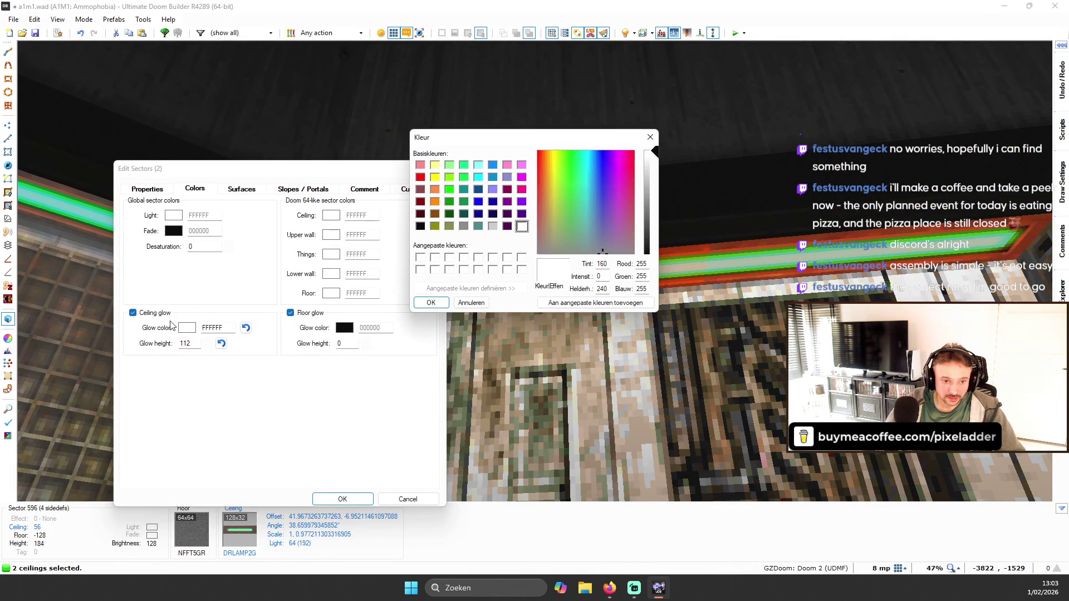
{"action": "left_click", "coordinate": [440, 303]}
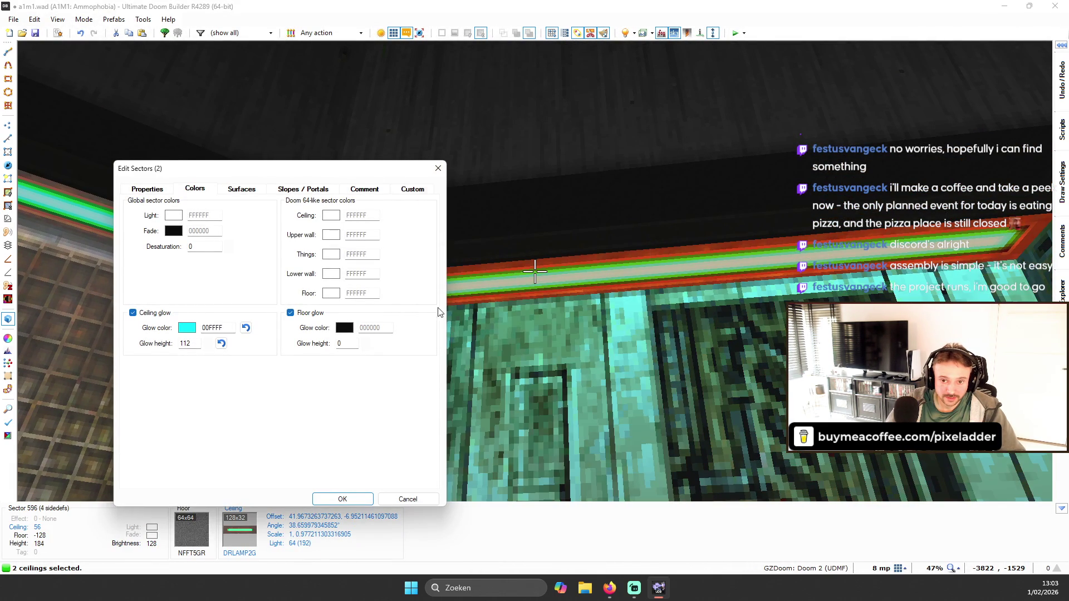
{"action": "left_click", "coordinate": [342, 499]}
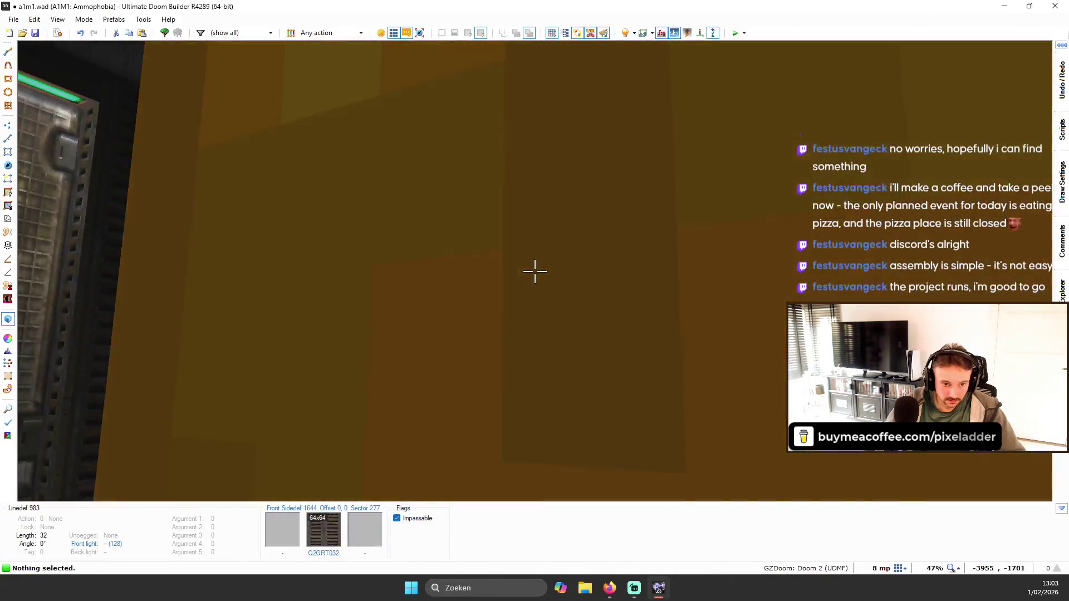
- Back in 2D, test in GZDoom and look over the green-lit room from a distance
{"action": "key", "text": "q"}
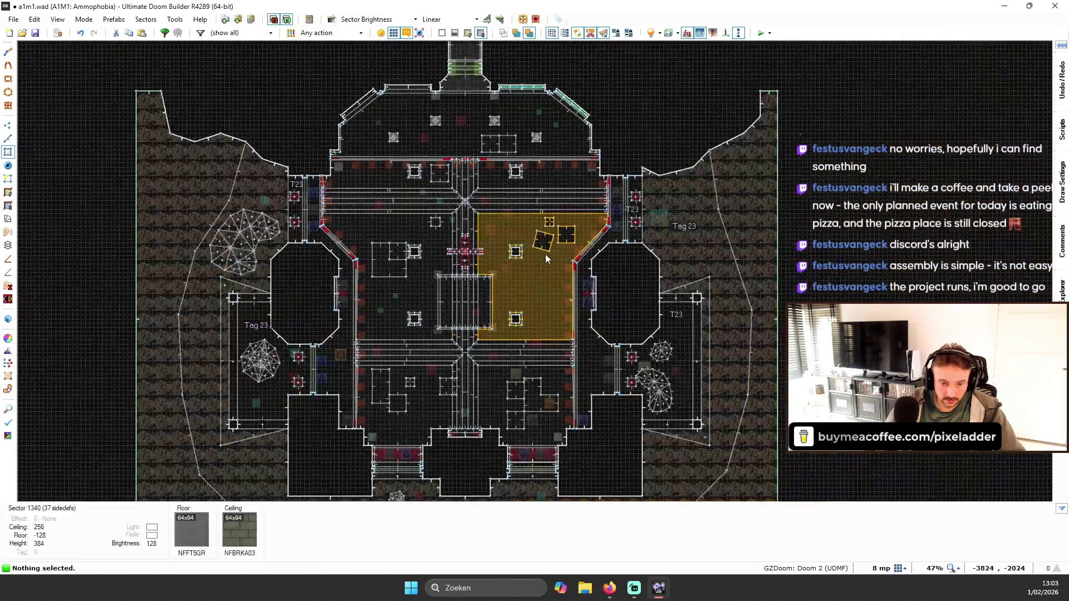
{"action": "scroll", "coordinate": [547, 228], "scroll_direction": "down", "scroll_amount": 3}
{"action": "scroll", "coordinate": [546, 228], "scroll_direction": "up", "scroll_amount": 5}
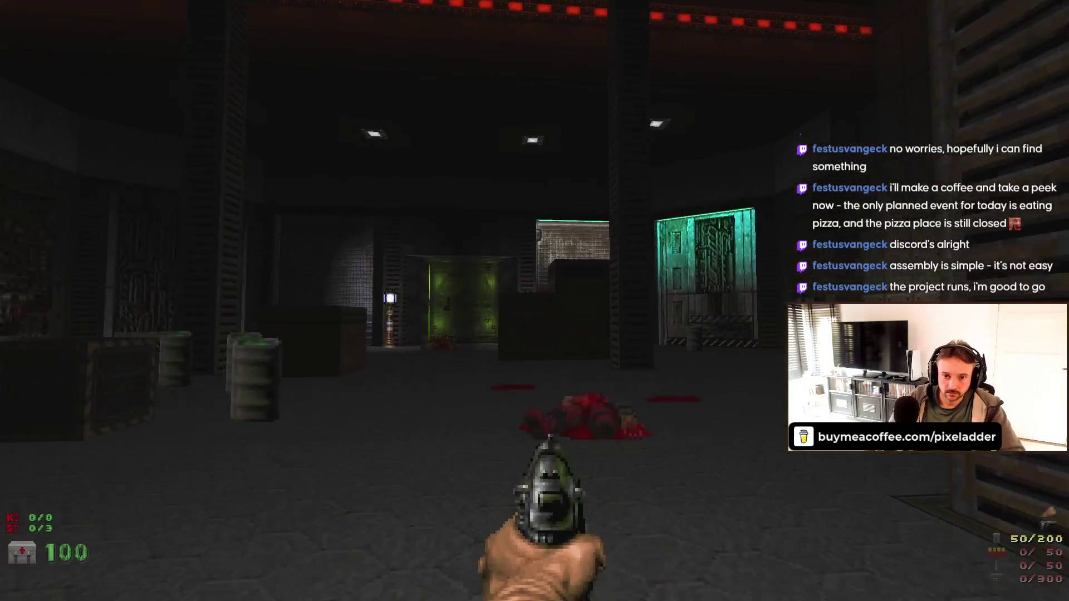
{"action": "key", "text": "Left"}
{"action": "key", "text": "Down"}
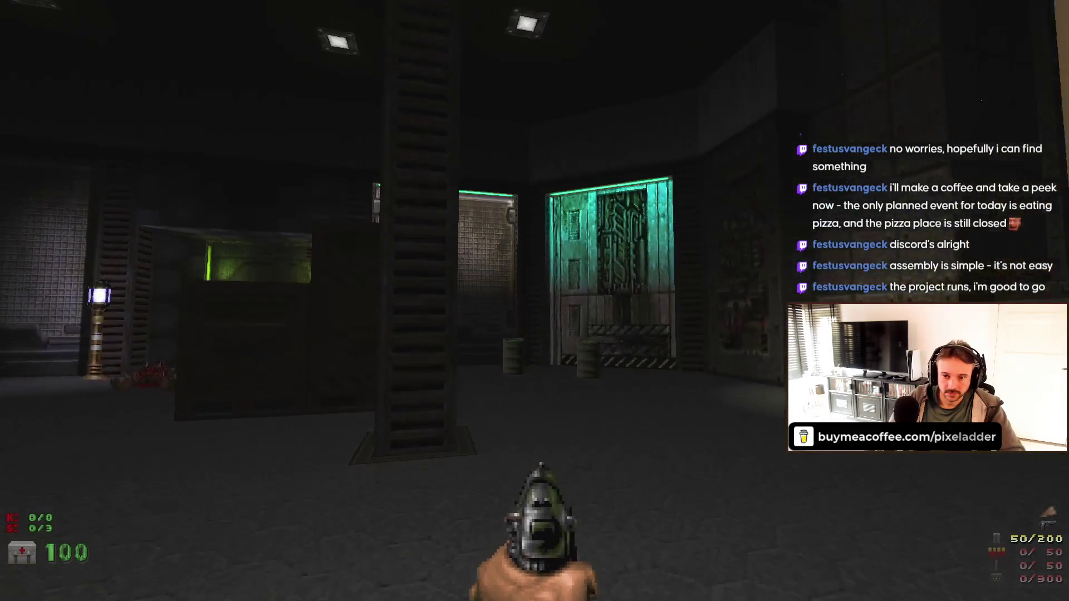
{"action": "key", "text": "Down"}
{"action": "key", "text": "Left"}
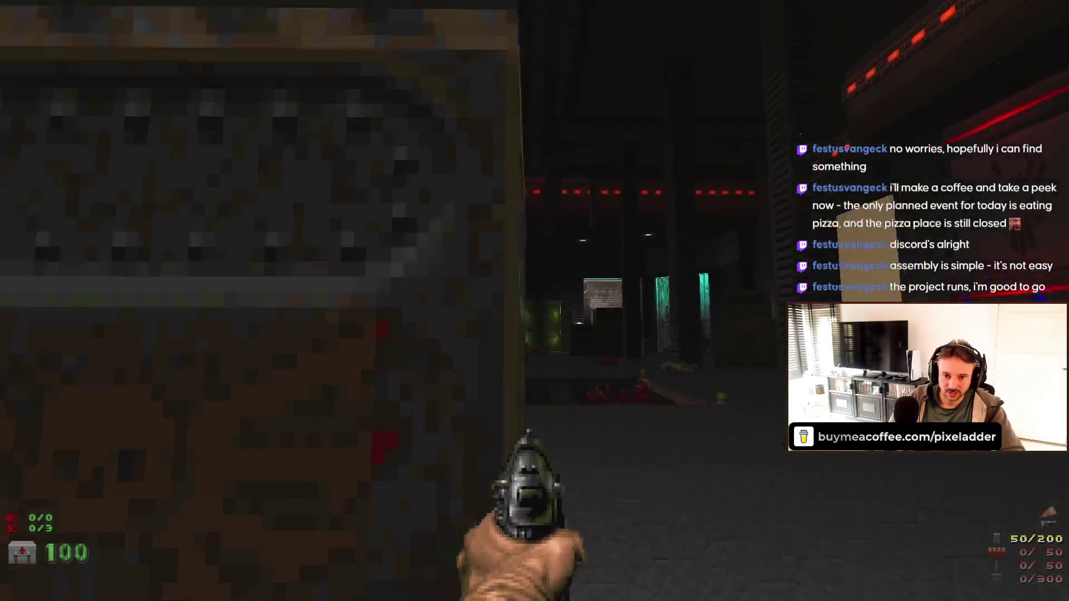
{"action": "key", "text": "Right"}
{"action": "key", "text": "Up"}
- Walk between the green room and red-lit hall, then quit the game
{"action": "key", "text": "Right"}
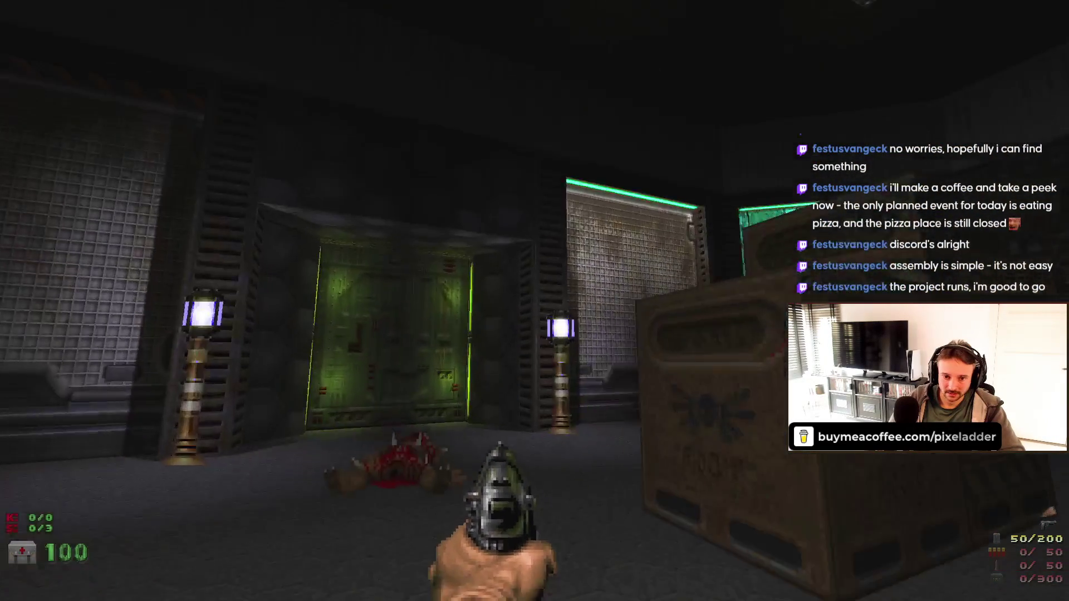
{"action": "key", "text": "Down"}
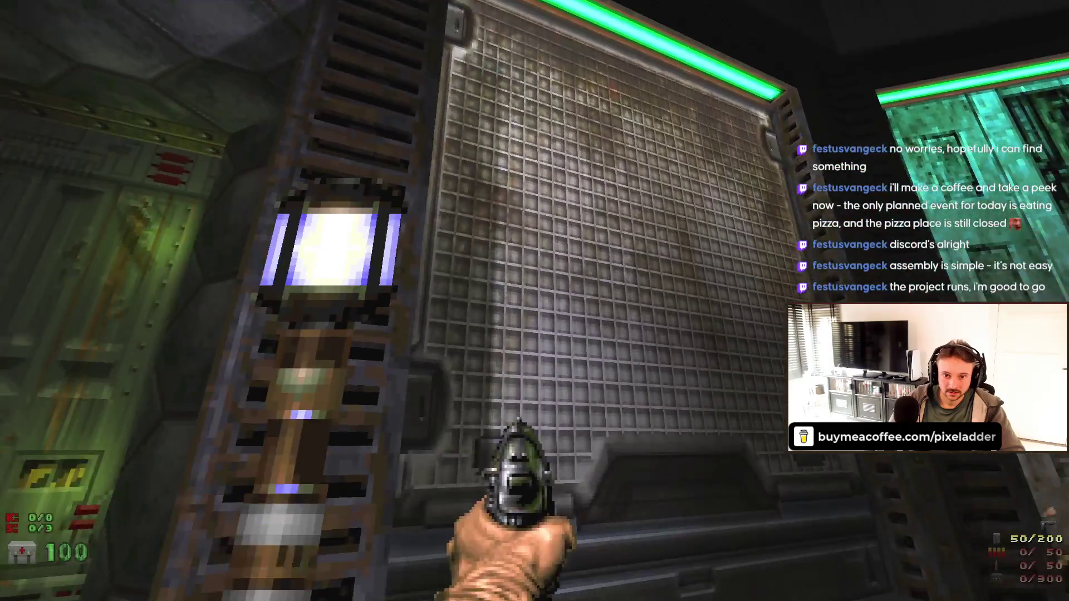
{"action": "key", "text": "Down"}
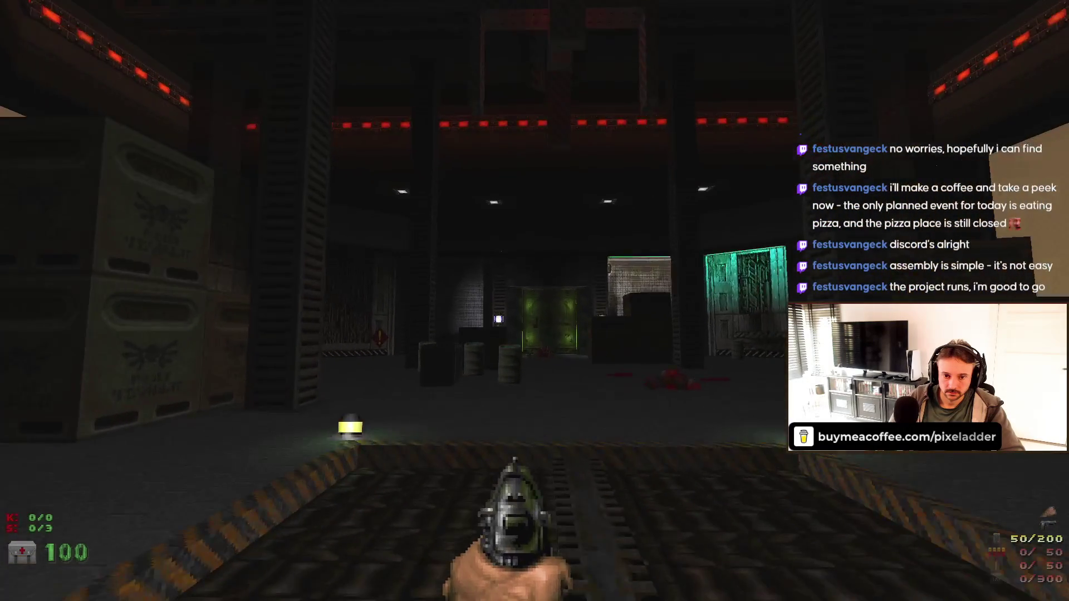
{"action": "key", "text": "Up"}
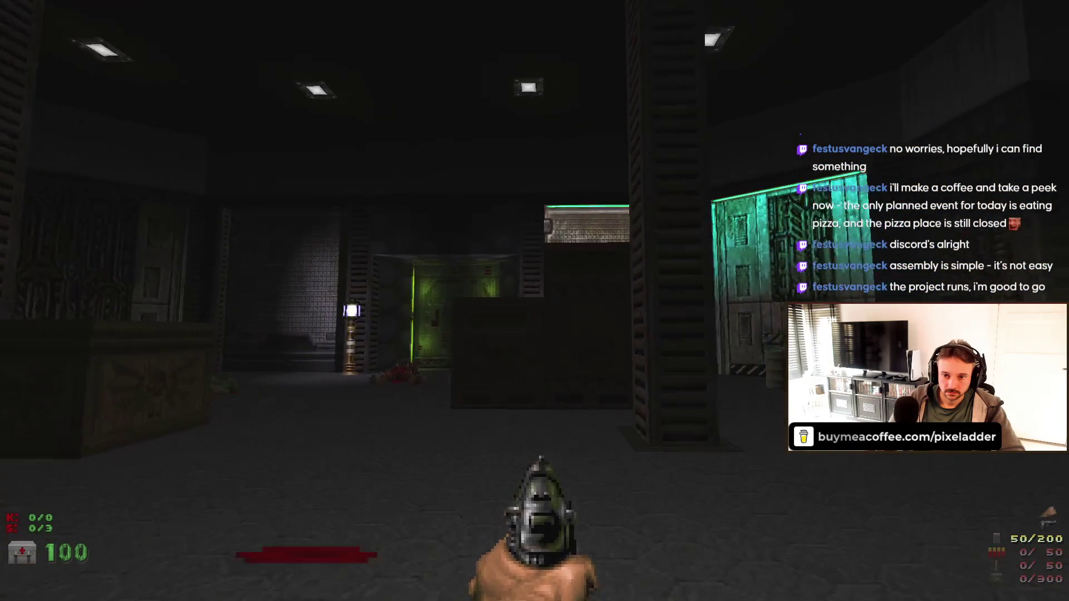
{"action": "key", "text": "Down"}
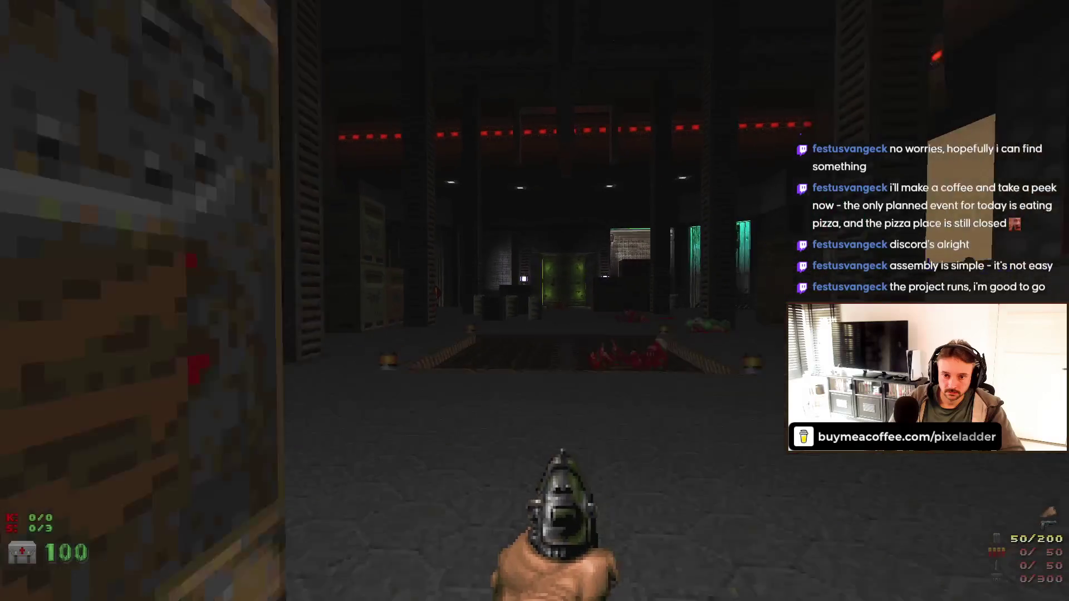
{"action": "key", "text": "d"}
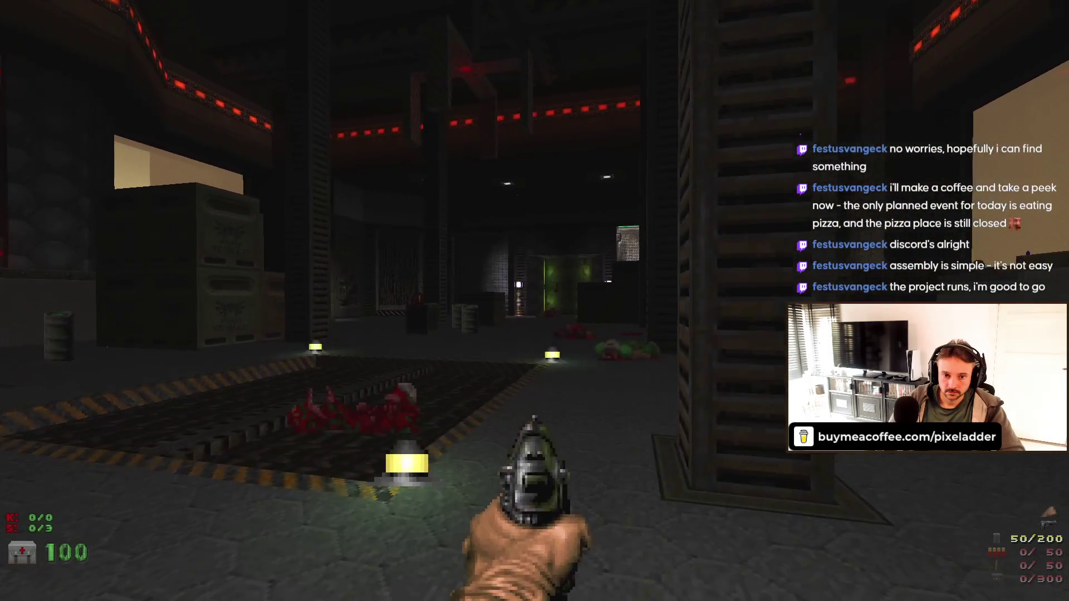
{"action": "key", "text": "Escape"}
{"action": "key", "text": "Return"}
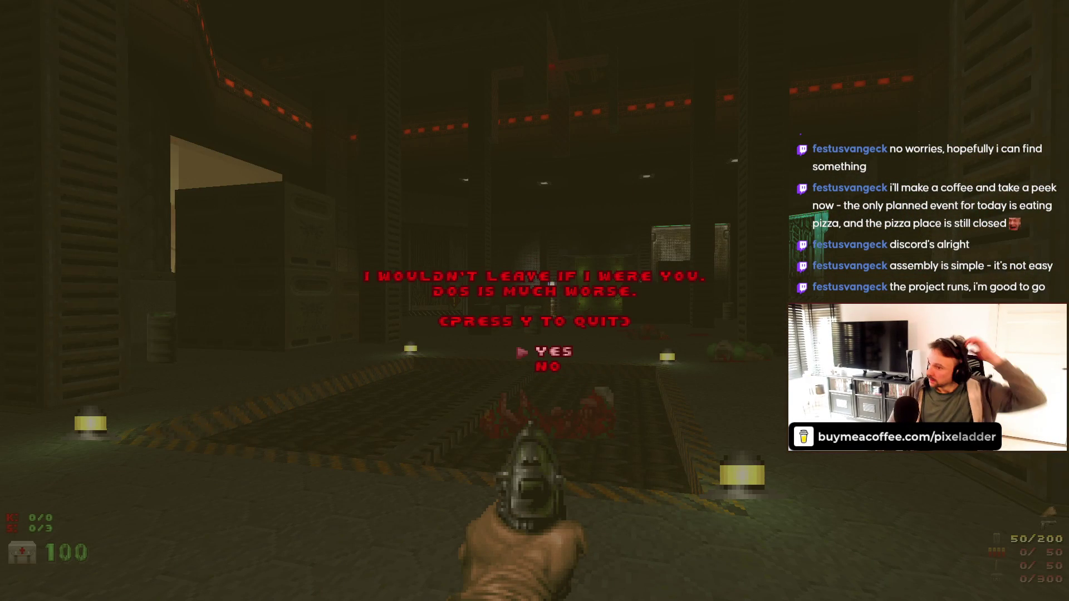
- Quit the GZDoom test and maximize the editor window
{"action": "key", "text": "y"}
{"action": "left_click_drag", "start_coordinate": [1033, 100], "coordinate": [637, 107]}
{"action": "left_click", "coordinate": [743, 102]}
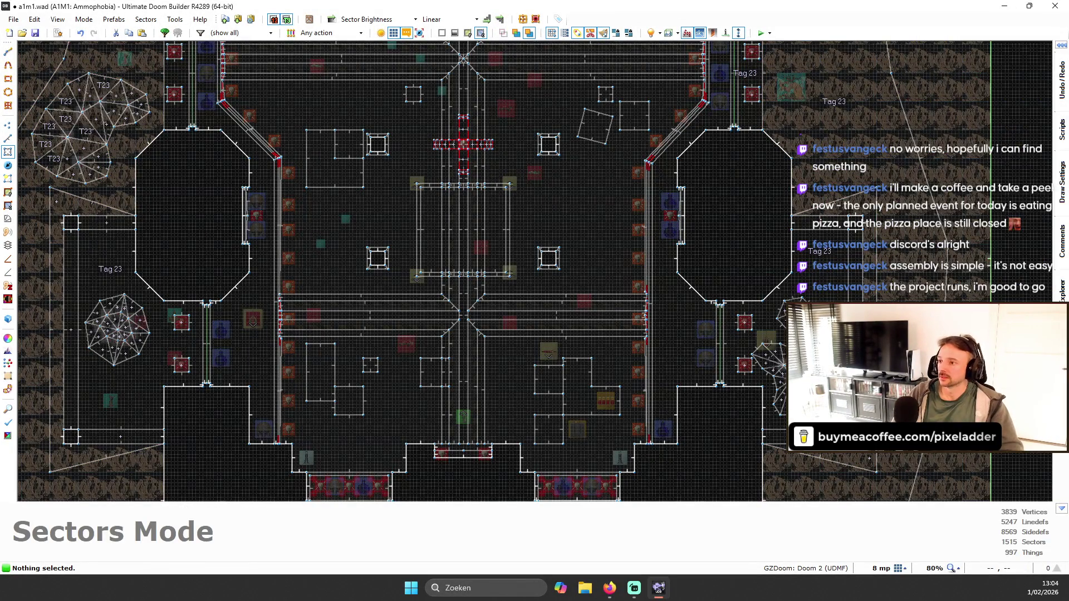
{"action": "scroll", "coordinate": [535, 251], "scroll_direction": "down", "scroll_amount": 3}
{"action": "scroll", "coordinate": [563, 136], "scroll_direction": "up", "scroll_amount": 10}
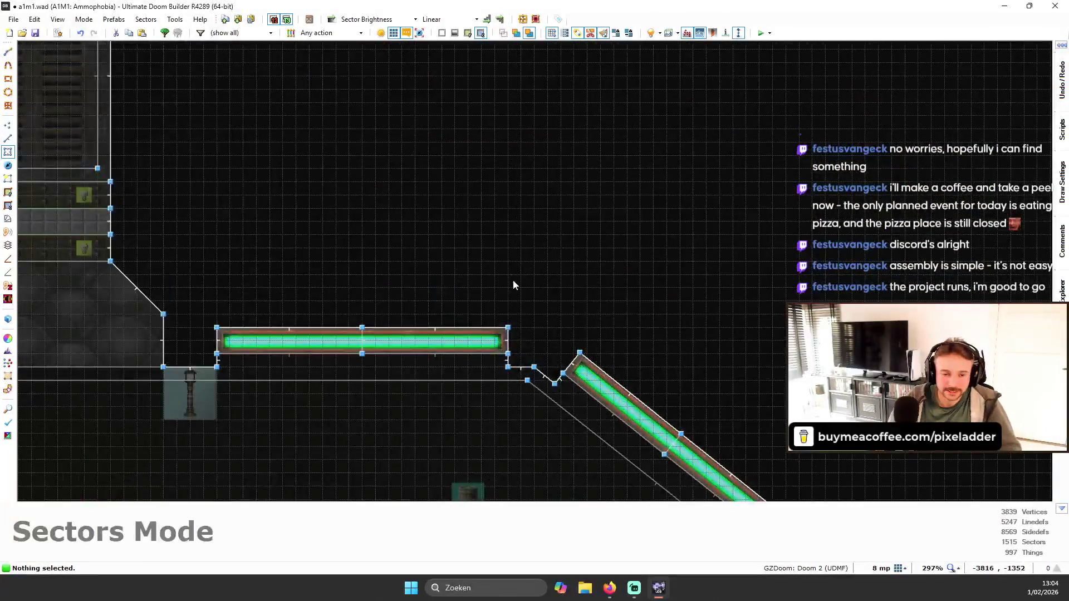
{"action": "scroll", "coordinate": [512, 277], "scroll_direction": "down", "scroll_amount": 3}
- Merge the left and right green light-strip sectors into one sector
{"action": "key", "text": "q"}
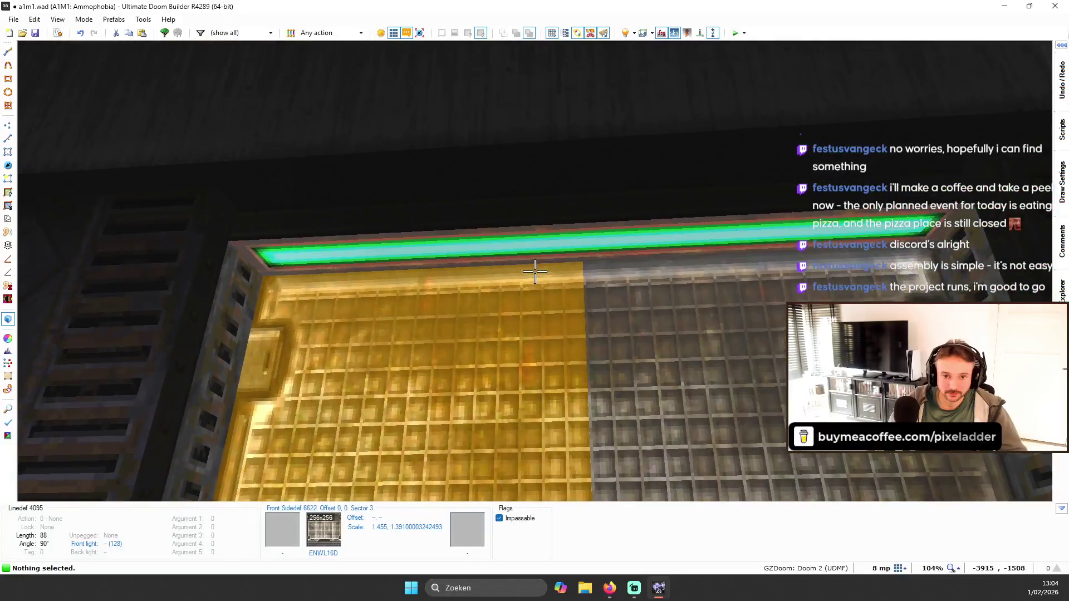
{"action": "key", "text": "w"}
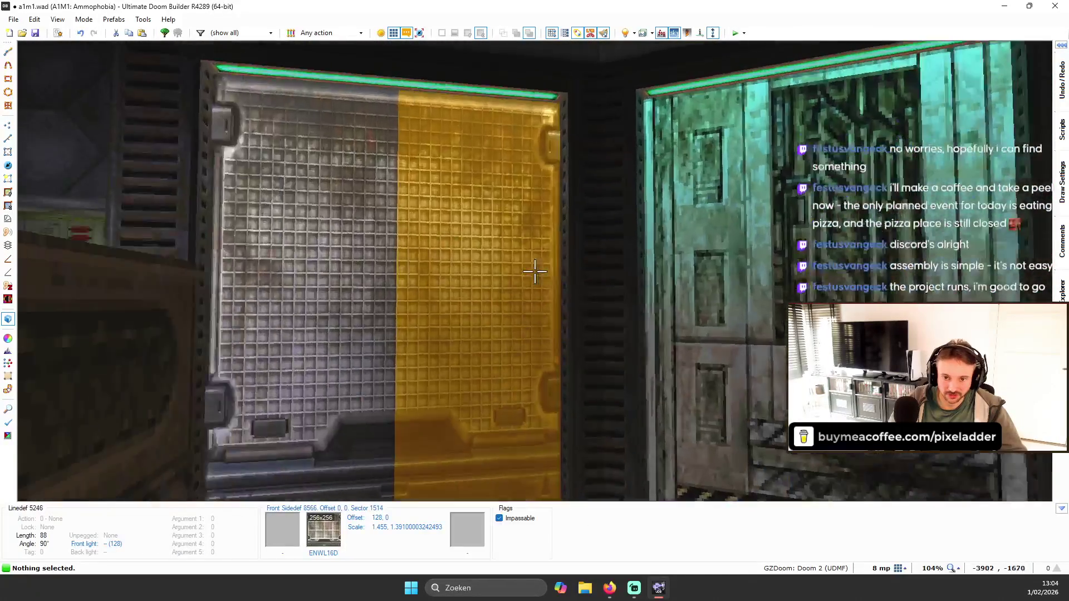
{"action": "key", "text": "q"}
{"action": "scroll", "coordinate": [535, 251], "scroll_direction": "up", "scroll_amount": 8}
{"action": "left_click", "coordinate": [312, 173]}
{"action": "left_click", "coordinate": [374, 177]}
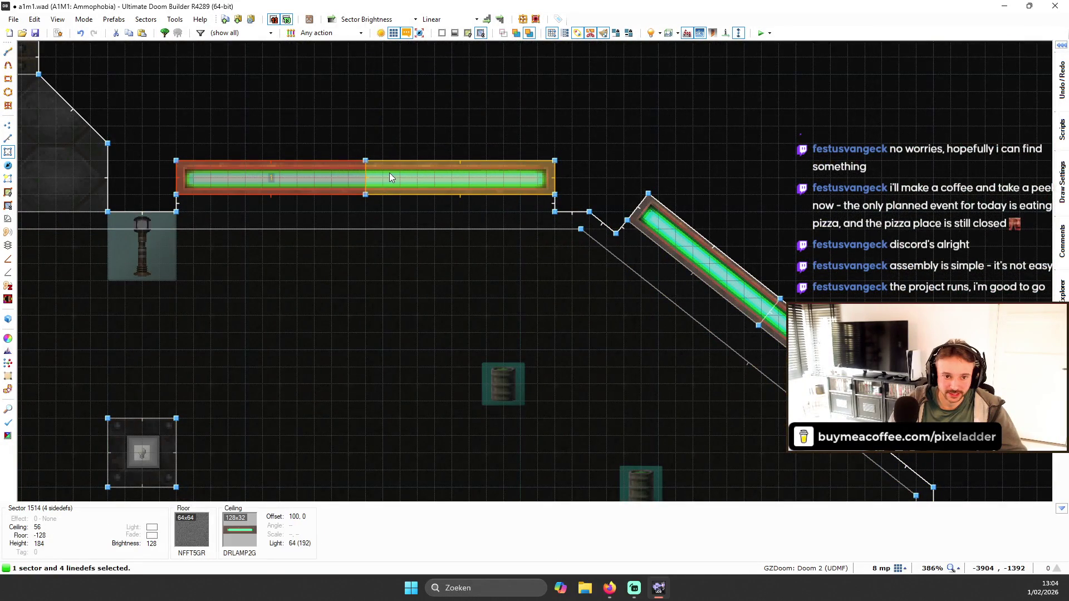
{"action": "key", "text": "shift+j"}
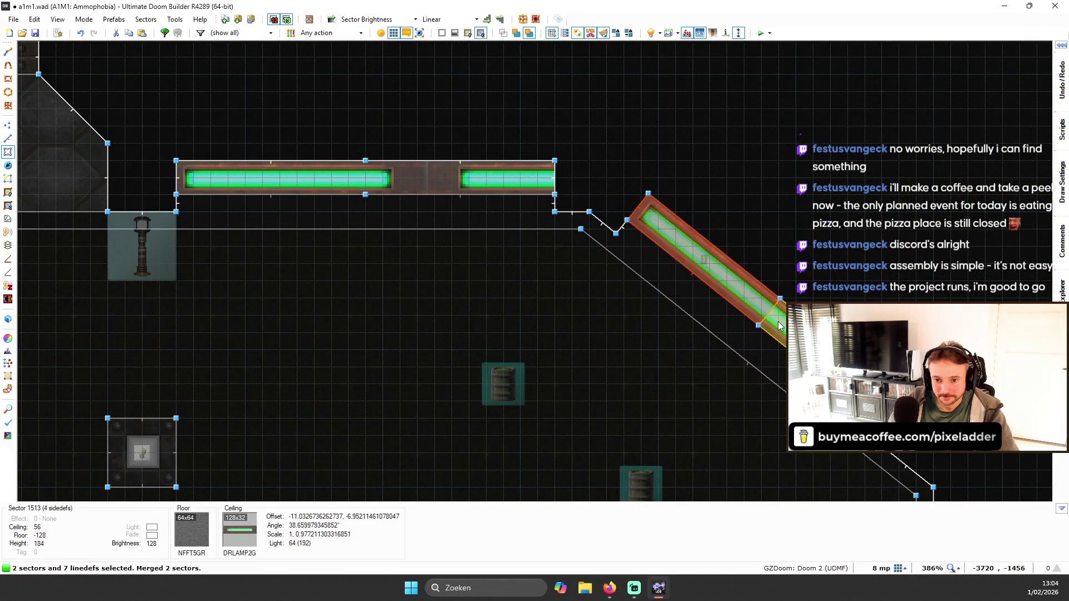
- Delete two vertices on the diagonal strip and open the two lamp ceilings' properties
{"action": "key", "text": "v"}
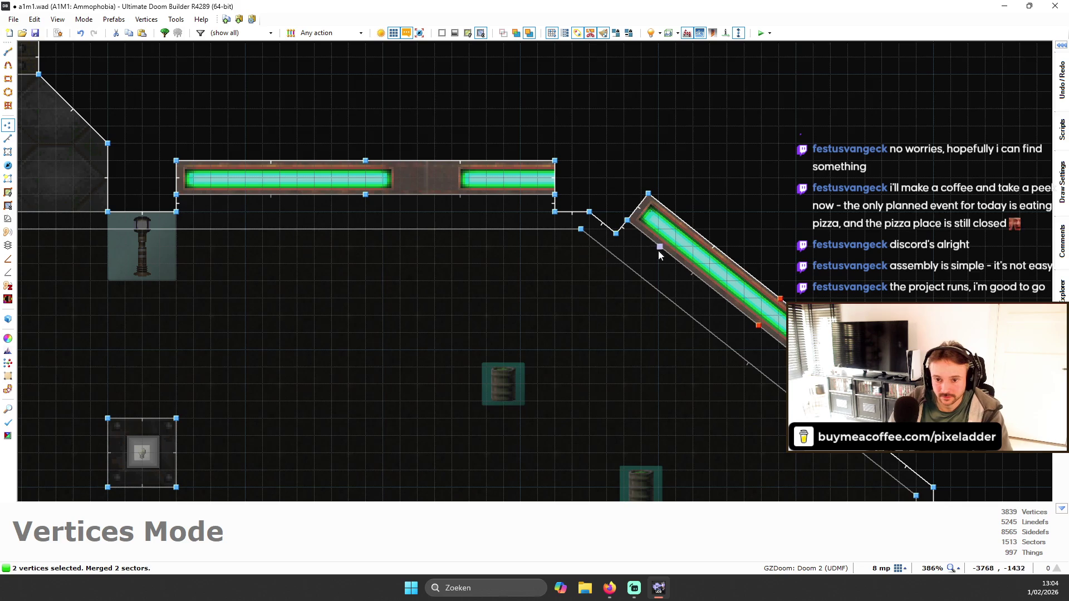
{"action": "key", "text": "q"}
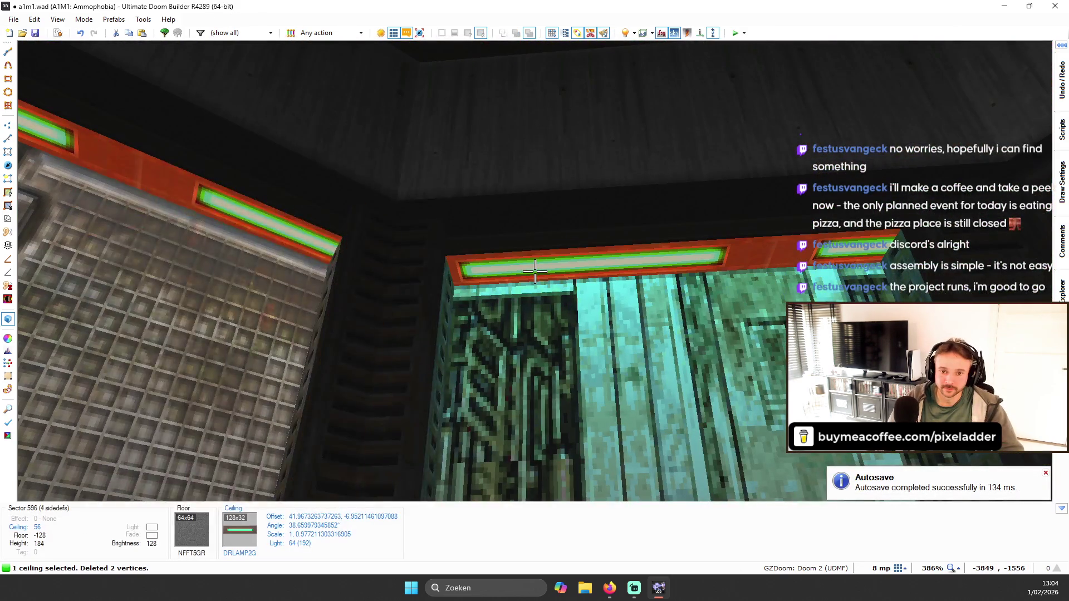
{"action": "right_click", "coordinate": [535, 272]}
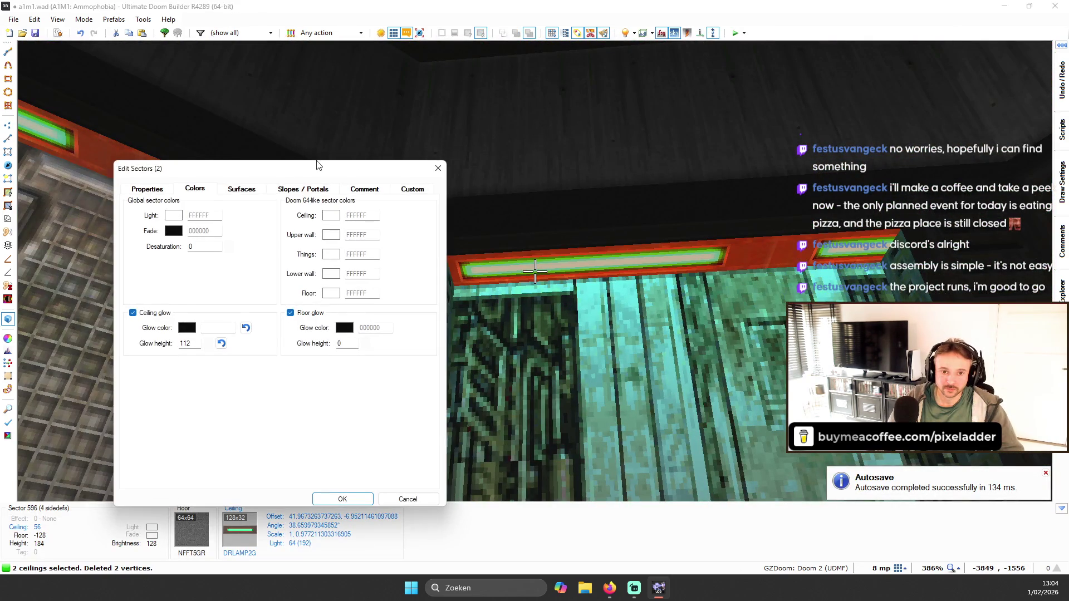
- Clear the lamp ceilings' glow colour and glow height (112 to 0), and reset ceiling brightness to 0
{"action": "left_click", "coordinate": [245, 327]}
{"action": "left_click", "coordinate": [221, 343]}
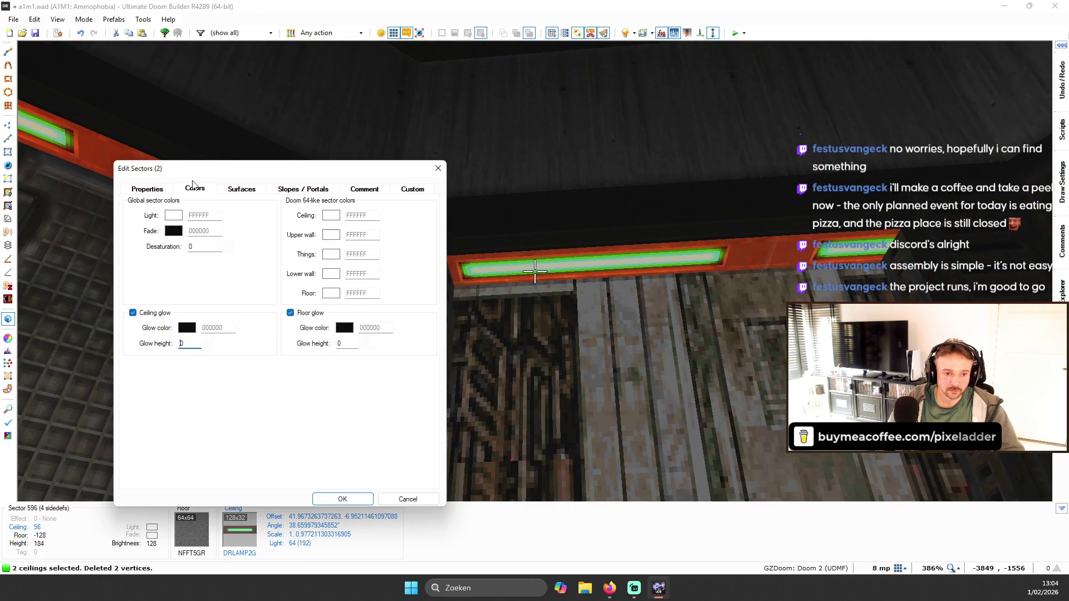
{"action": "left_click", "coordinate": [239, 190]}
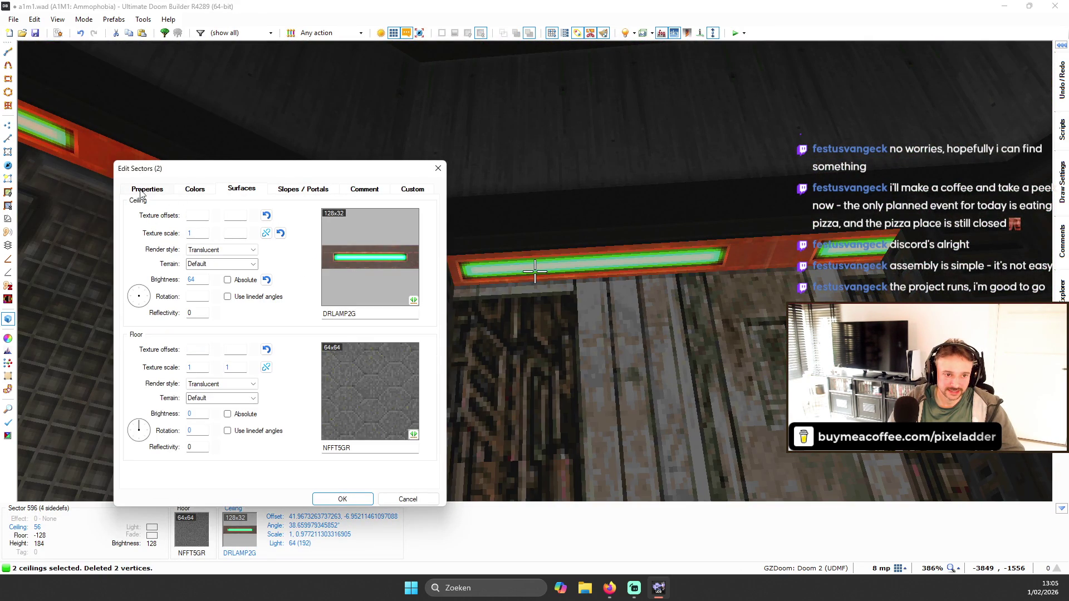
{"action": "left_click", "coordinate": [267, 279]}
{"action": "left_click", "coordinate": [343, 499]}
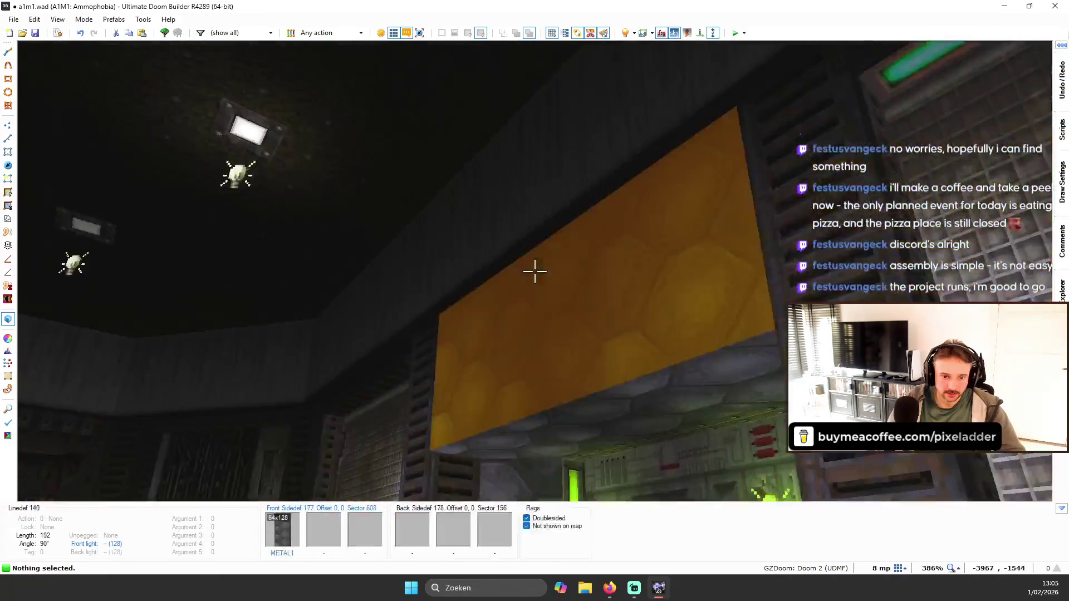
- Apply the N_MTSH02 metal flat to the orange strip ceilings and auto-align it
{"action": "key", "text": "w"}
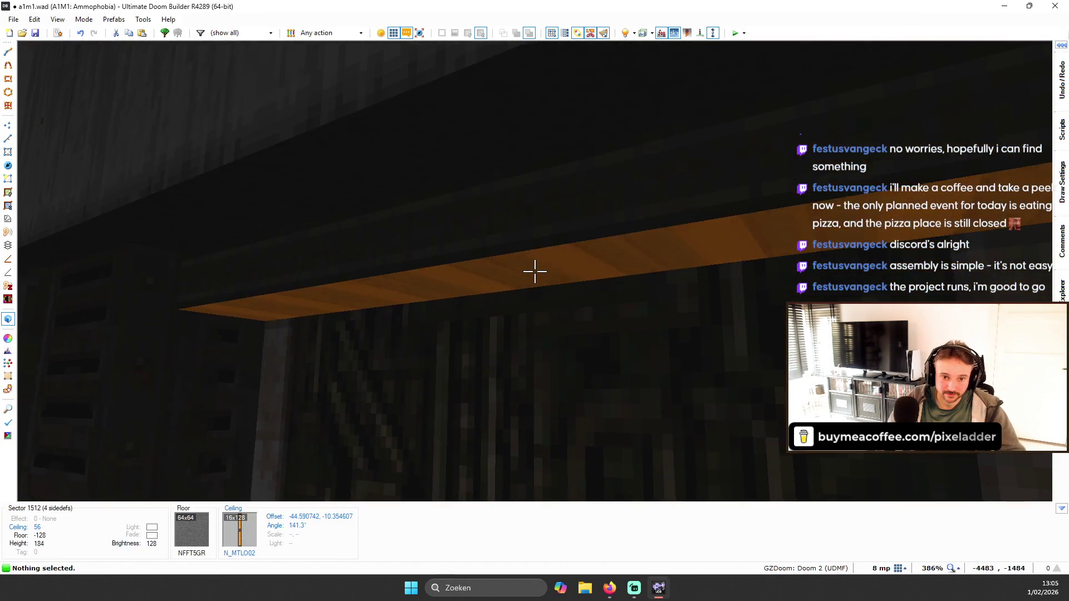
{"action": "key", "text": "t"}
{"action": "double_click", "coordinate": [578, 275]}
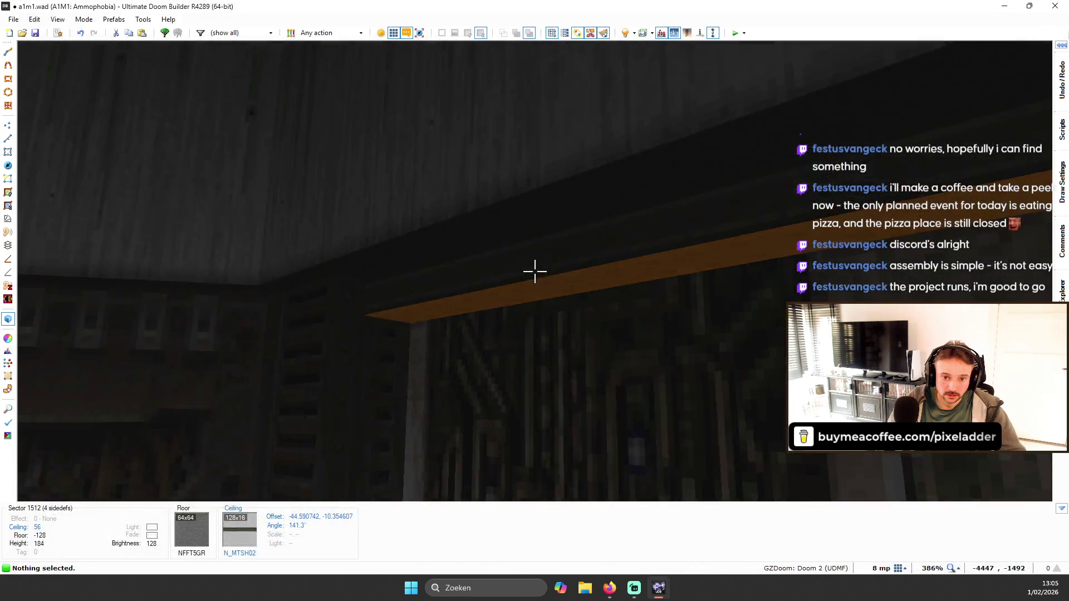
{"action": "key", "text": "b"}
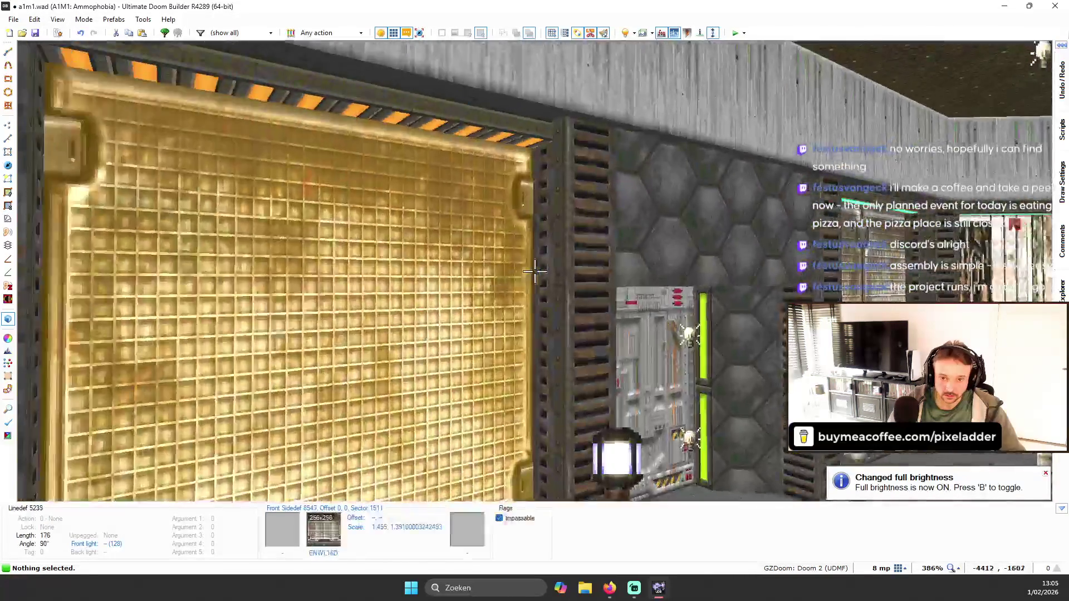
{"action": "key", "text": "ctrl+v"}
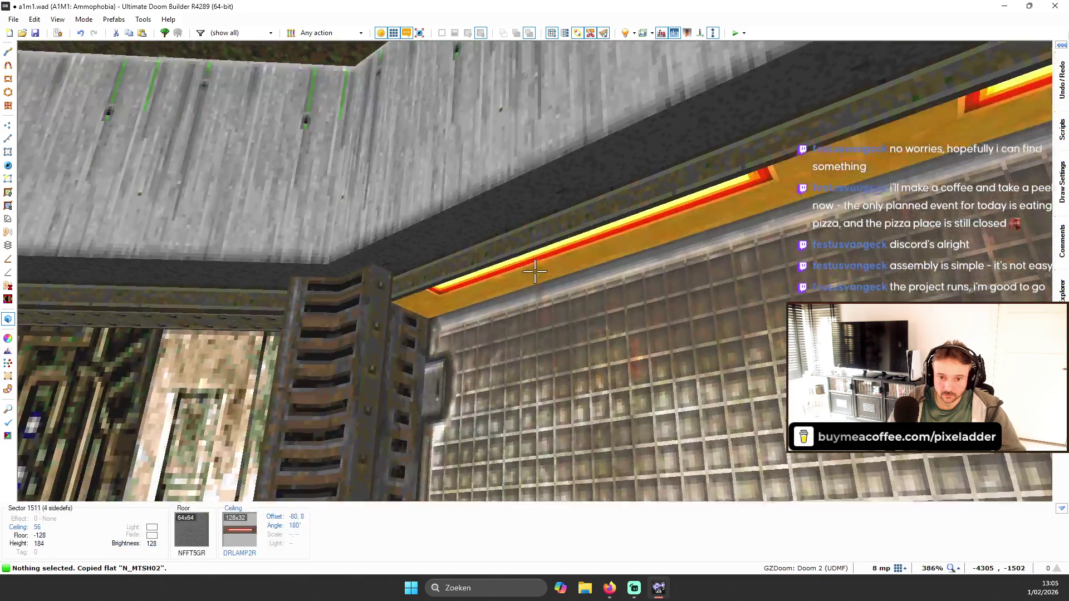
{"action": "key", "text": "ctrl+v"}
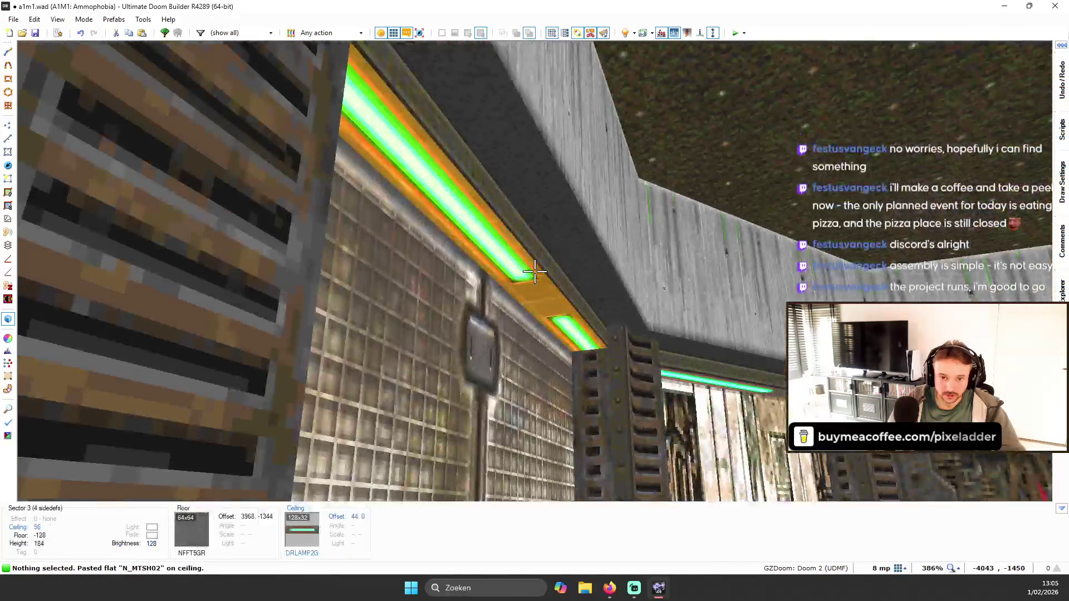
{"action": "key", "text": "ctrl+v"}
{"action": "key", "text": "a"}
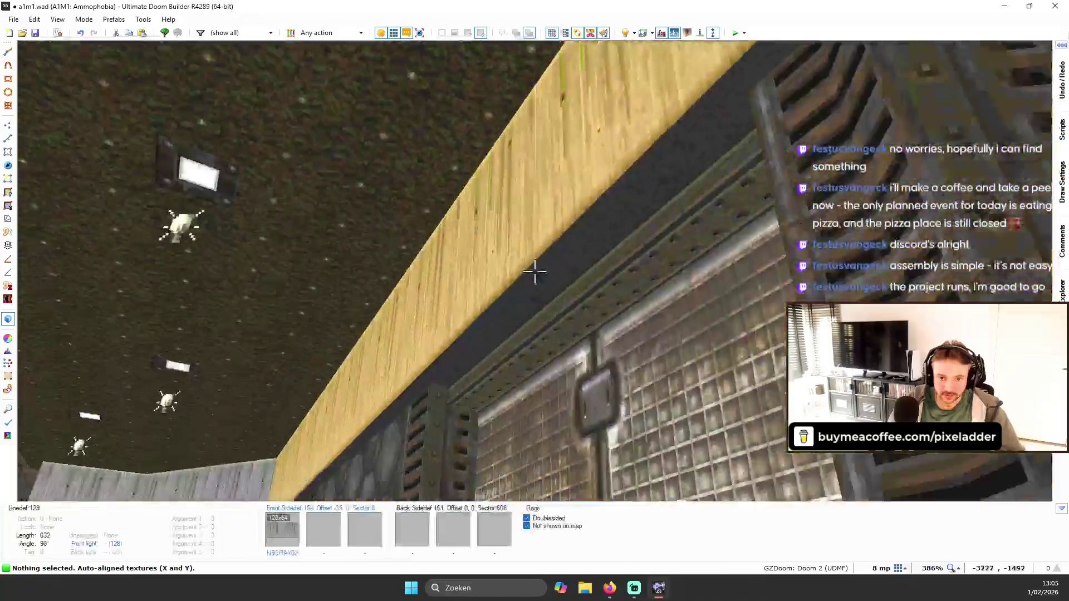
- Select the four strip ceilings and open their sector colour settings
{"action": "left_click", "coordinate": [534, 272]}
{"action": "left_click", "coordinate": [534, 271]}
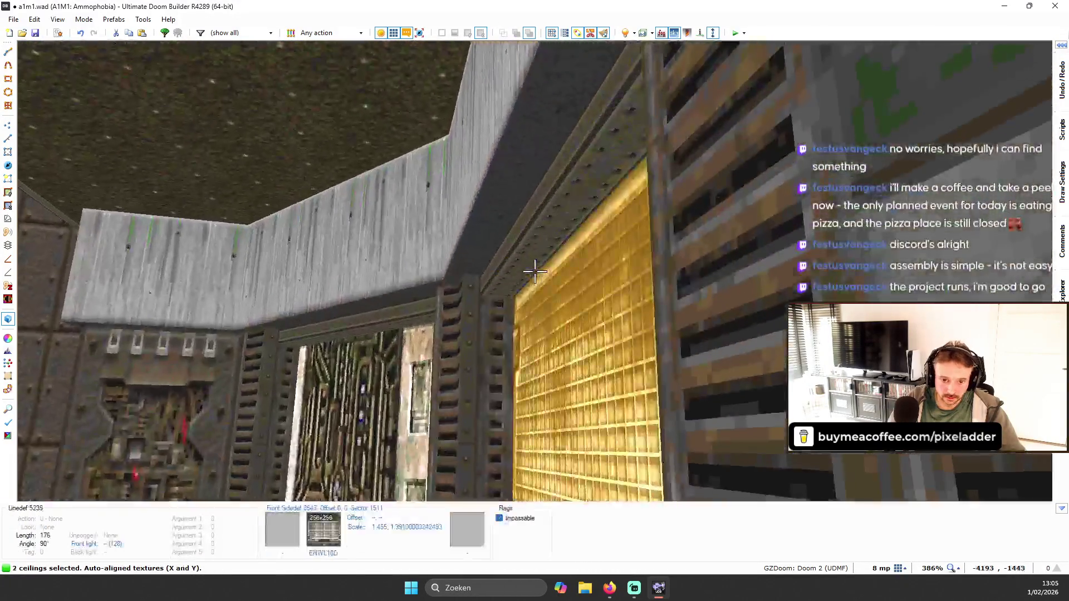
{"action": "left_click", "coordinate": [534, 271]}
{"action": "left_click", "coordinate": [534, 271]}
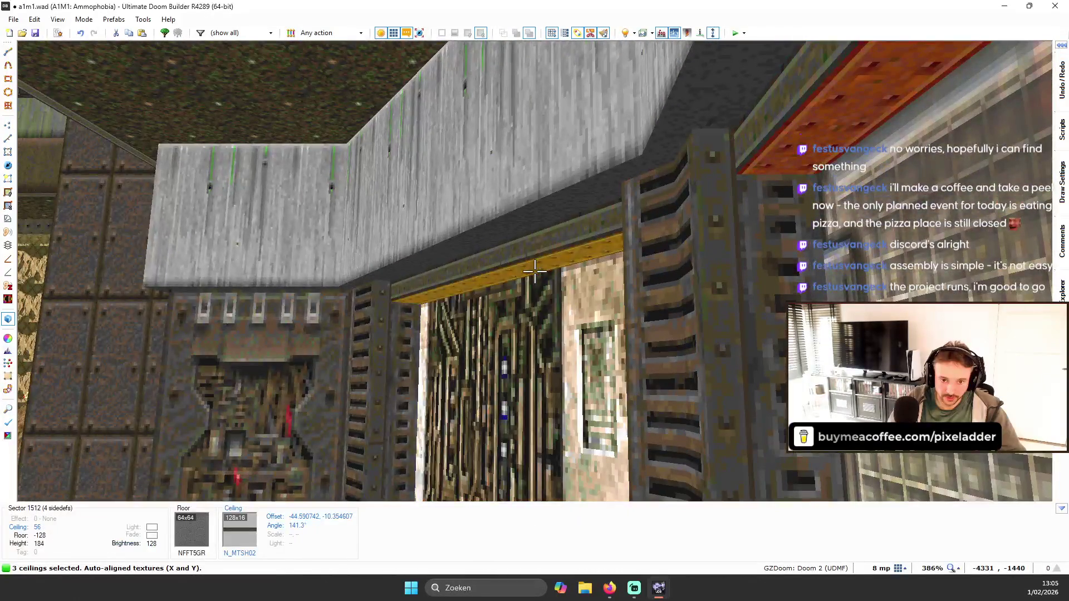
{"action": "right_click", "coordinate": [535, 271]}
{"action": "left_click", "coordinate": [195, 189]}
{"action": "left_click", "coordinate": [241, 189]}
{"action": "left_click", "coordinate": [197, 189]}
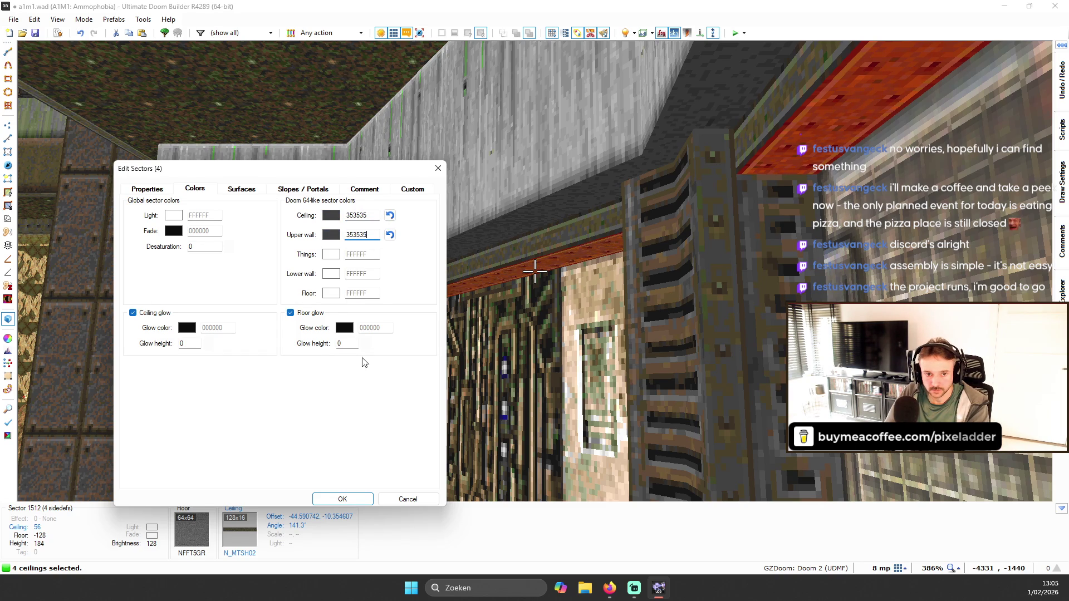
- Apply the 353535 ceiling and upper-wall colours, then fit ENWL16D onto the gold grid walls
{"action": "left_click", "coordinate": [342, 499]}
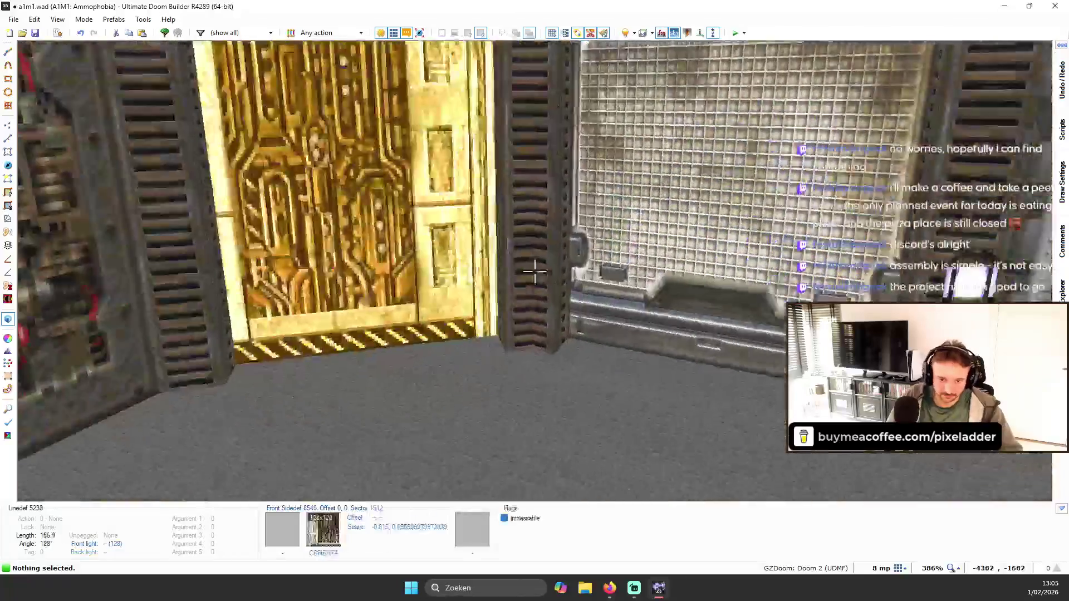
{"action": "key", "text": "w"}
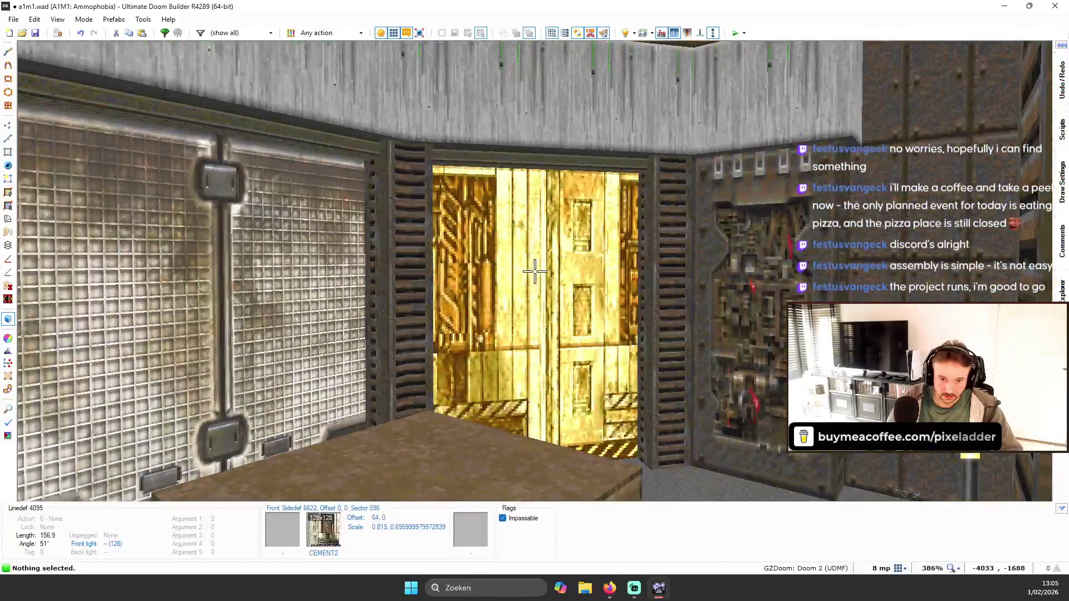
{"action": "key", "text": "s"}
{"action": "key", "text": "ctrl+shift+f"}
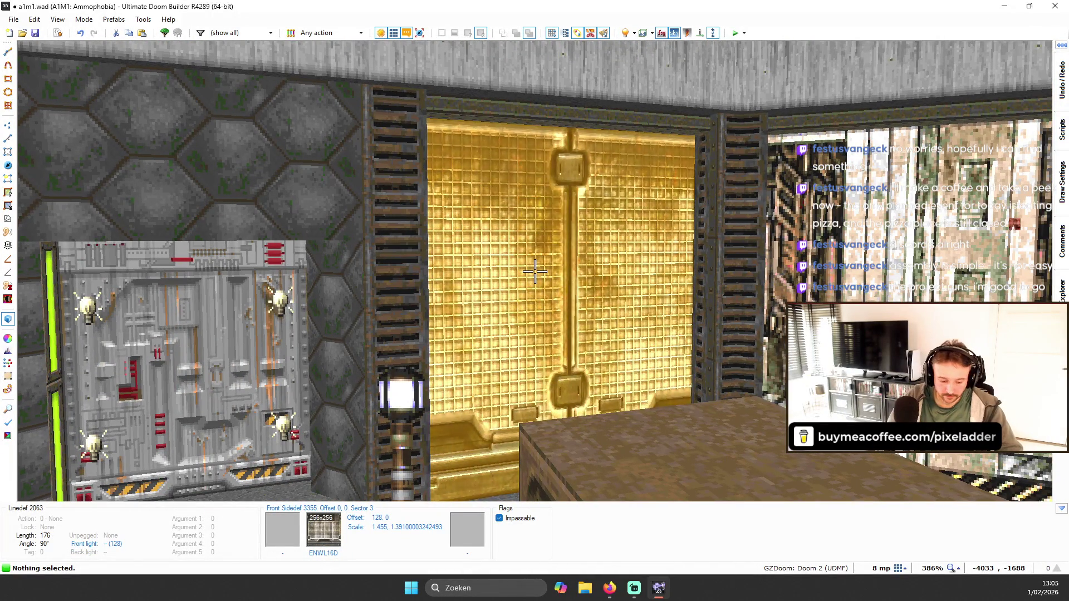
{"action": "key", "text": "Return"}
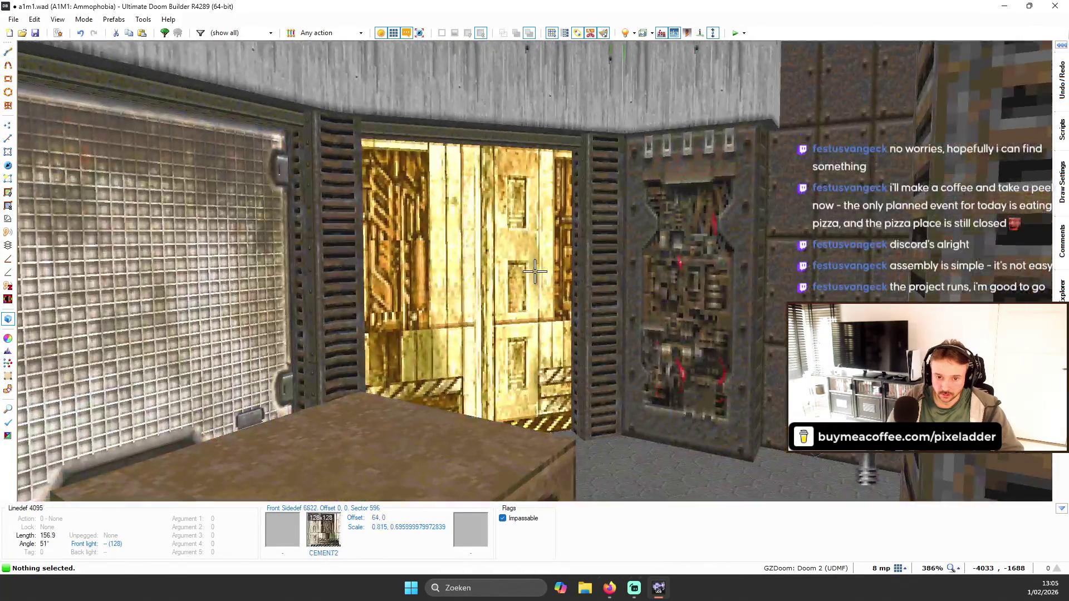
{"action": "key", "text": "ctrl+c"}
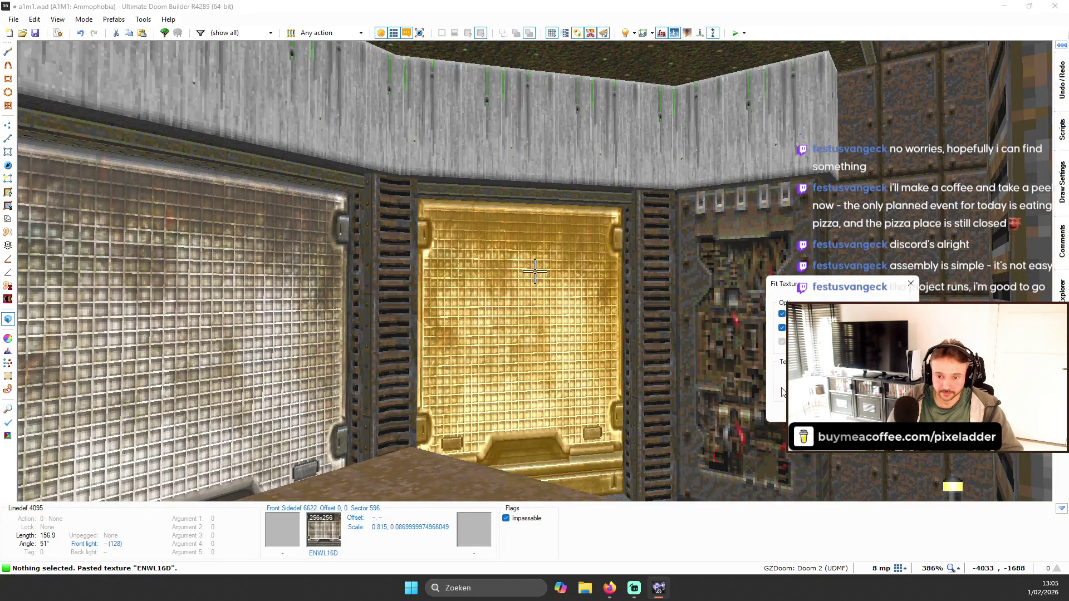
{"action": "key", "text": "w"}
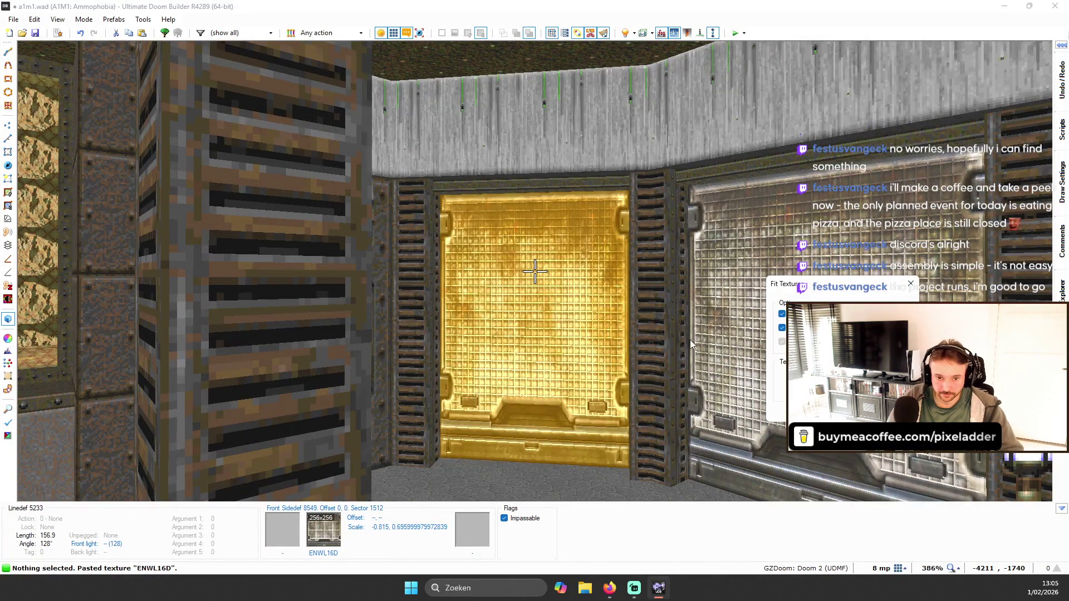
- Reposition the two tall techno floor lamps in Things mode
{"action": "key", "text": "q"}
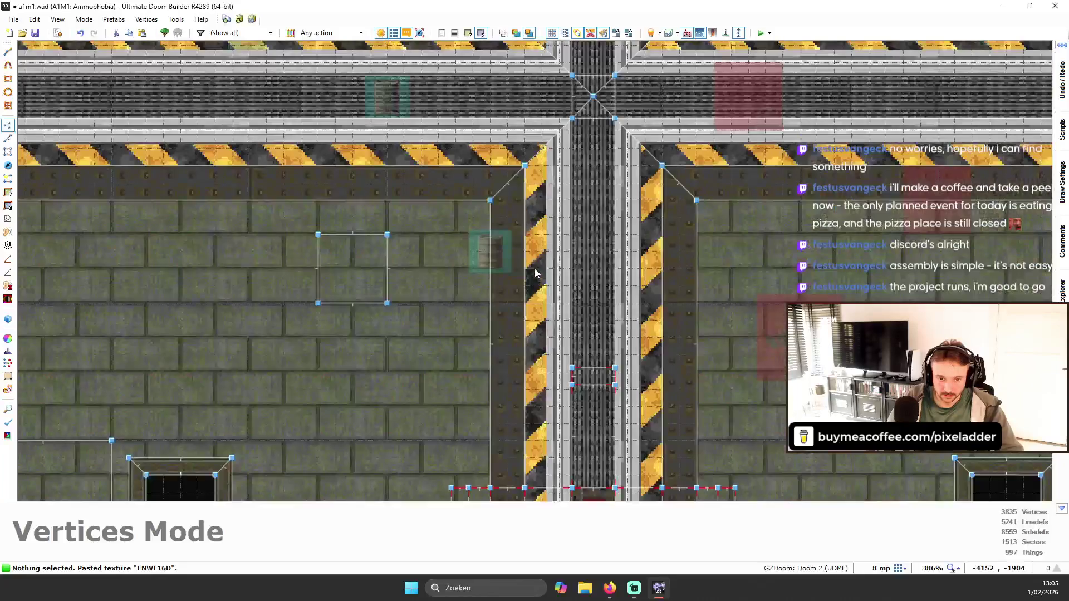
{"action": "scroll", "coordinate": [534, 271], "scroll_direction": "down", "scroll_amount": 5}
{"action": "key", "text": "t"}
{"action": "scroll", "coordinate": [533, 165], "scroll_direction": "up", "scroll_amount": 5}
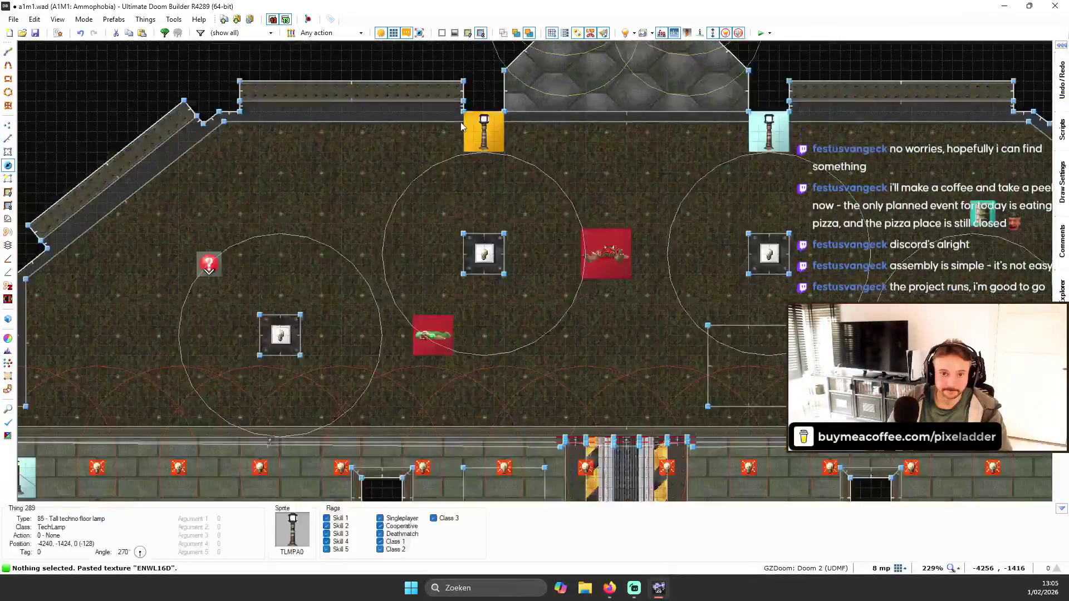
{"action": "left_click_drag", "start_coordinate": [539, 130], "coordinate": [497, 130]}
{"action": "scroll", "coordinate": [376, 94], "scroll_direction": "down", "scroll_amount": 3}
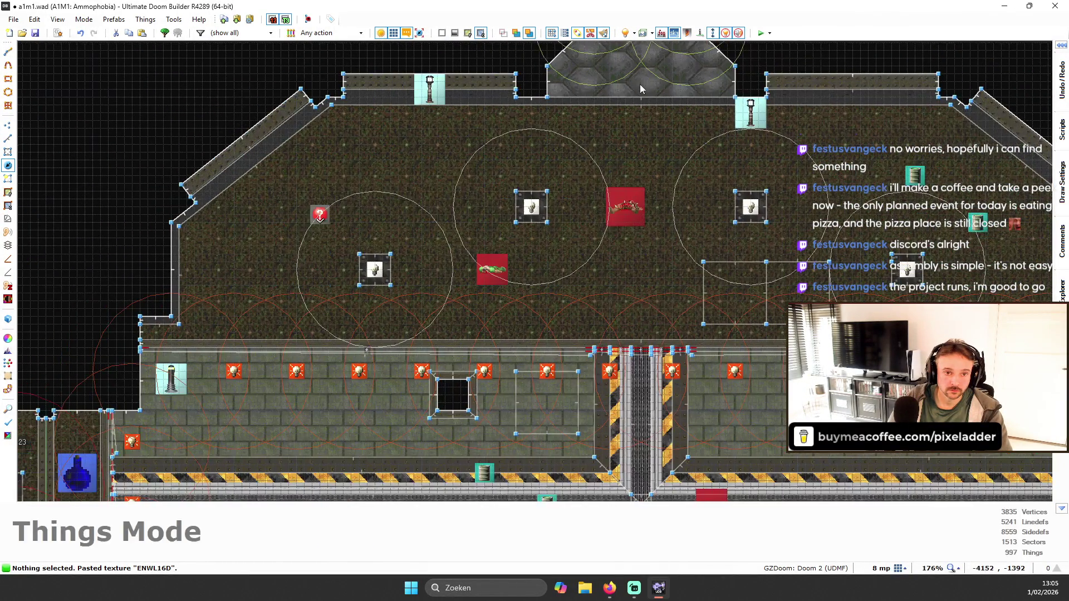
{"action": "left_click_drag", "start_coordinate": [860, 96], "coordinate": [862, 94]}
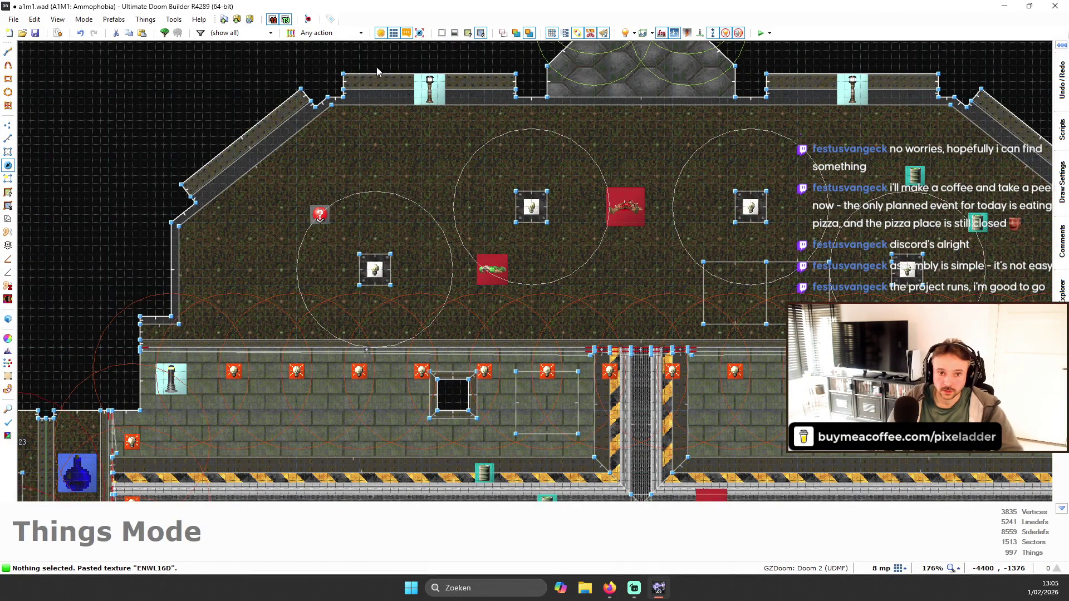
- Add a copy of the techno lamp beside the diagonal wall
{"action": "scroll", "coordinate": [305, 130], "scroll_direction": "up", "scroll_amount": 4}
{"action": "key", "text": "ctrl+c"}
{"action": "key", "text": "ctrl+v"}
{"action": "scroll", "coordinate": [212, 161], "scroll_direction": "up", "scroll_amount": 3}
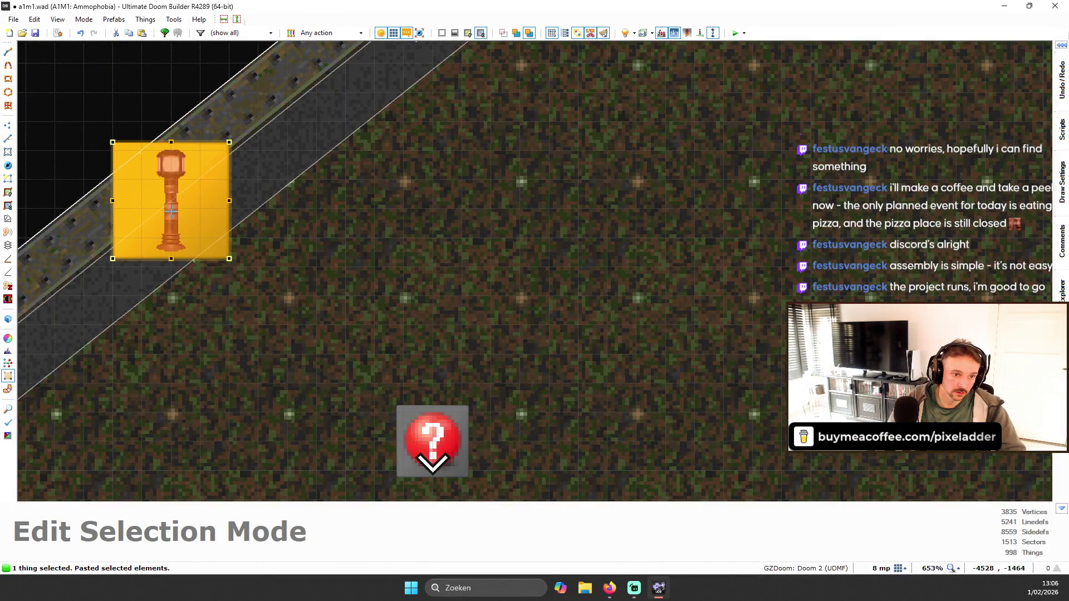
{"action": "scroll", "coordinate": [171, 206], "scroll_direction": "down", "scroll_amount": 8}
{"action": "scroll", "coordinate": [612, 250], "scroll_direction": "up", "scroll_amount": 8}
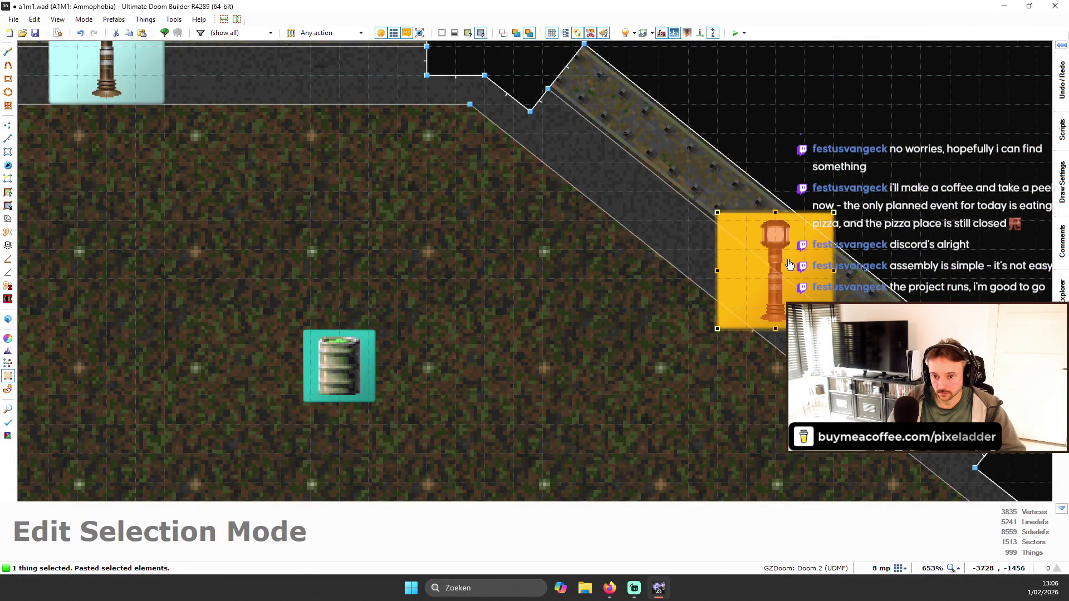
{"action": "scroll", "coordinate": [790, 267], "scroll_direction": "down", "scroll_amount": 6}
{"action": "key", "text": "q"}
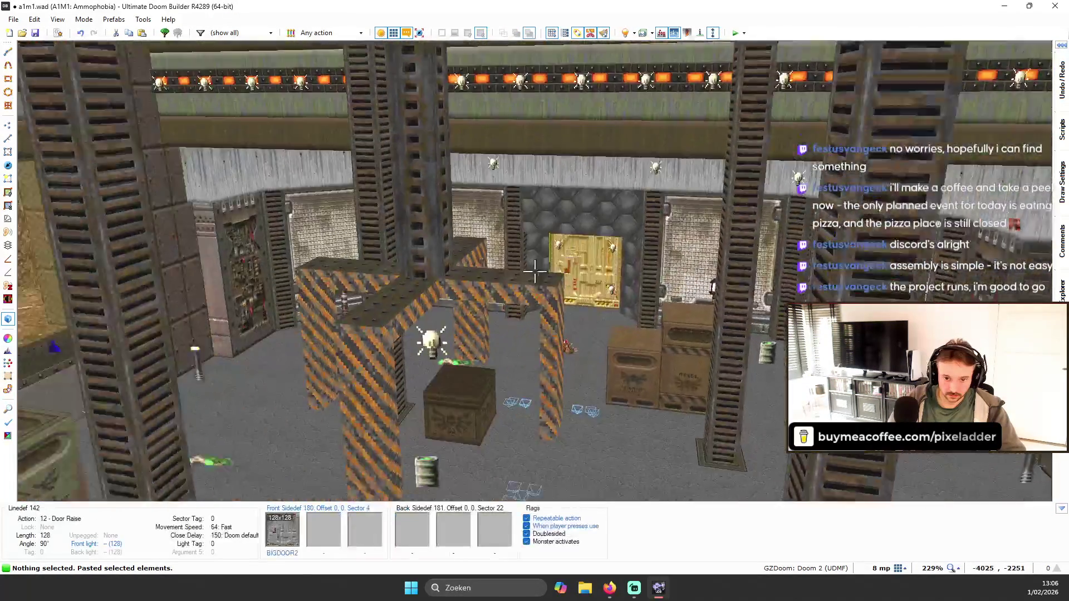
- Turn off full brightness and inspect the room's real lighting in 3D
{"action": "key", "text": "b"}
{"action": "key", "text": "w"}
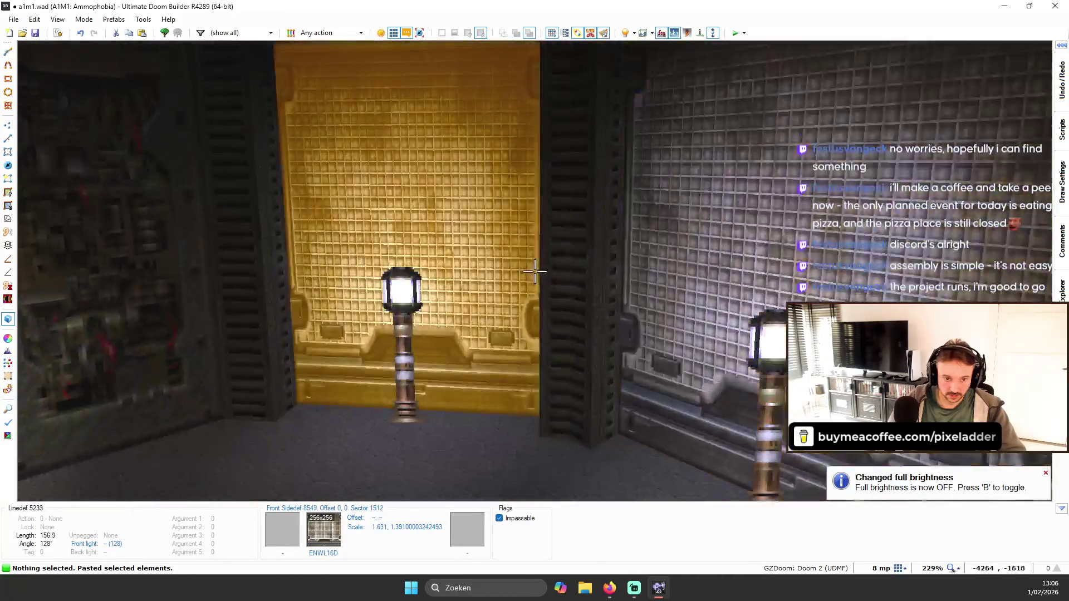
{"action": "key", "text": "w"}
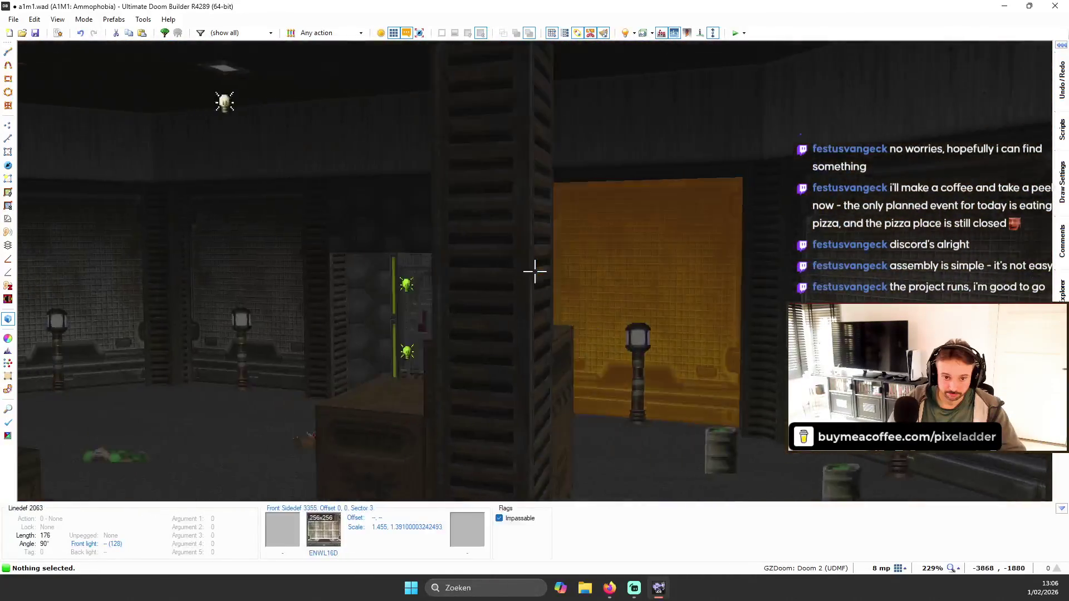
{"action": "key", "text": "q"}
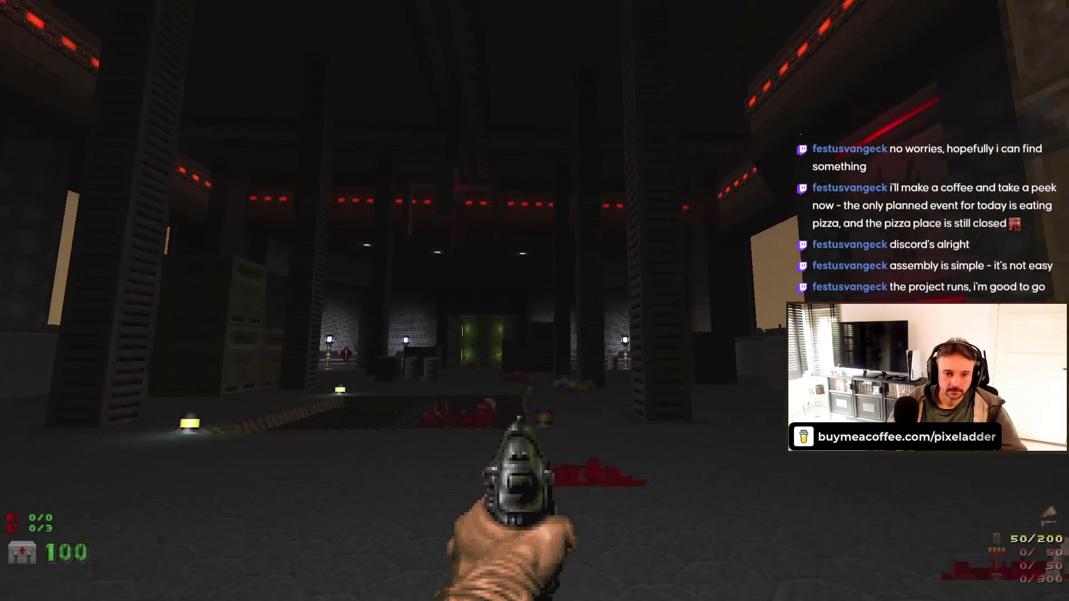
- Walk through the room past the warning sign, lamps and corpse
{"action": "key", "text": "w"}
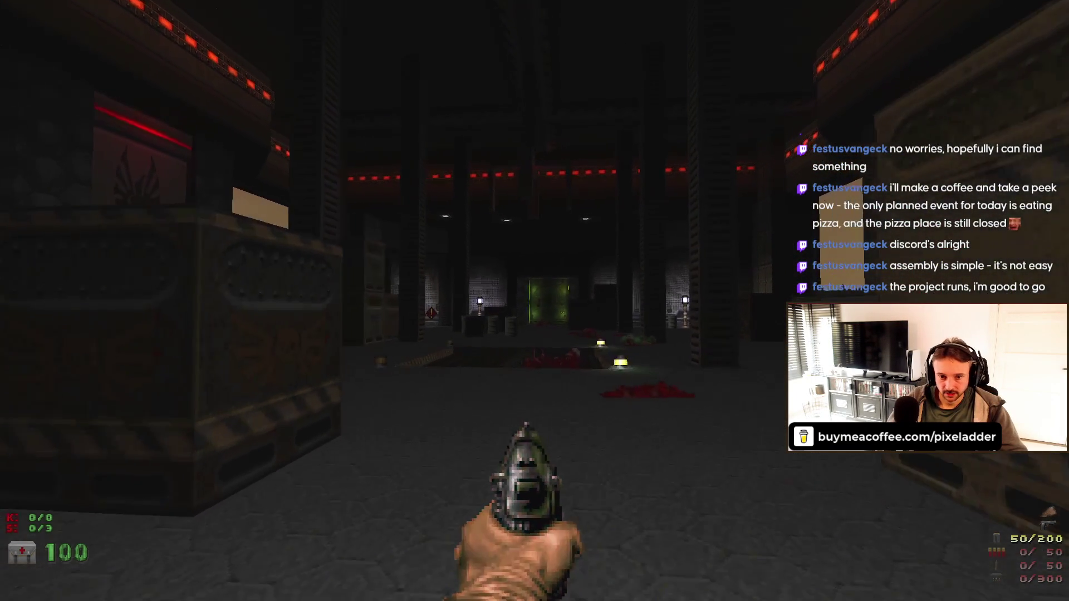
{"action": "key", "text": "w"}
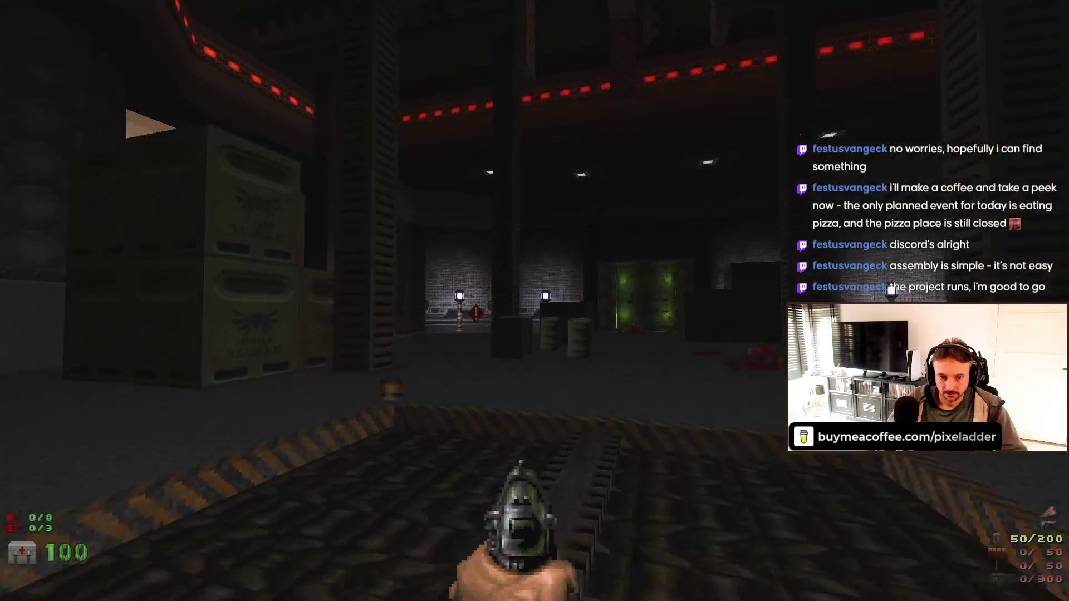
{"action": "key", "text": "w"}
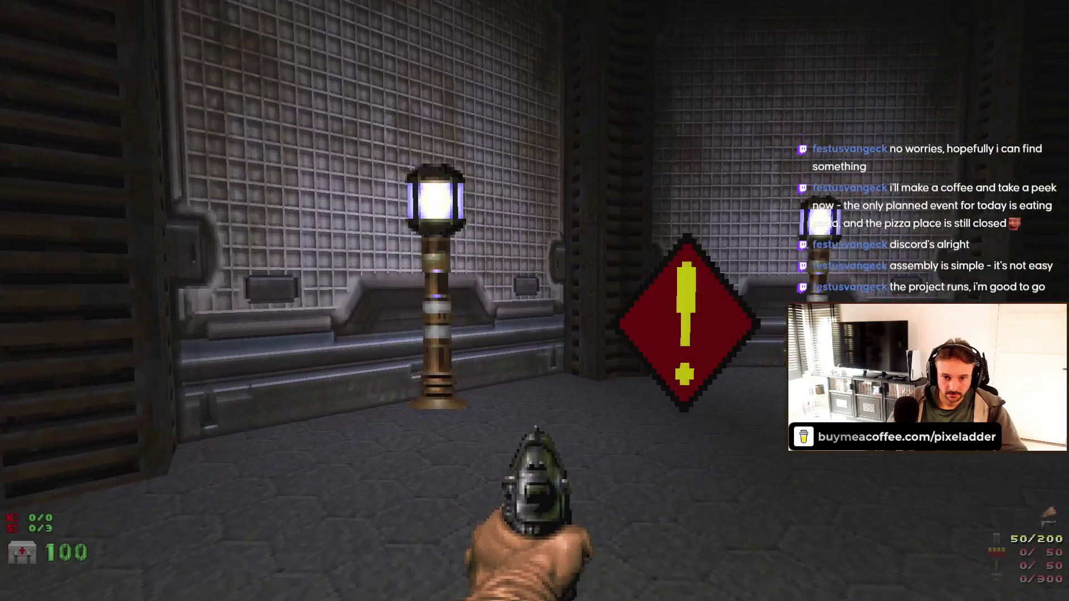
{"action": "key", "text": "s"}
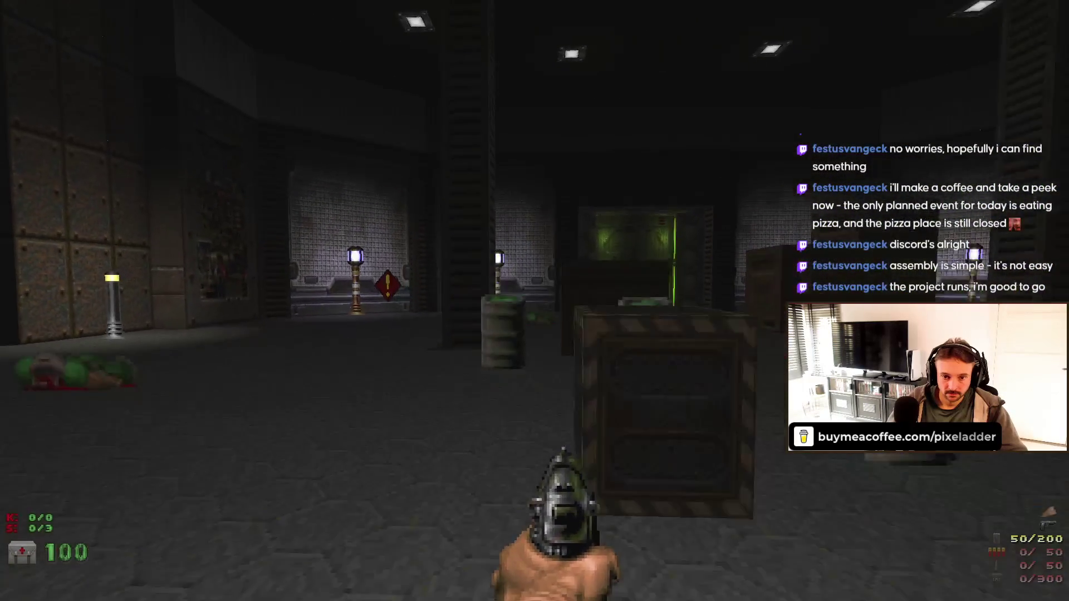
{"action": "key", "text": "w"}
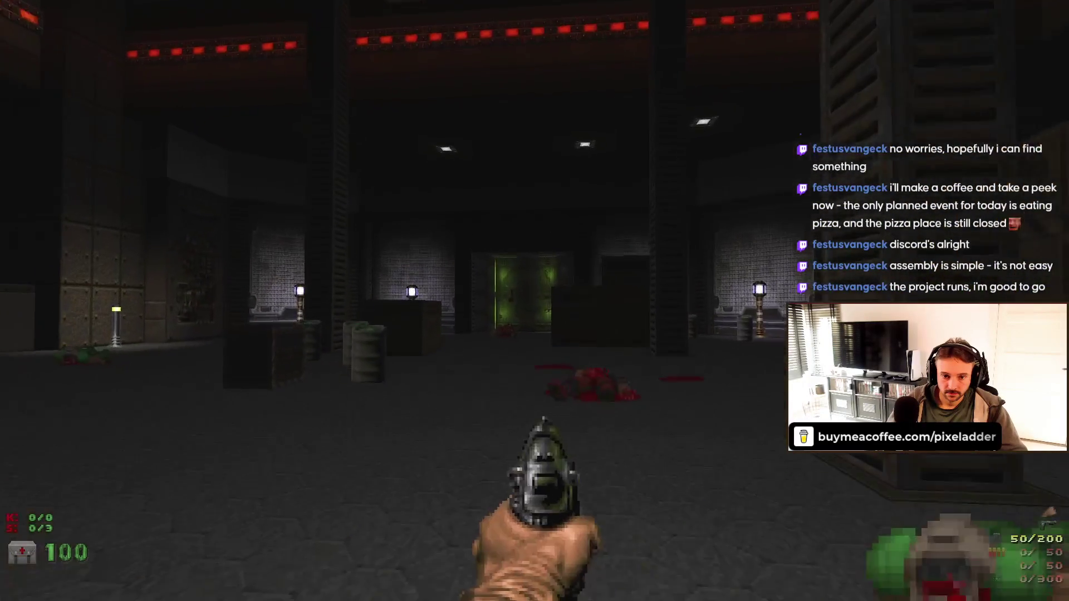
{"action": "key", "text": "w"}
- Quit the game and return to the editor's 2D map
{"action": "key", "text": "Escape"}
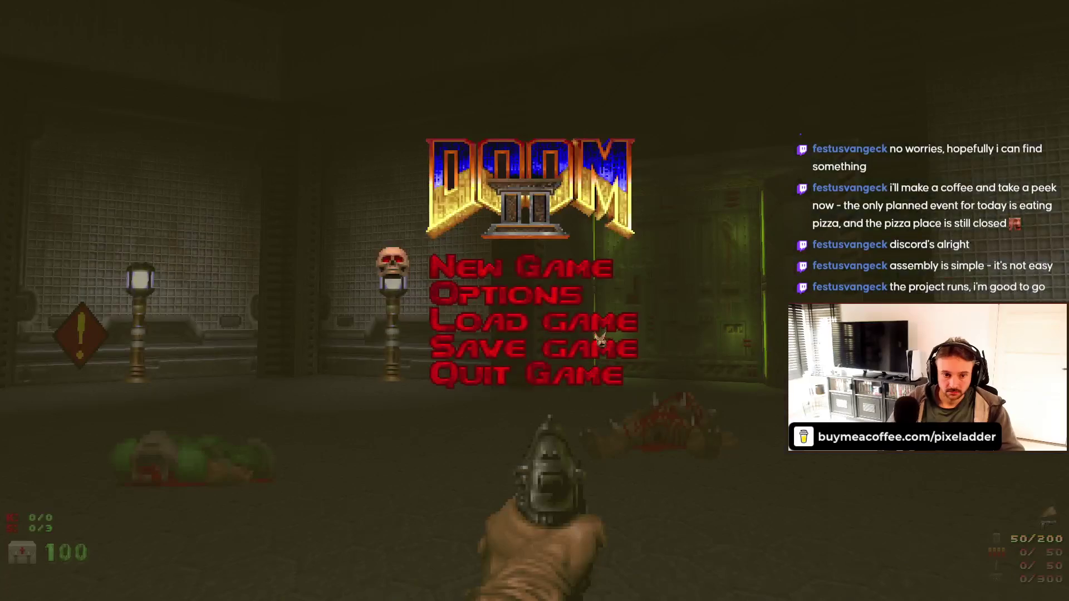
{"action": "key", "text": "Up"}
{"action": "key", "text": "Return"}
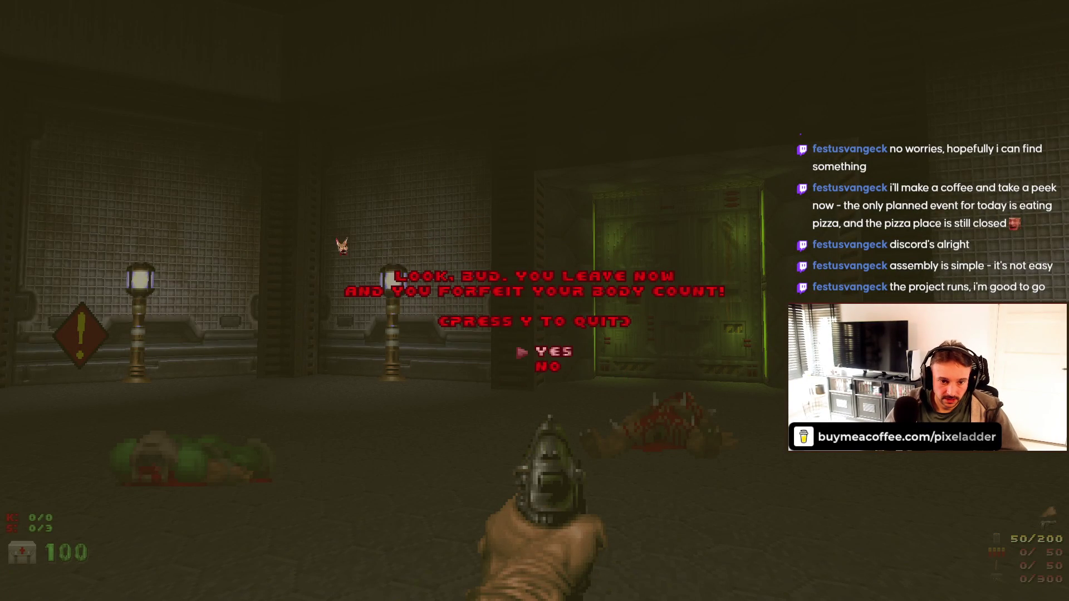
{"action": "key", "text": "y"}
{"action": "scroll", "coordinate": [373, 195], "scroll_direction": "down", "scroll_amount": 3}
{"action": "scroll", "coordinate": [373, 195], "scroll_direction": "up", "scroll_amount": 5}
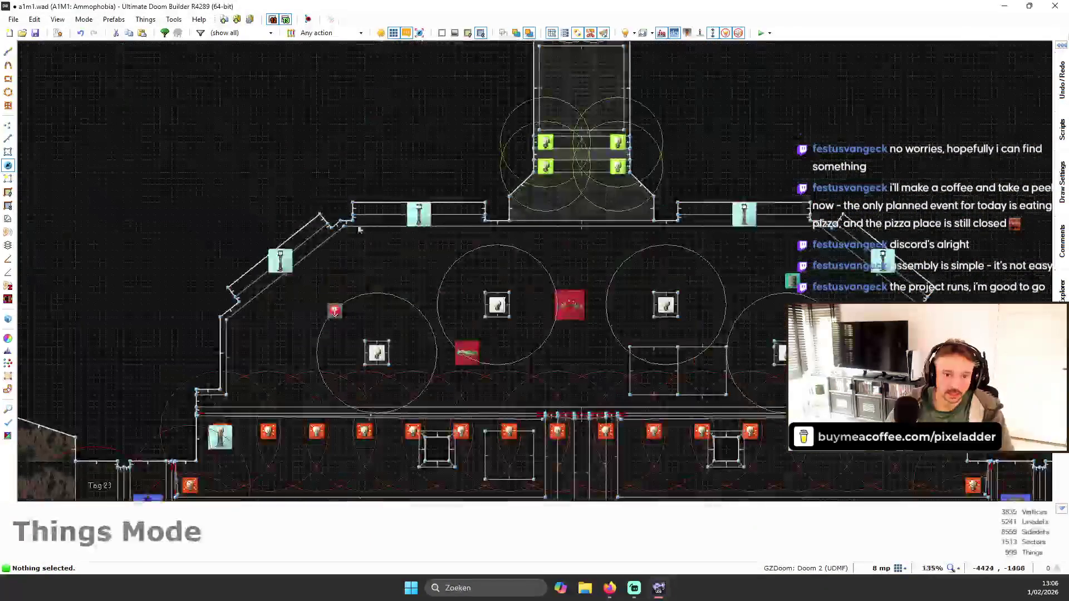
- Change both tall techno lamps to Short techno floor lamps
{"action": "left_click", "coordinate": [878, 267]}
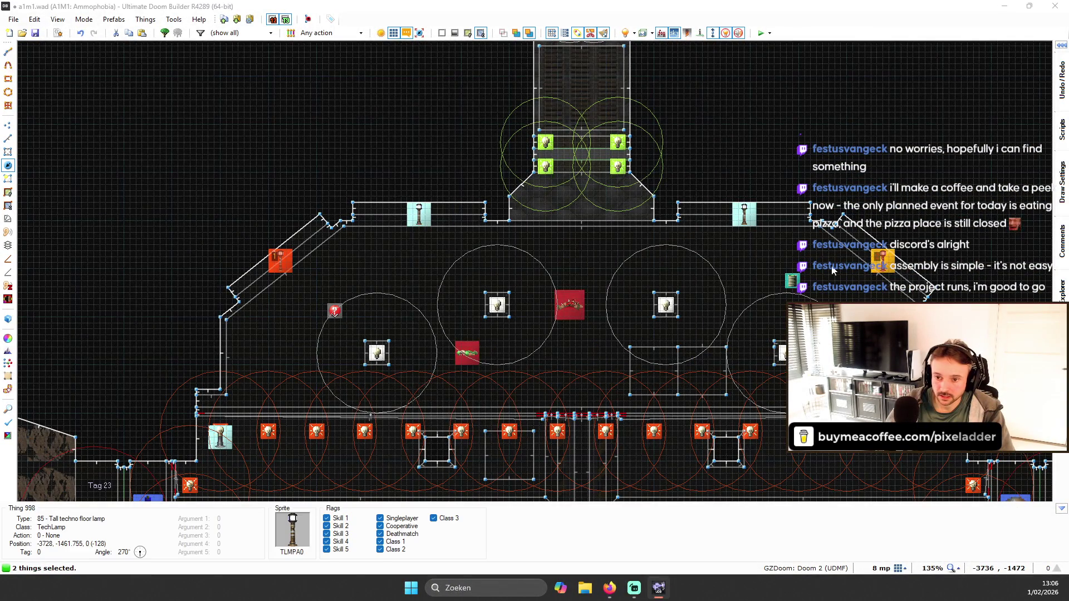
{"action": "right_click", "coordinate": [840, 270]}
{"action": "left_click", "coordinate": [403, 179]}
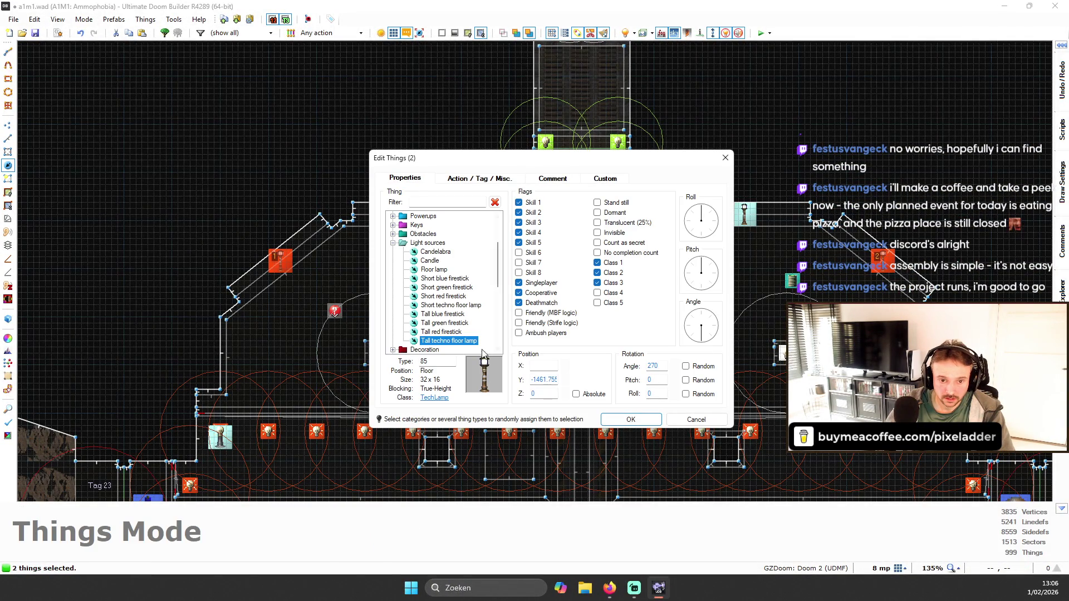
{"action": "double_click", "coordinate": [445, 306]}
- Inspect the short lamps in 3D, then launch the map in GZDoom
{"action": "key", "text": "w"}
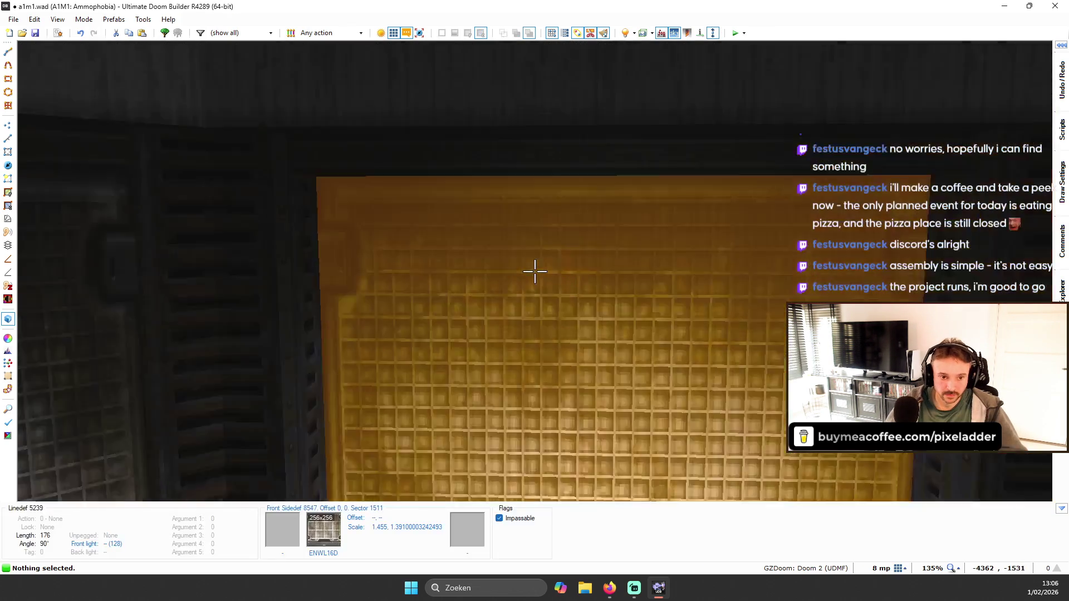
{"action": "key", "text": "w"}
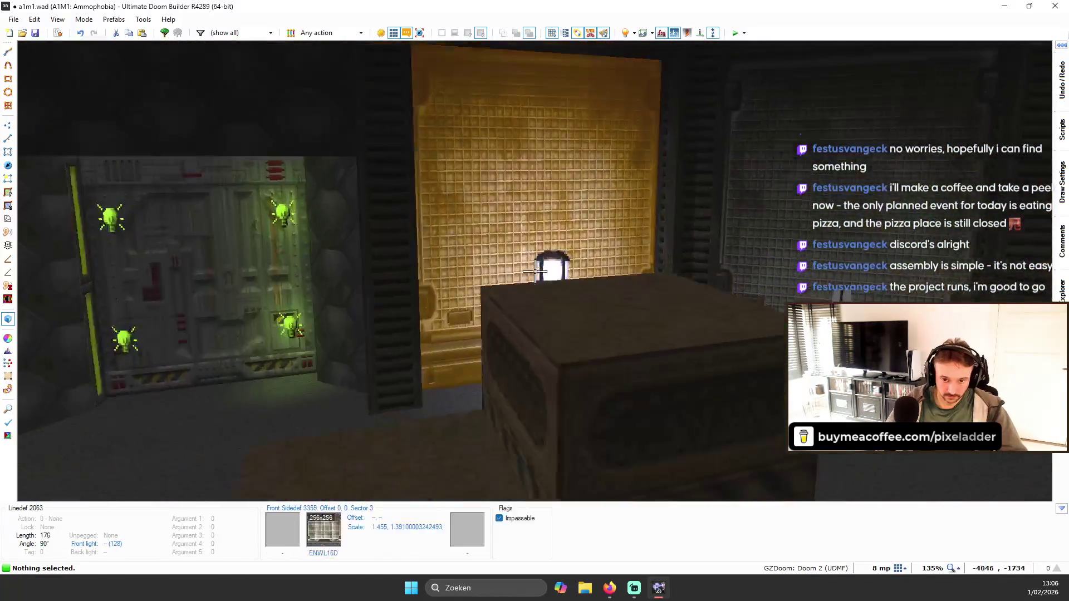
{"action": "key", "text": "w"}
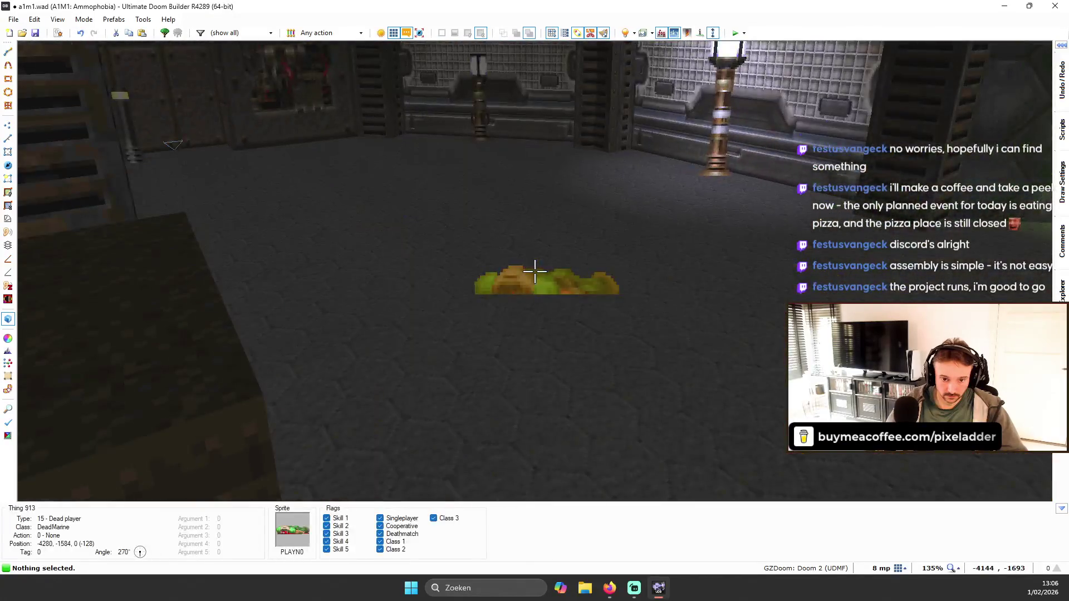
{"action": "key", "text": "w"}
{"action": "key", "text": "q"}
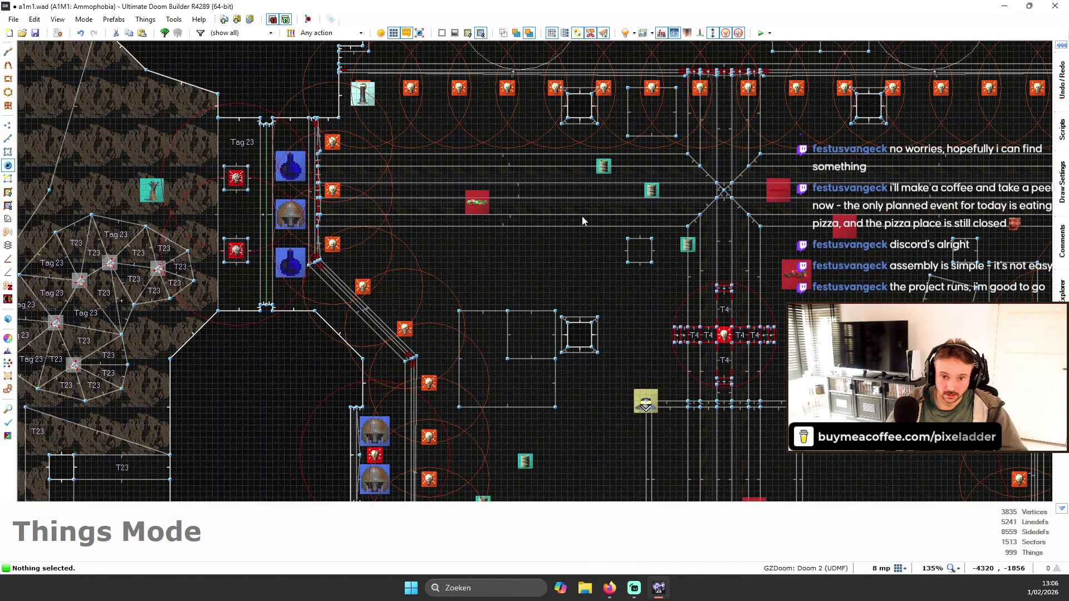
{"action": "scroll", "coordinate": [609, 246], "scroll_direction": "down", "scroll_amount": 3}
{"action": "scroll", "coordinate": [629, 72], "scroll_direction": "up", "scroll_amount": 6}
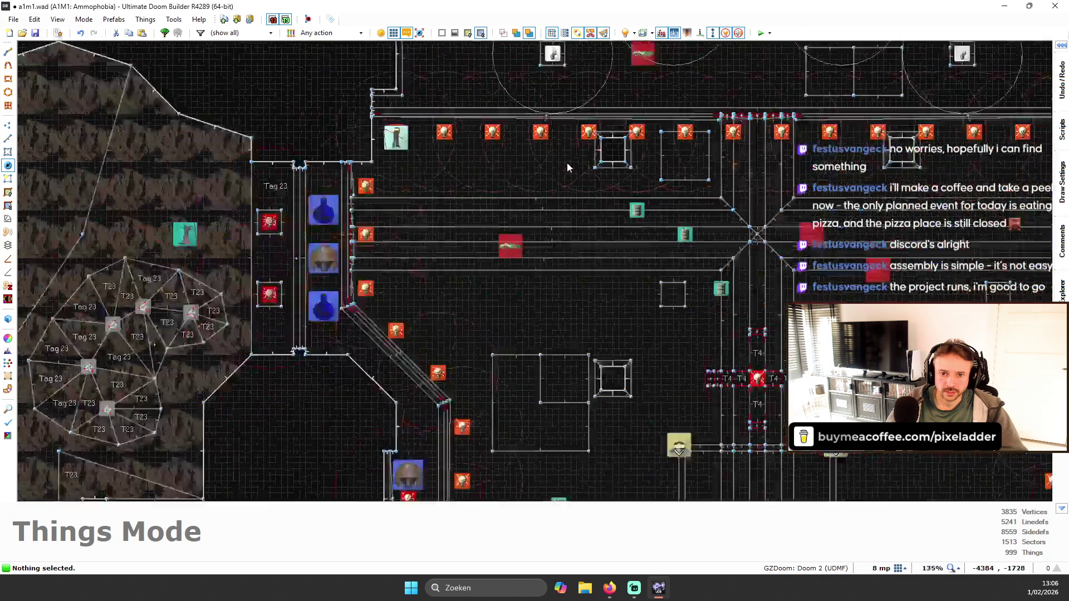
{"action": "scroll", "coordinate": [611, 107], "scroll_direction": "down", "scroll_amount": 4}
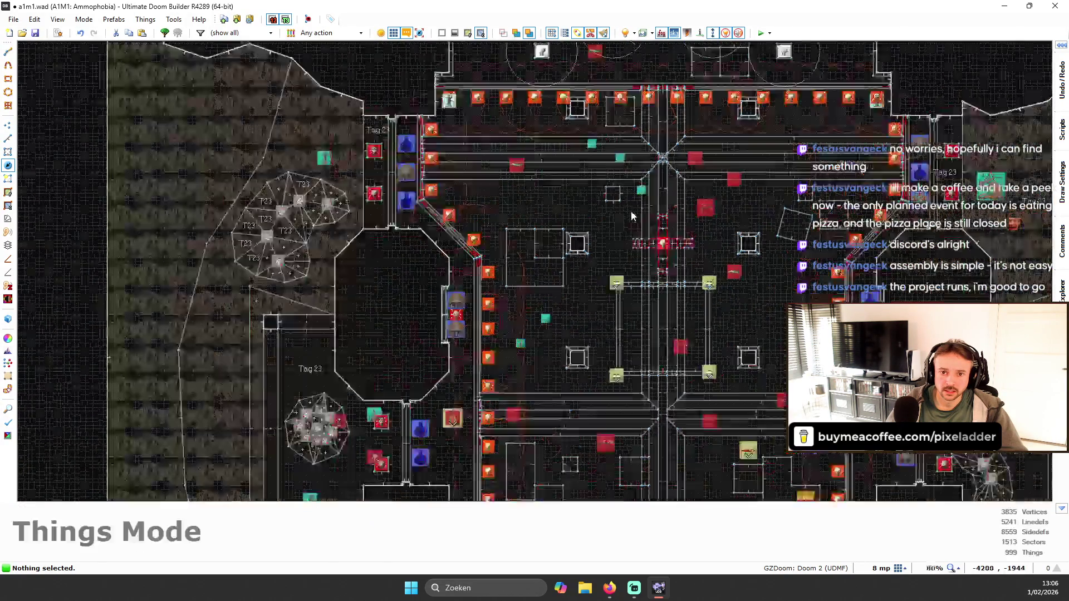
{"action": "key", "text": "F9"}
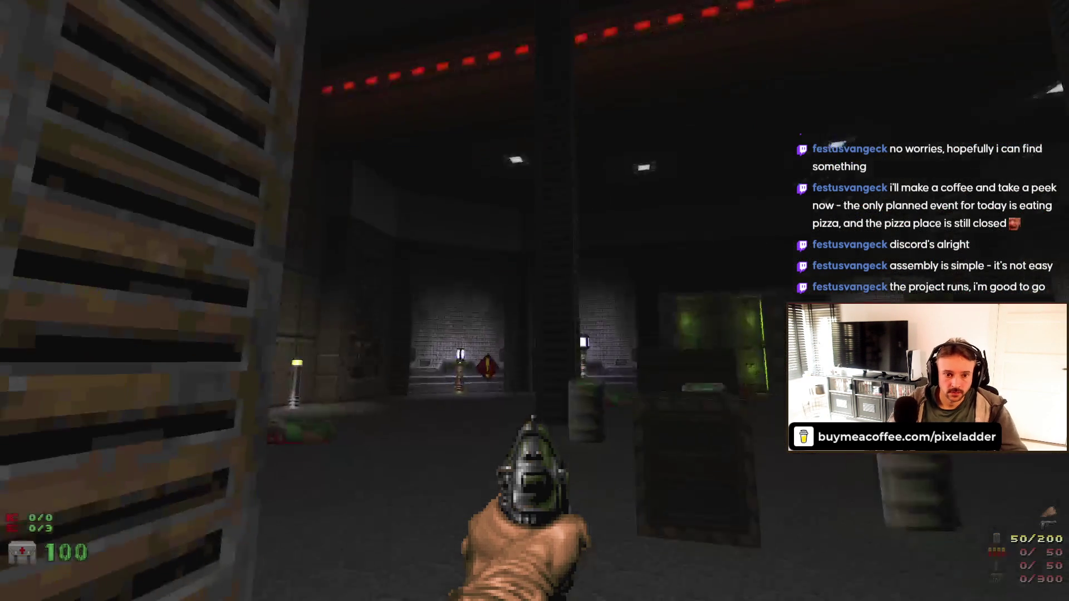
- Reveal the full automap with the iddt cheat
{"action": "key", "text": "Tab"}
{"action": "scroll", "coordinate": [533, 301], "scroll_direction": "up", "scroll_amount": 2}
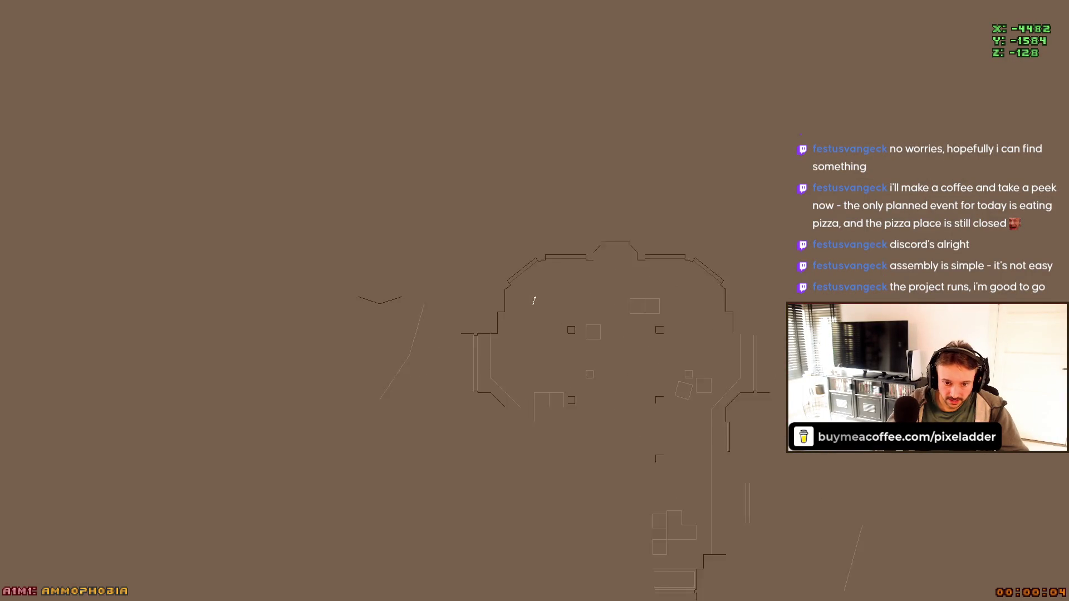
{"action": "scroll", "coordinate": [533, 300], "scroll_direction": "up", "scroll_amount": 3}
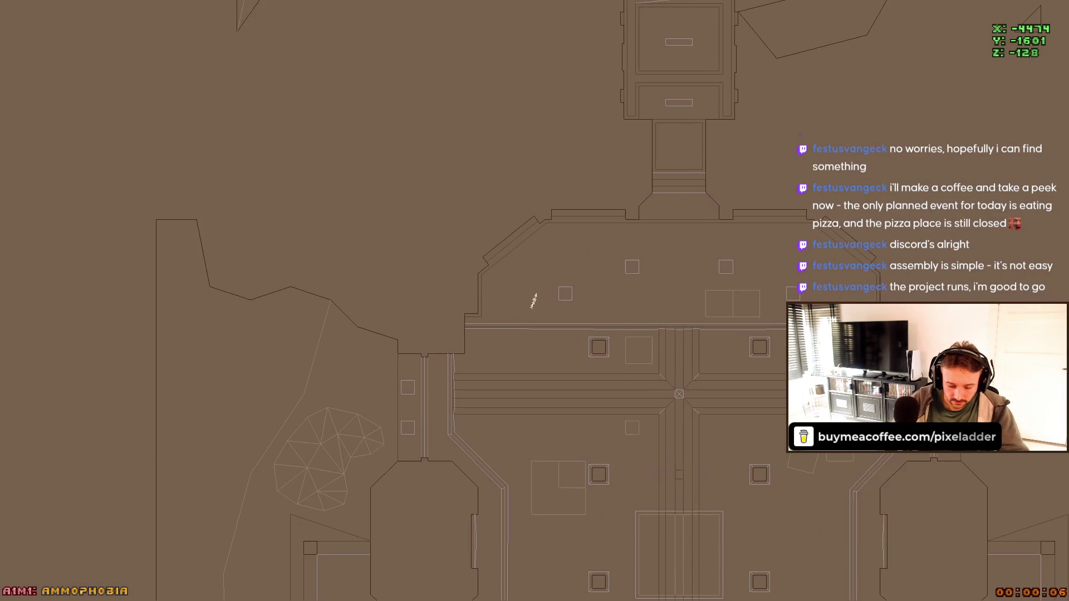
{"action": "type", "text": "iddt"}
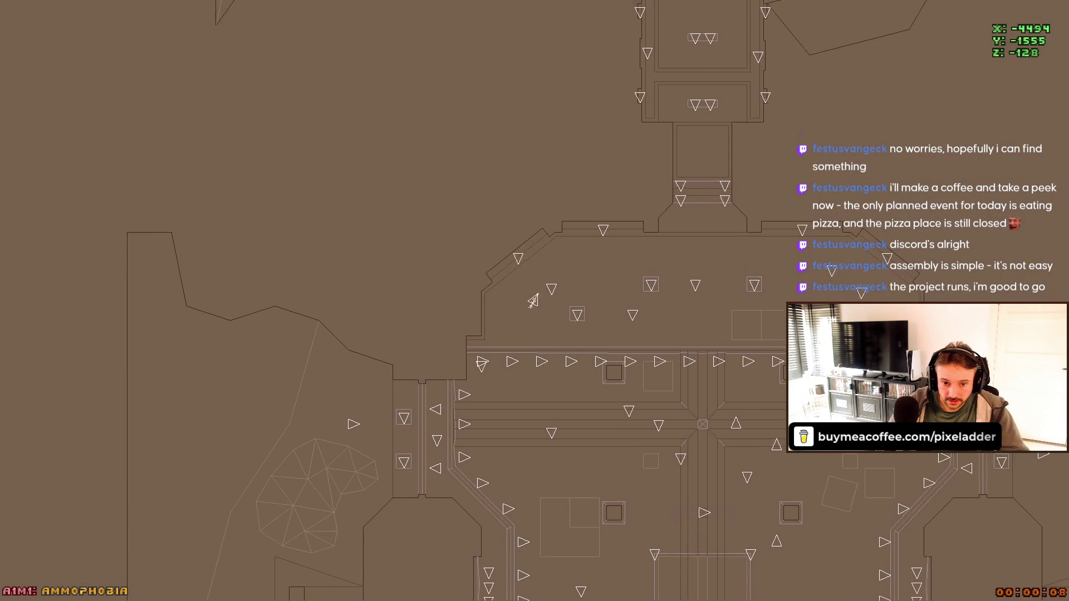
{"action": "key", "text": "Tab"}
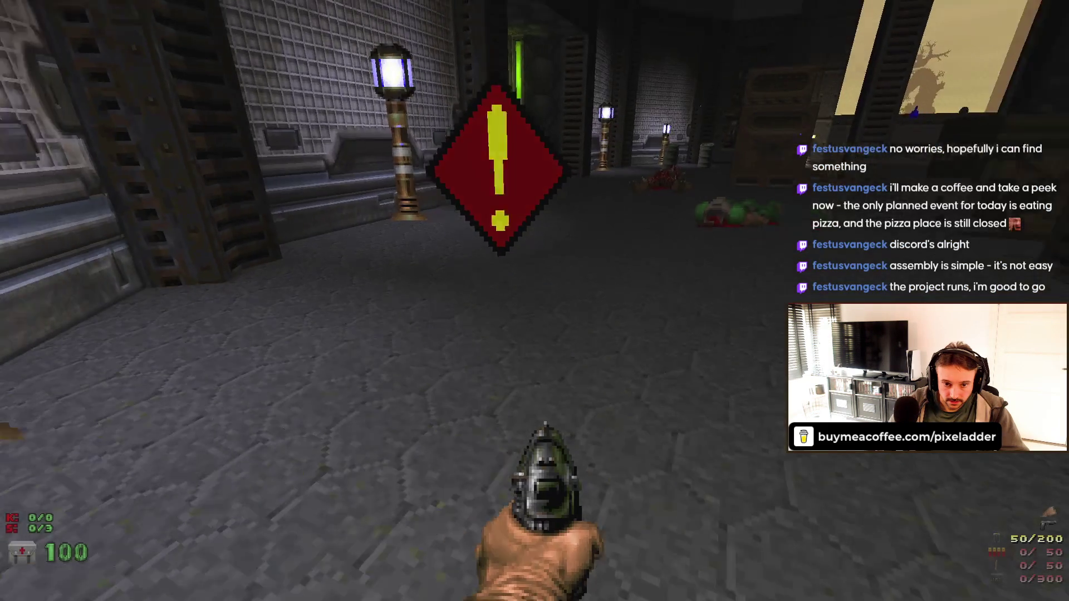
- Walk into the red-lit hall toward the green door and floor grate
{"action": "key", "text": "s"}
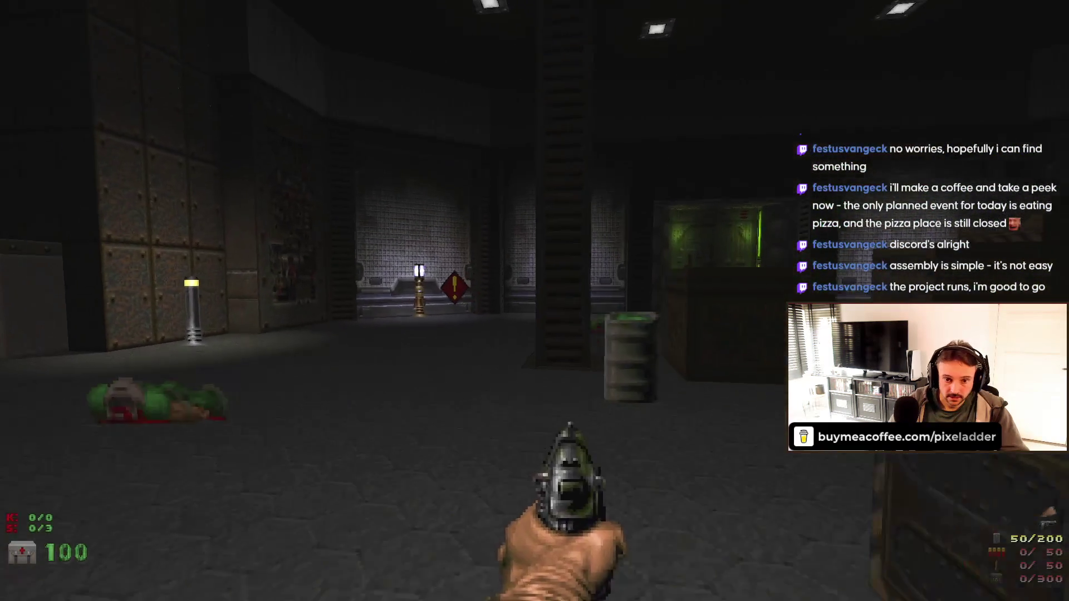
{"action": "key", "text": "Right"}
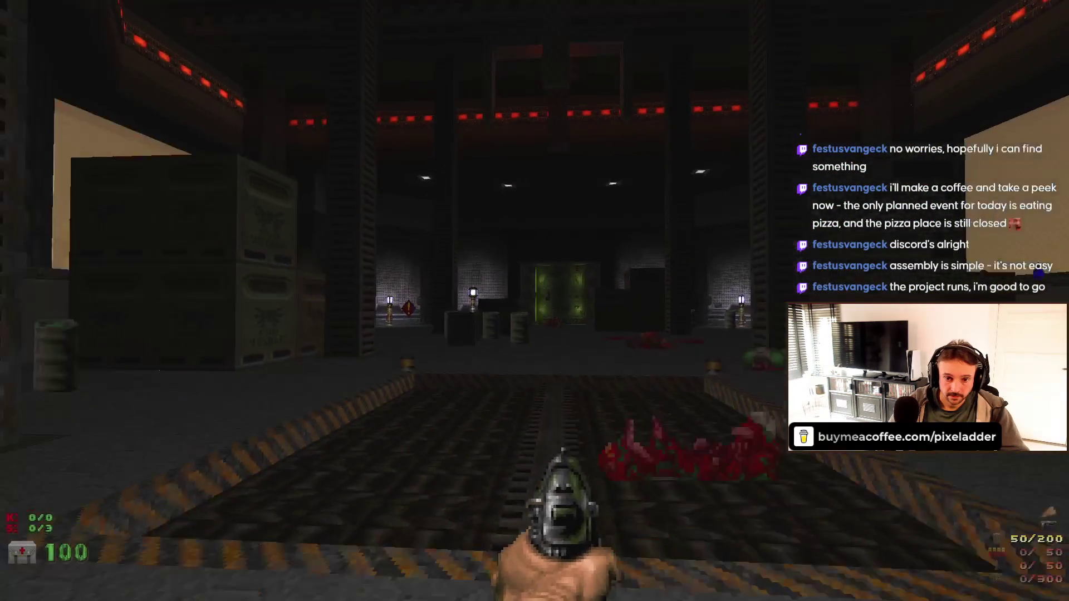
{"action": "key", "text": "w"}
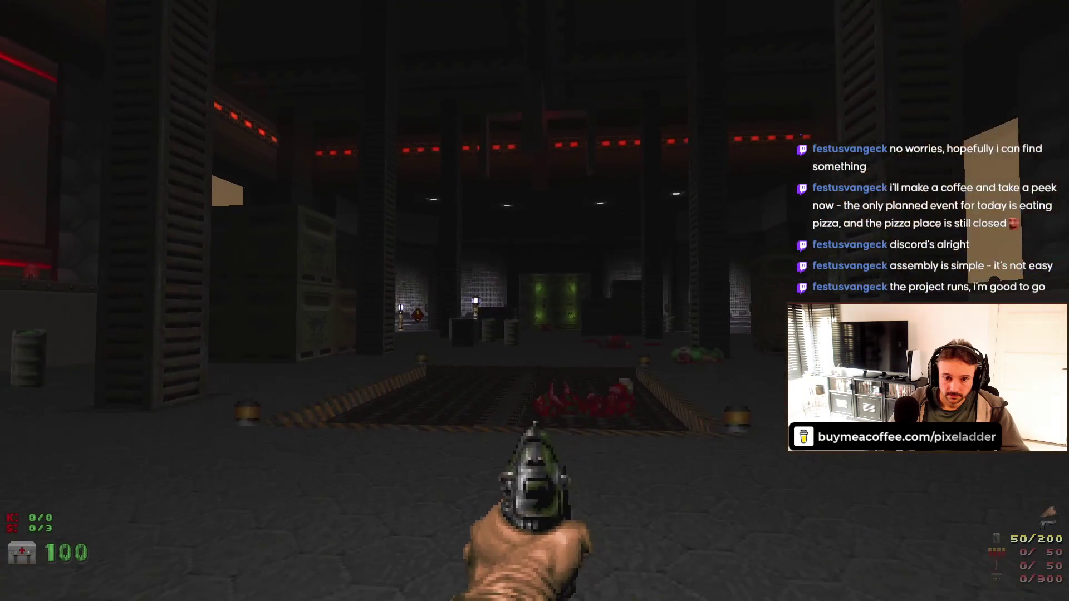
{"action": "key", "text": "s"}
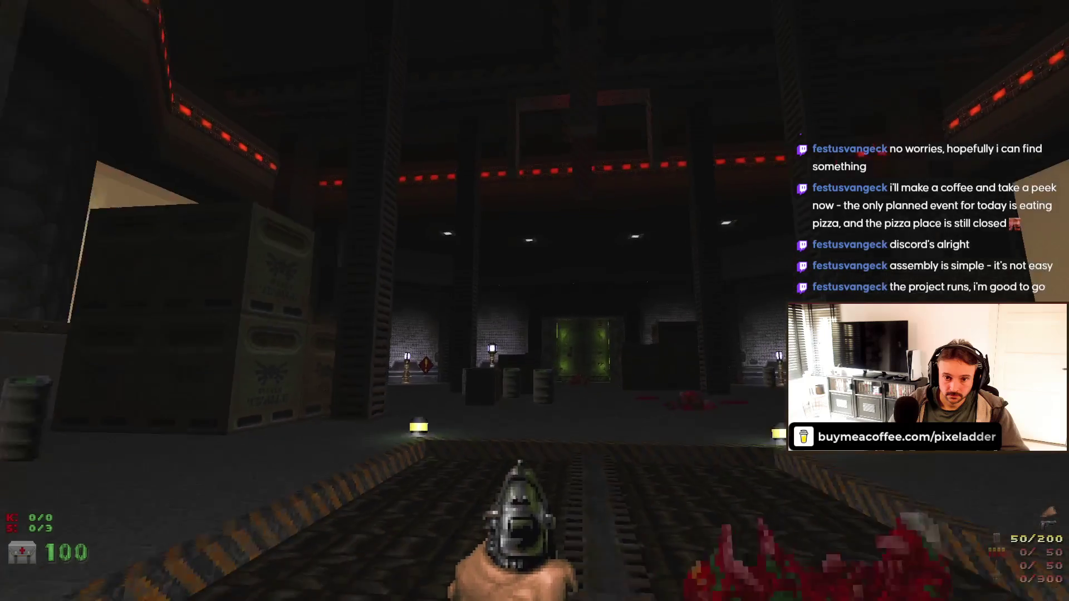
{"action": "key", "text": "w"}
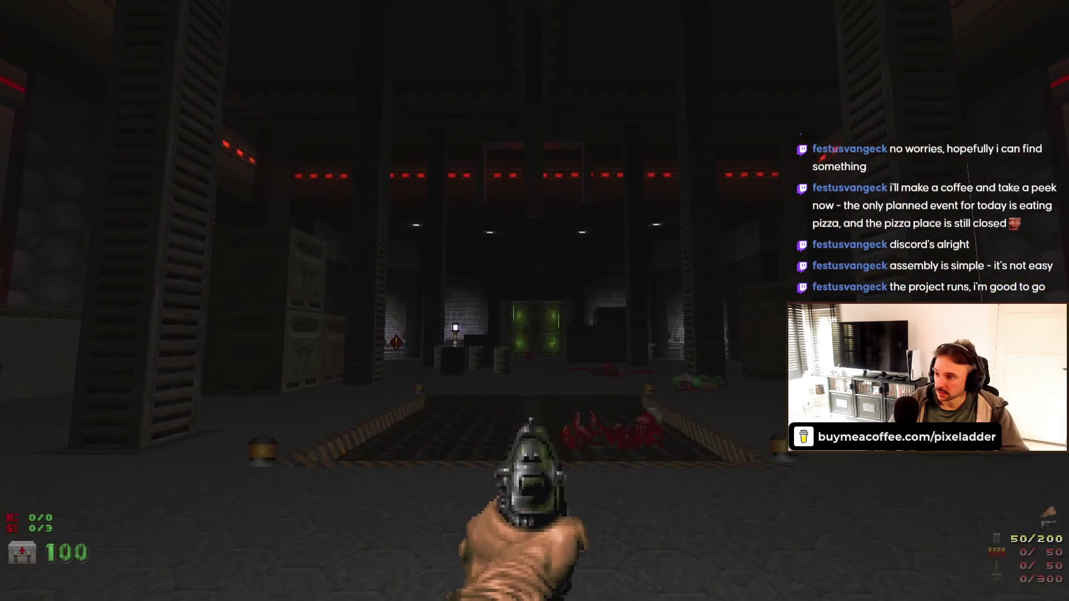
{"action": "key", "text": "Escape"}
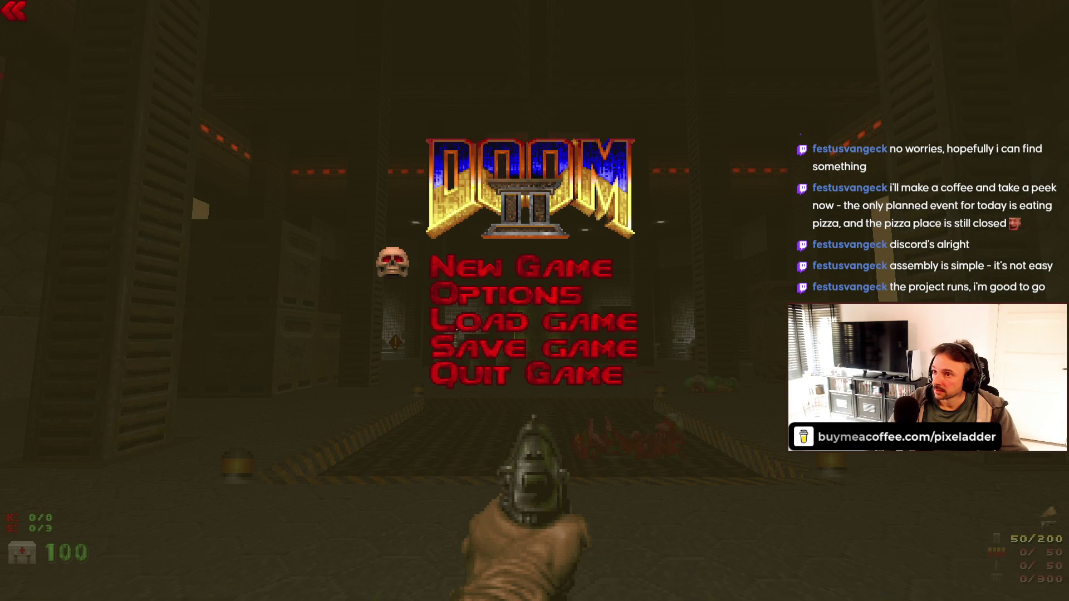
{"action": "key", "text": "Escape"}
- Walk up to the green door, then quit the game
{"action": "key", "text": "Left"}
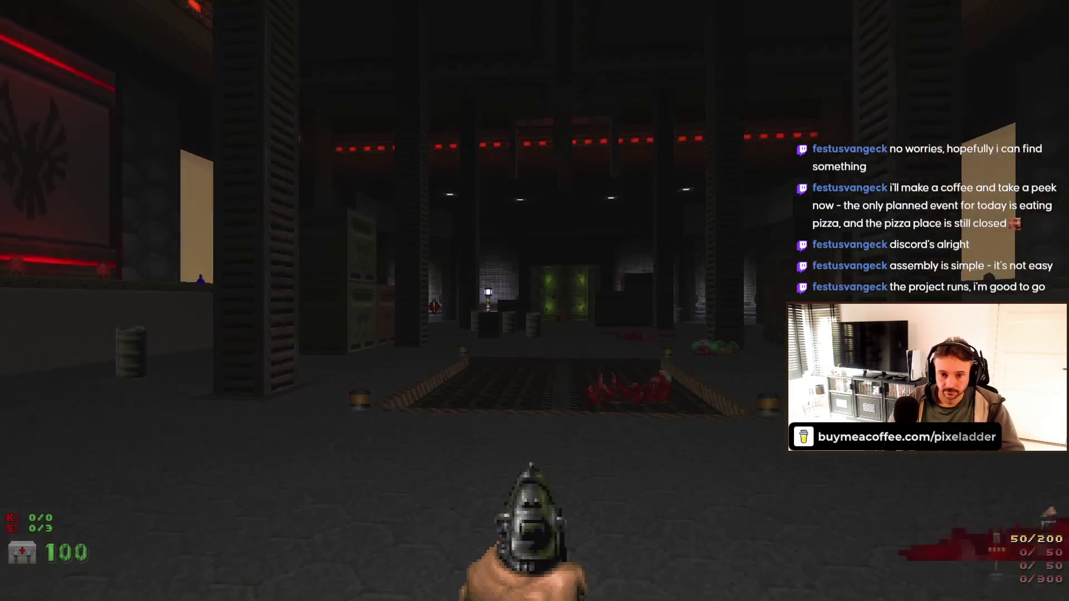
{"action": "key", "text": "Right"}
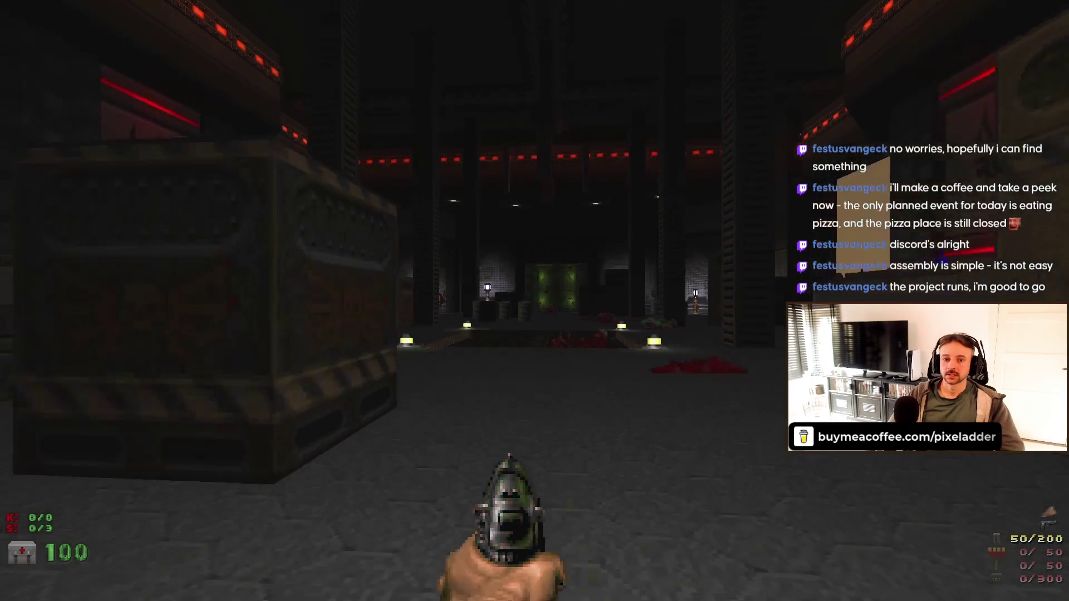
{"action": "key", "text": "Up"}
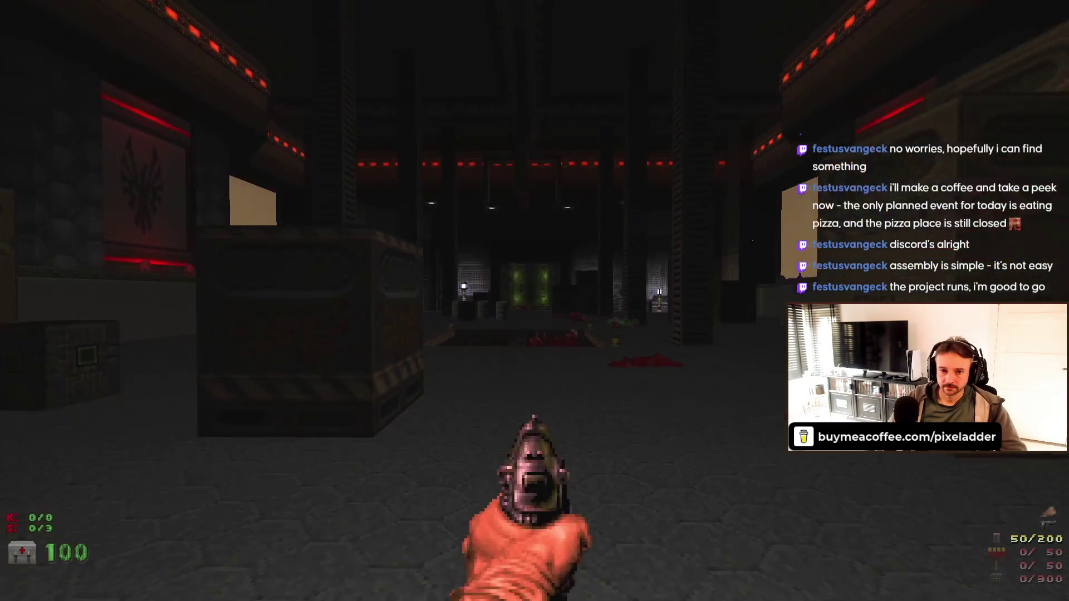
{"action": "key", "text": "Up"}
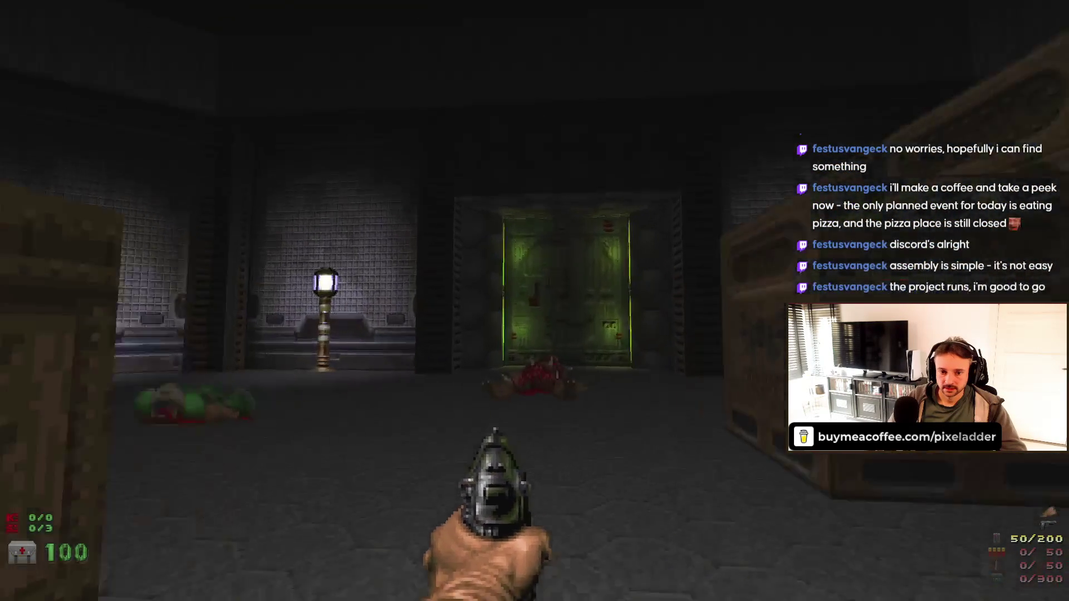
{"action": "key", "text": "Down"}
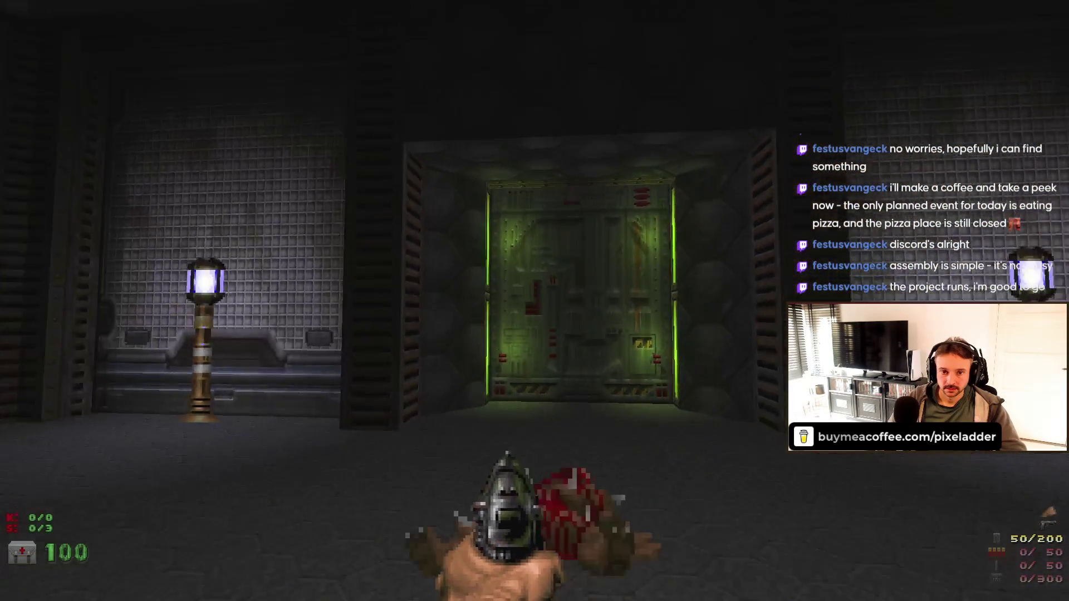
{"action": "key", "text": "Escape"}
{"action": "key", "text": "Up"}
{"action": "key", "text": "Return"}
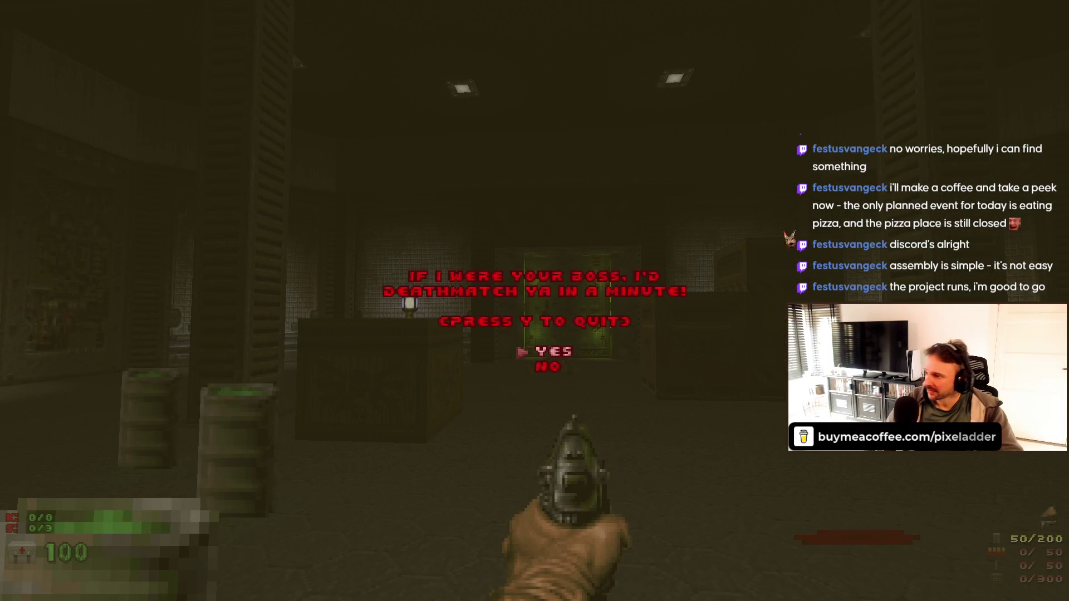
- Confirm quitting GZDoom and return to the editor's 2D map
{"action": "key", "text": "y"}
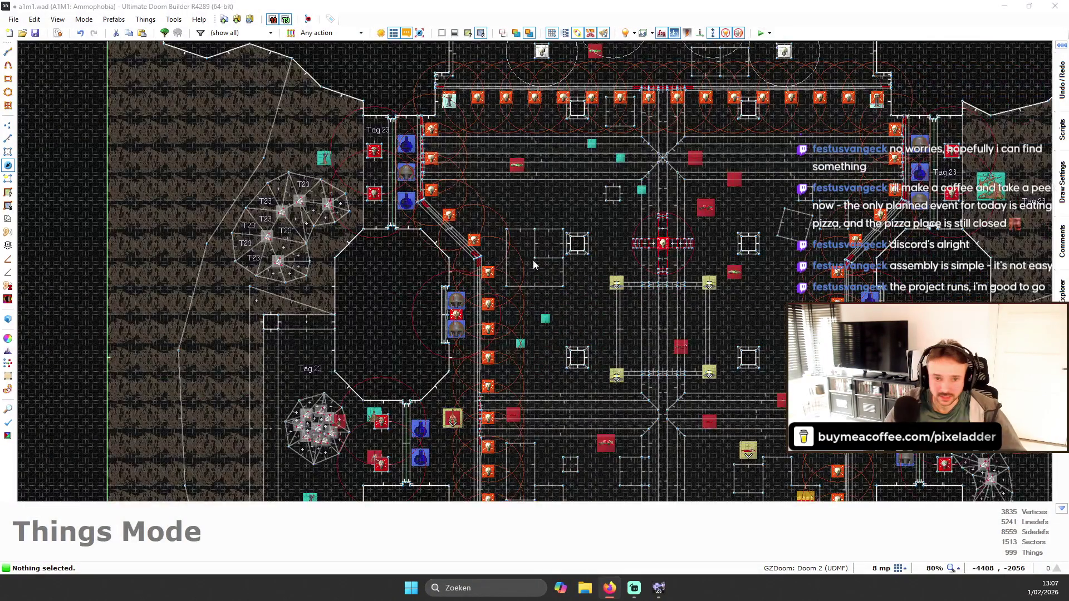
{"action": "scroll", "coordinate": [529, 248], "scroll_direction": "down", "scroll_amount": 5}
{"action": "scroll", "coordinate": [502, 116], "scroll_direction": "up", "scroll_amount": 10}
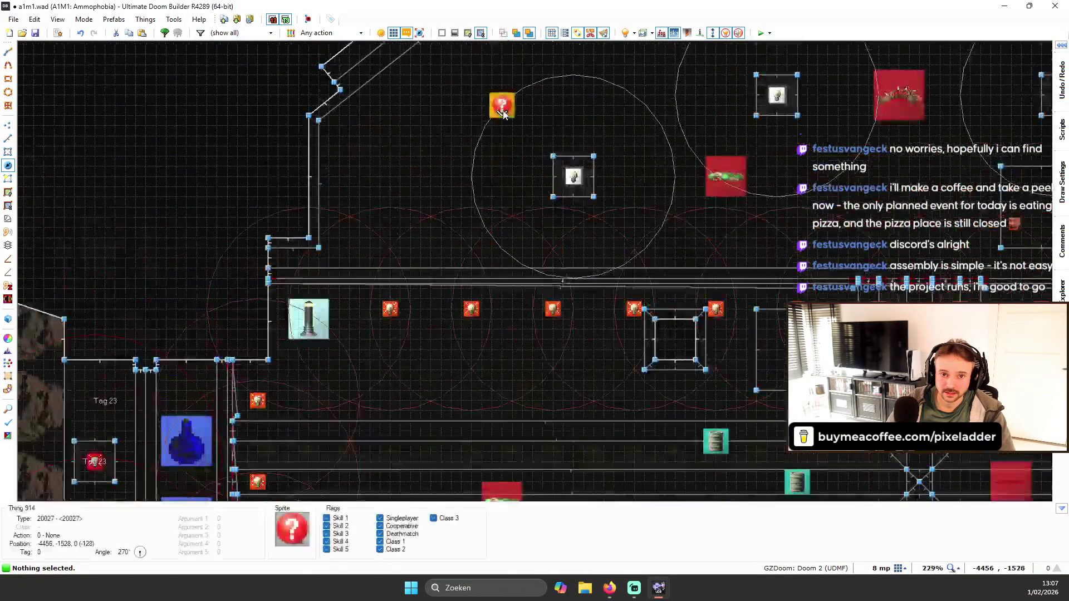
{"action": "scroll", "coordinate": [502, 114], "scroll_direction": "up", "scroll_amount": 3}
- Replace the question-mark error thing with an Annie_Gore corpse decoration
{"action": "right_click", "coordinate": [501, 179]}
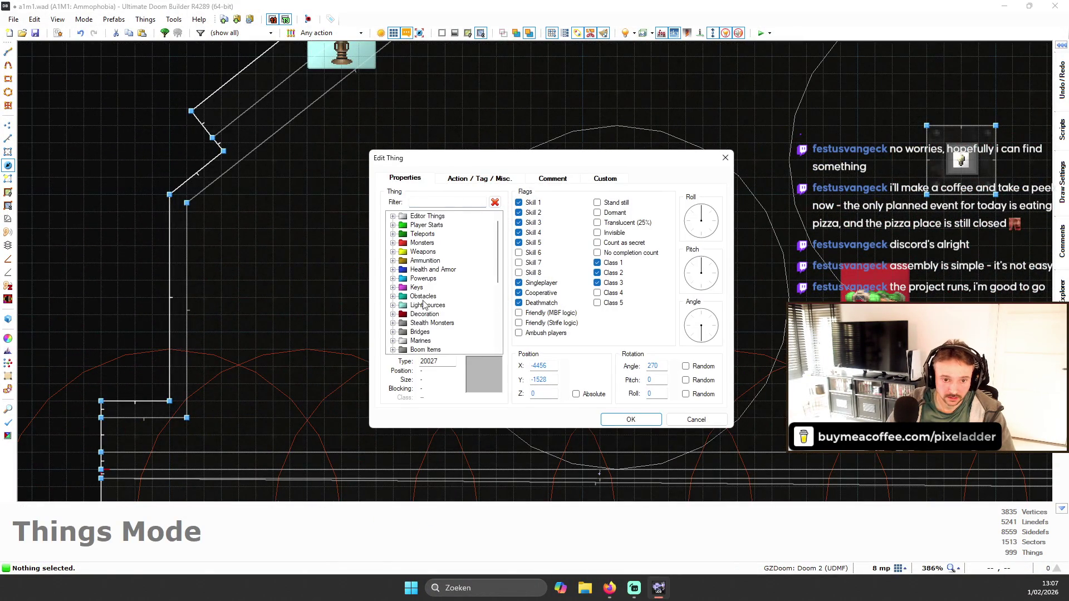
{"action": "left_click", "coordinate": [393, 324]}
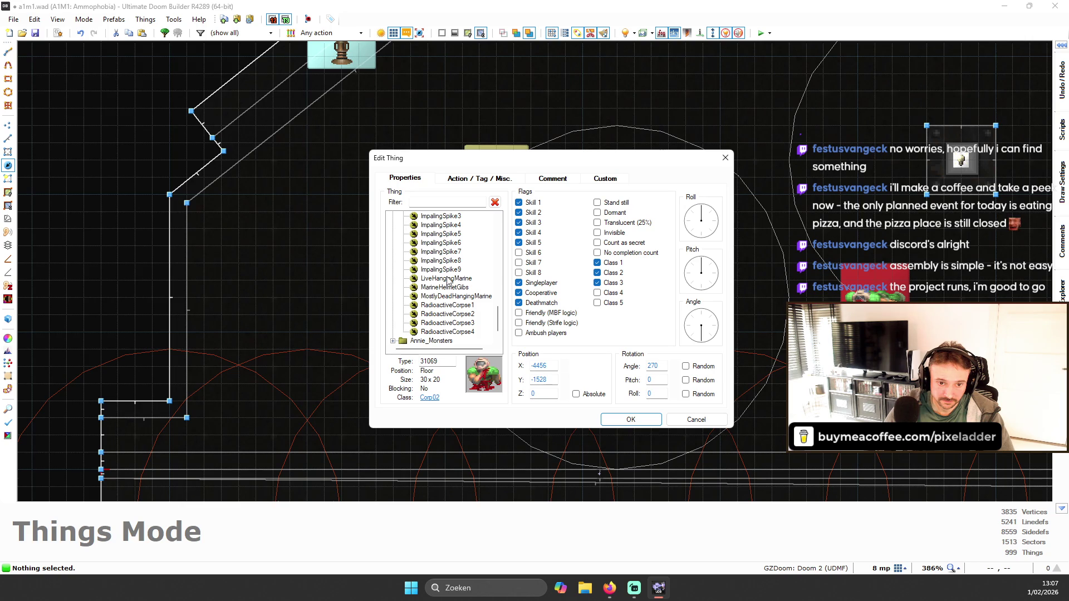
{"action": "left_click", "coordinate": [630, 419]}
{"action": "scroll", "coordinate": [609, 169], "scroll_direction": "down", "scroll_amount": 8}
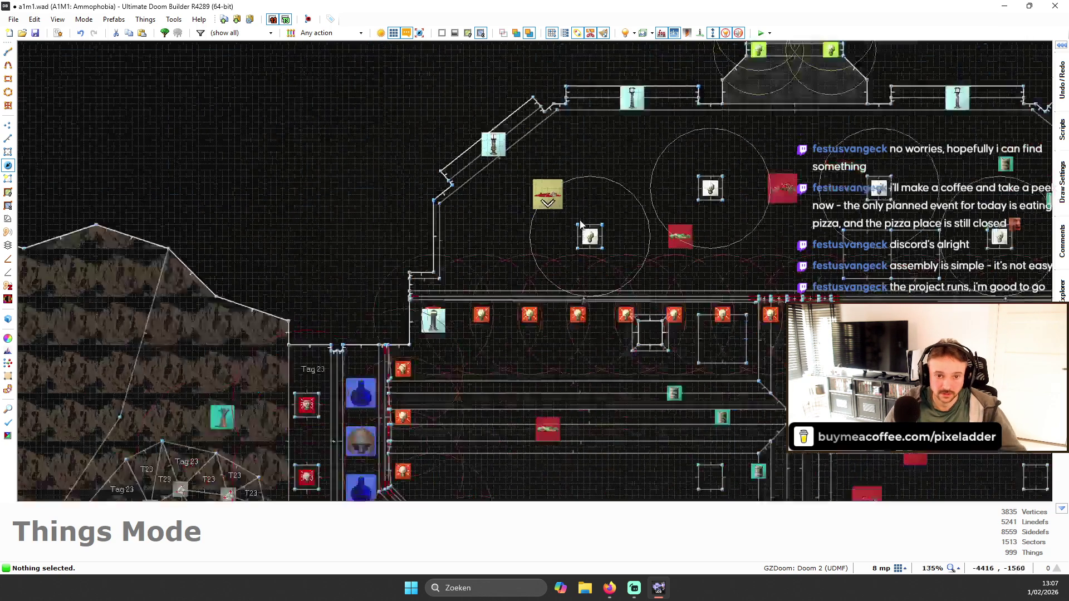
{"action": "scroll", "coordinate": [609, 169], "scroll_direction": "up", "scroll_amount": 3}
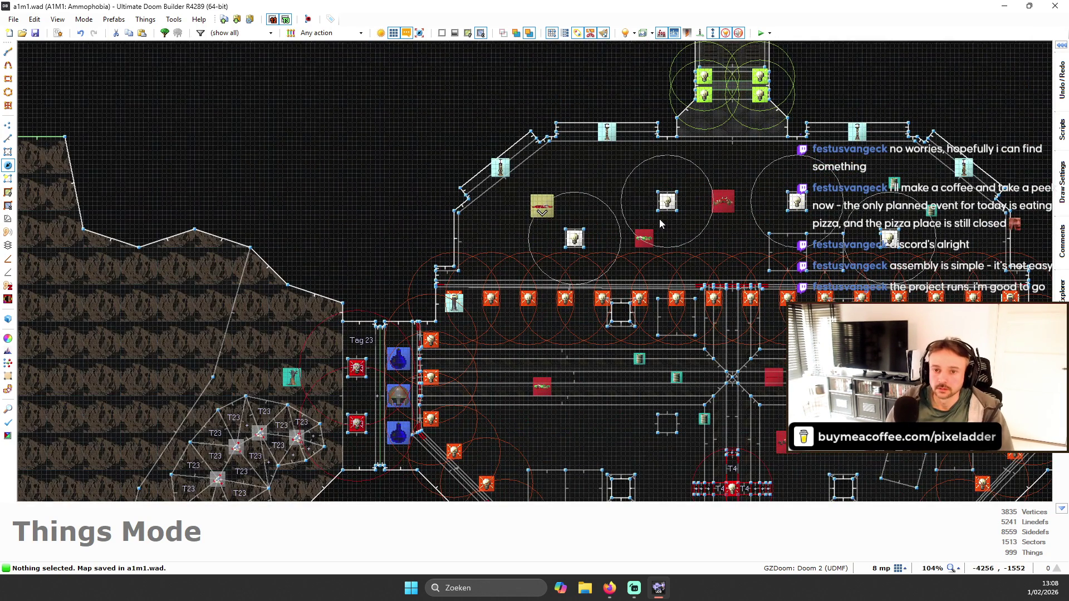
- Convert the eight green attenuated lights into plain Light things (9800), then launch GZDoom
{"action": "left_click_drag", "start_coordinate": [694, 107], "coordinate": [638, 218]}
{"action": "scroll", "coordinate": [684, 229], "scroll_direction": "up", "scroll_amount": 4}
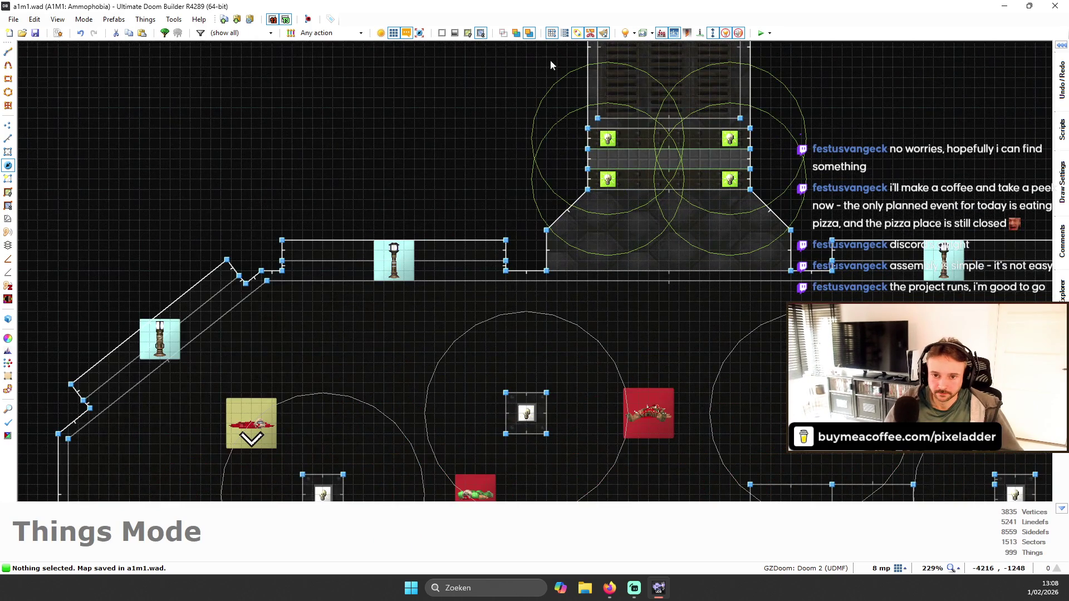
{"action": "left_click_drag", "start_coordinate": [806, 218], "coordinate": [804, 216]}
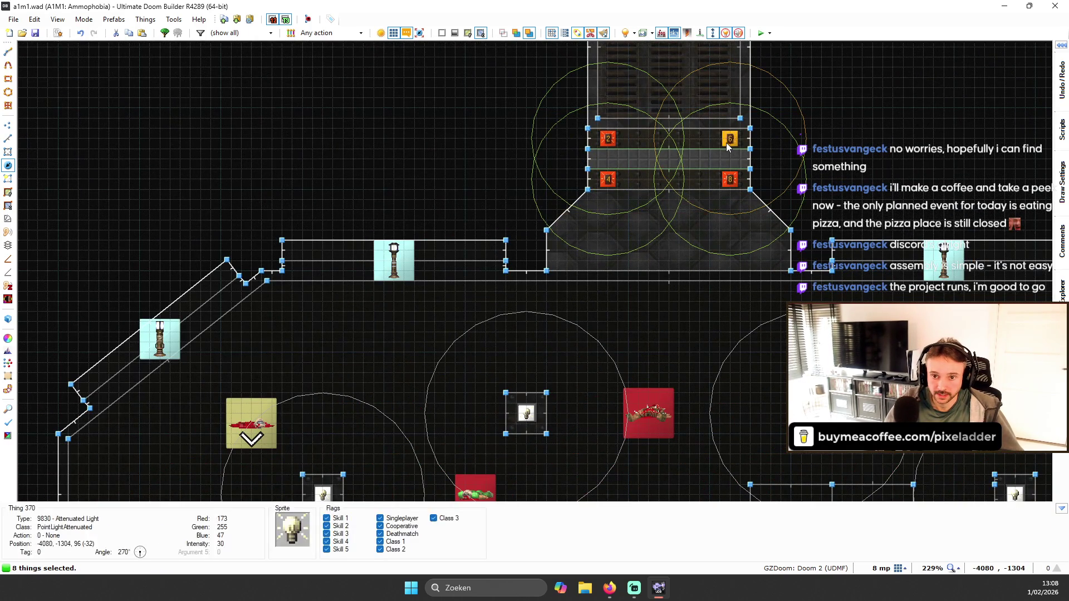
{"action": "right_click", "coordinate": [726, 143]}
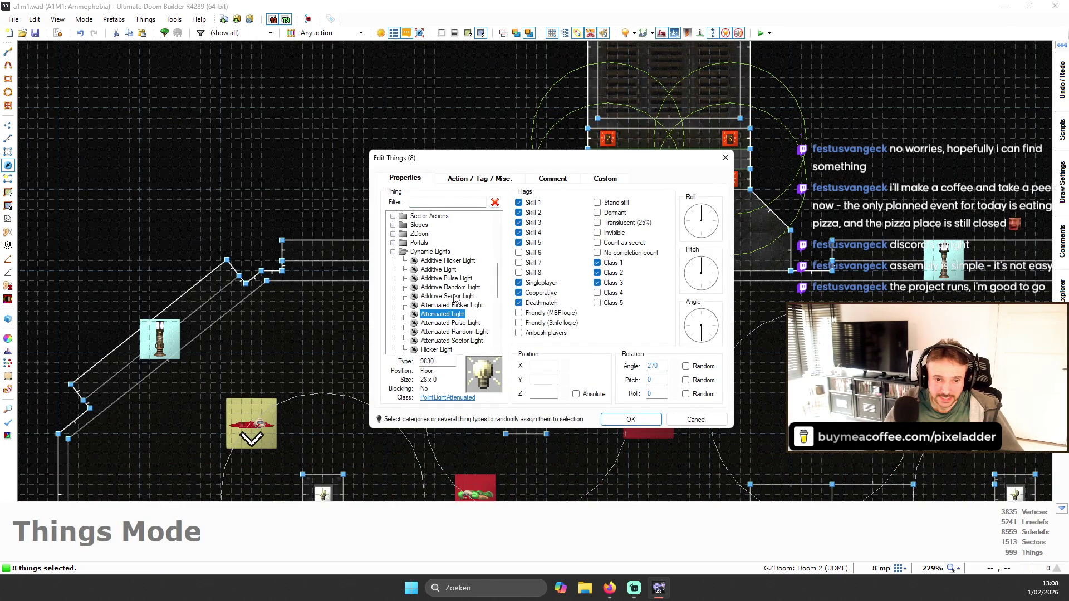
{"action": "left_click", "coordinate": [621, 426]}
{"action": "key", "text": "w"}
{"action": "key", "text": "w"}
{"action": "key", "text": "F9"}
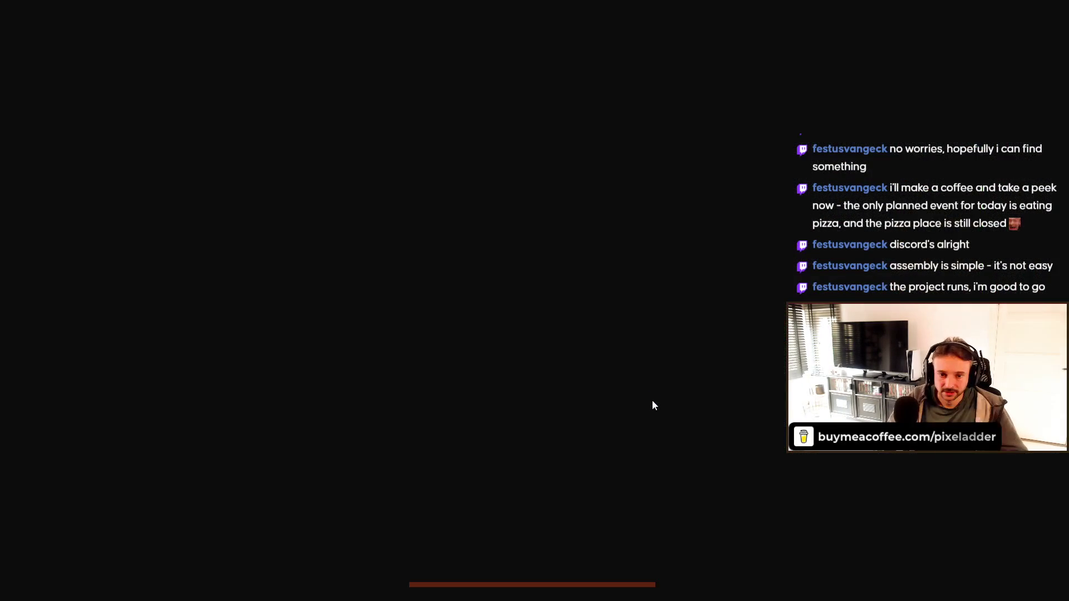
- Walk back and forth across the pit to view the green door, then enter the lit lamp room
{"action": "key", "text": "s"}
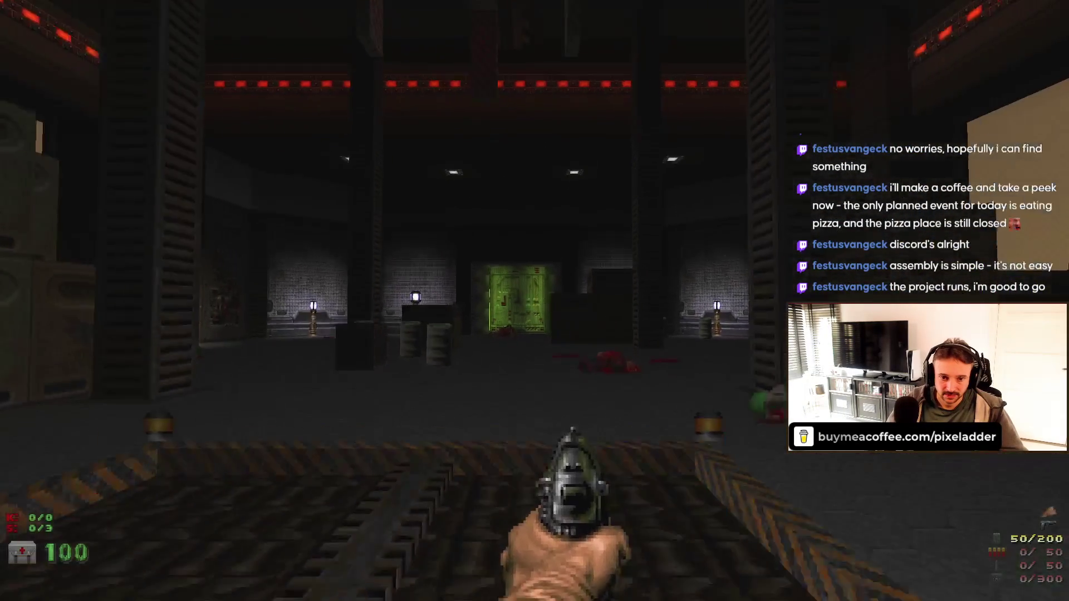
{"action": "key", "text": "s"}
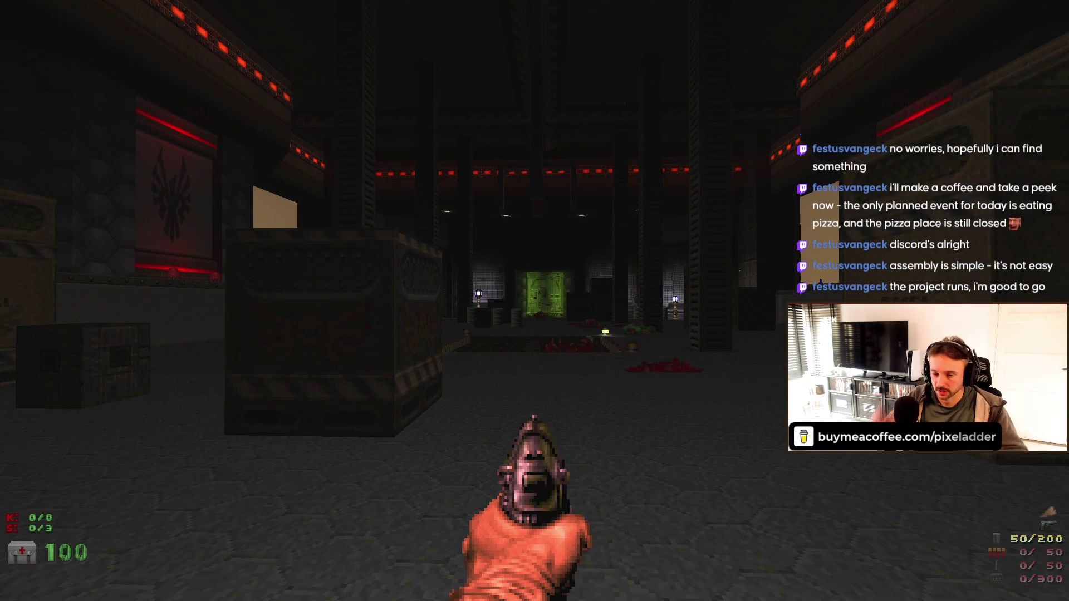
{"action": "key", "text": "w"}
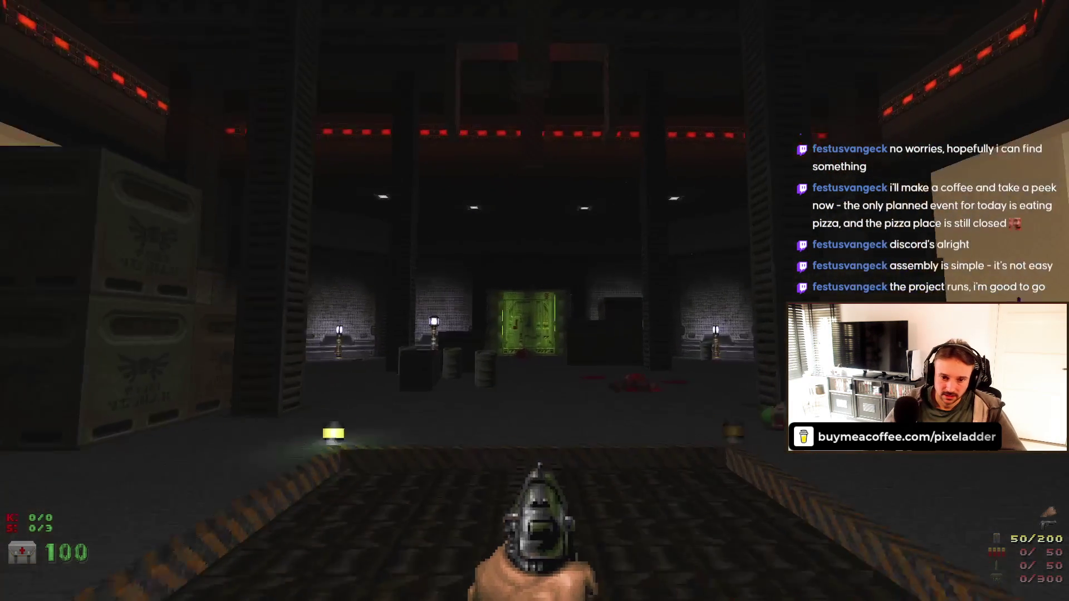
{"action": "key", "text": "w"}
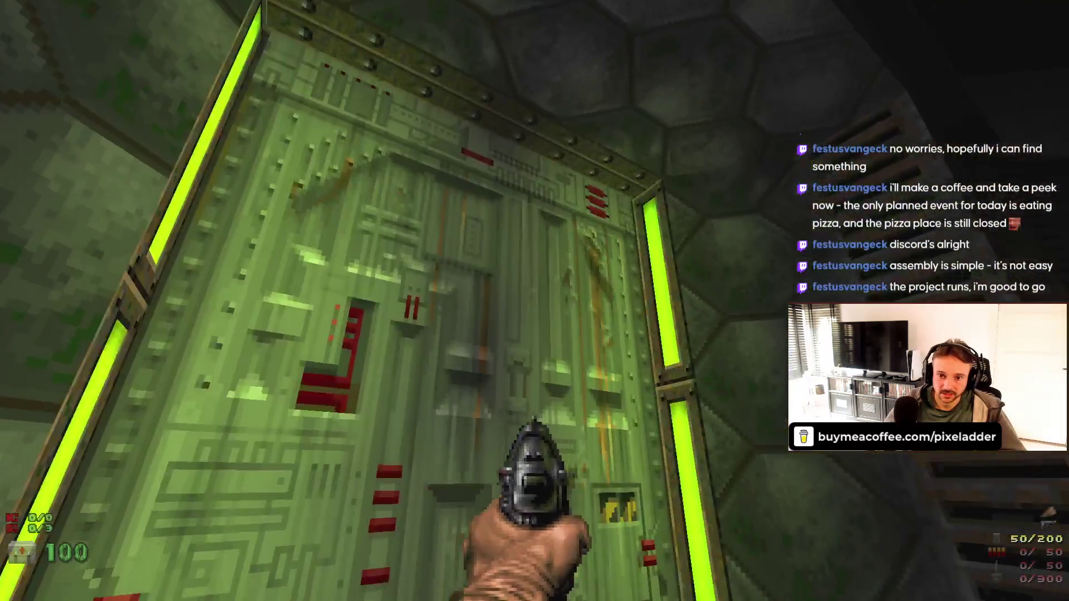
{"action": "key", "text": "s"}
{"action": "key", "text": "s"}
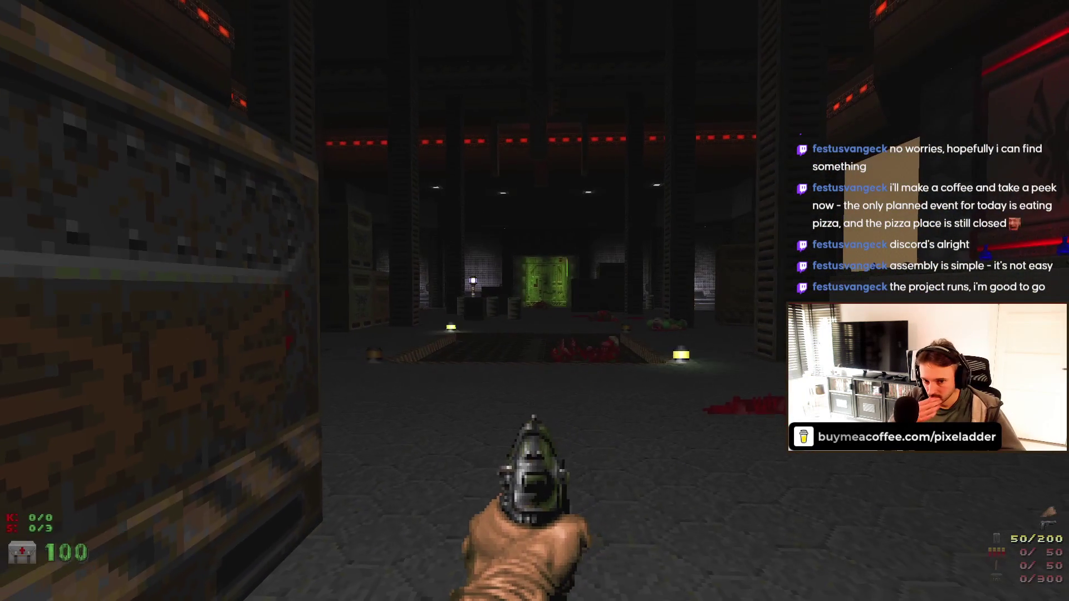
{"action": "key", "text": "w"}
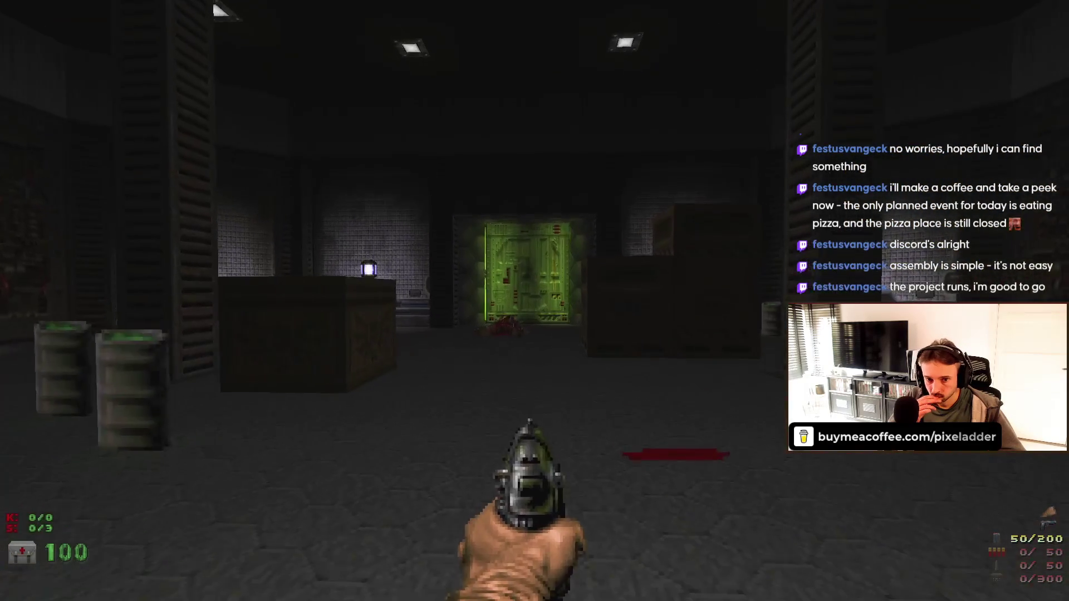
{"action": "key", "text": "s"}
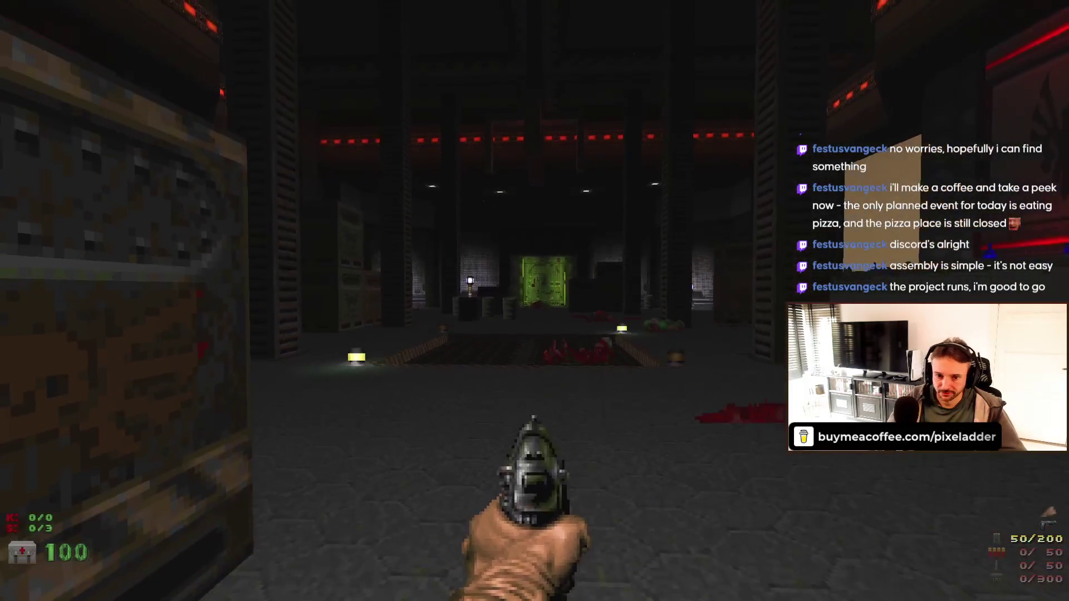
{"action": "key", "text": "w"}
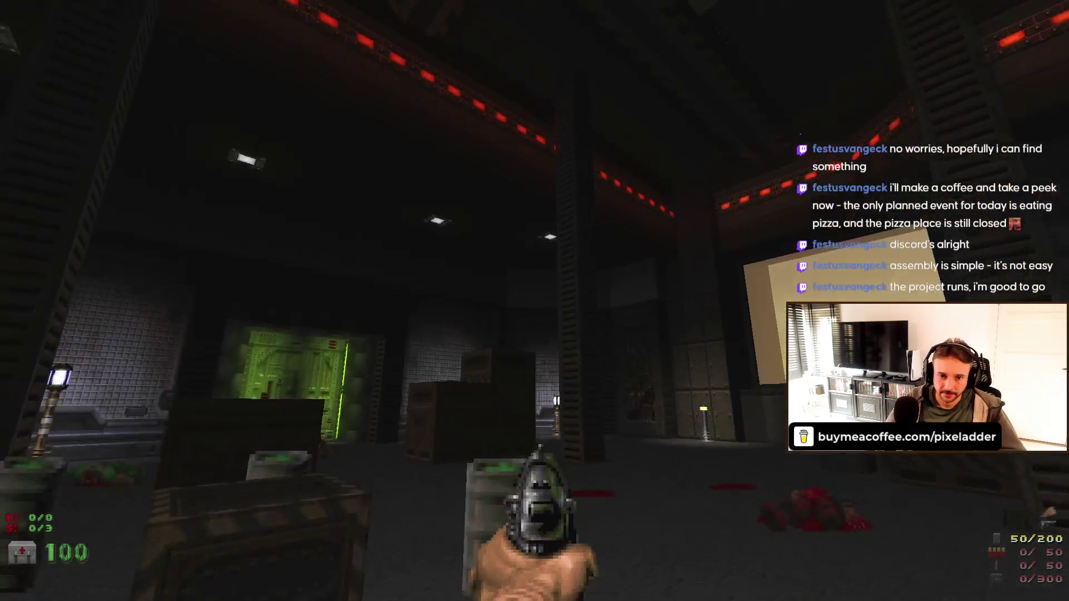
{"action": "key", "text": "w"}
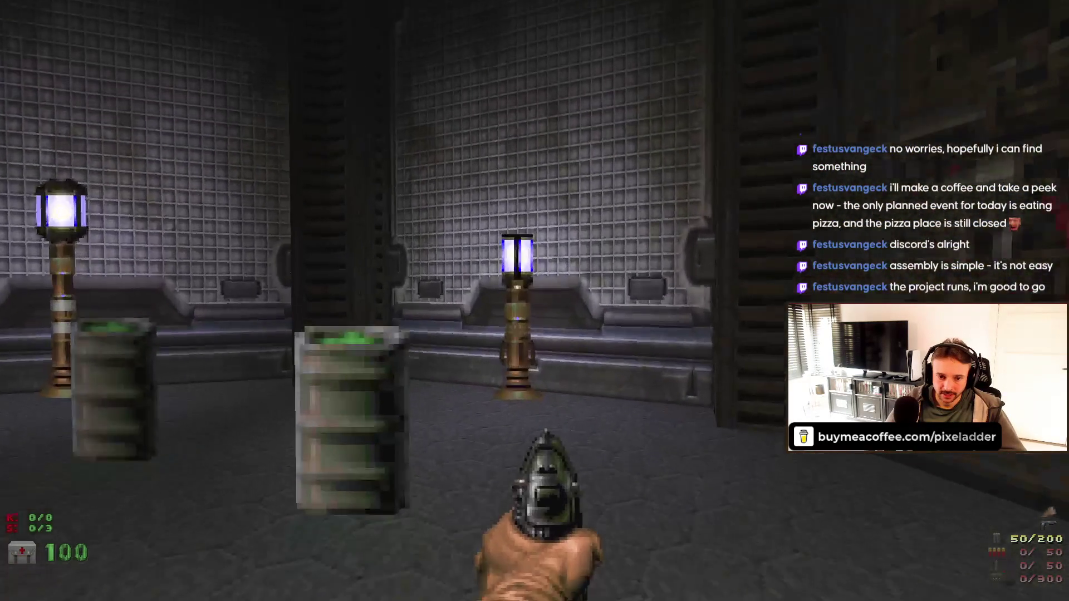
- Explore the dark red-lit area by the phoenix banner ledge and head along the hall toward the window
{"action": "key", "text": "Left"}
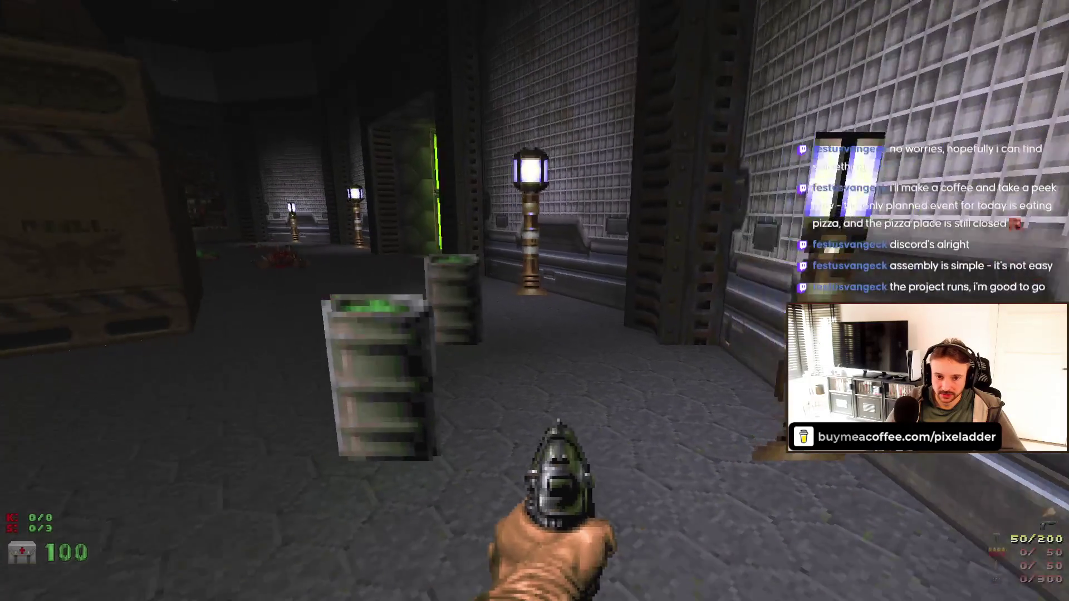
{"action": "key", "text": "w"}
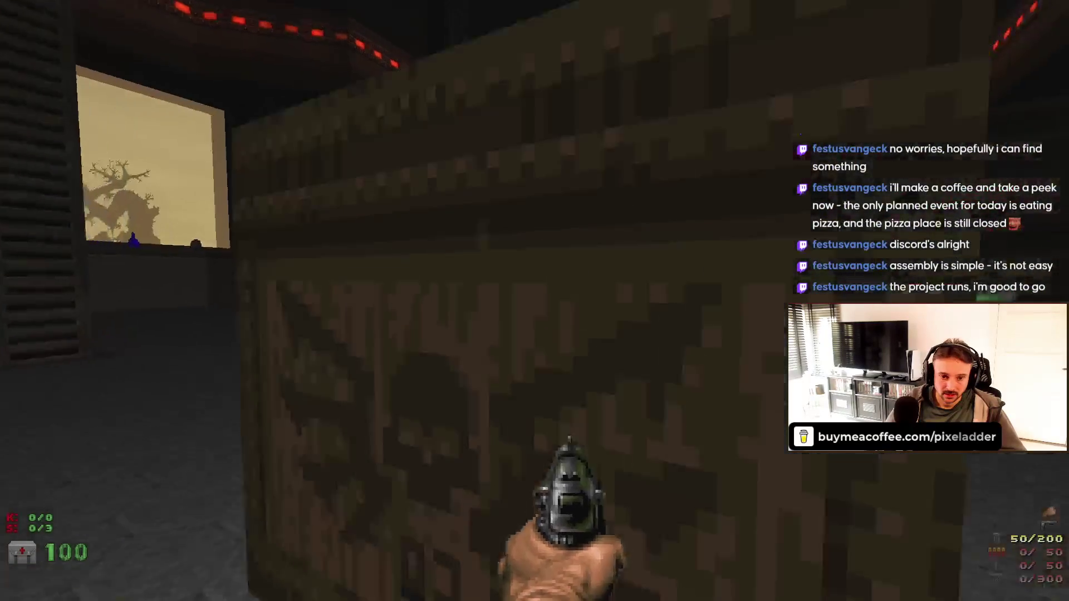
{"action": "key", "text": "Left"}
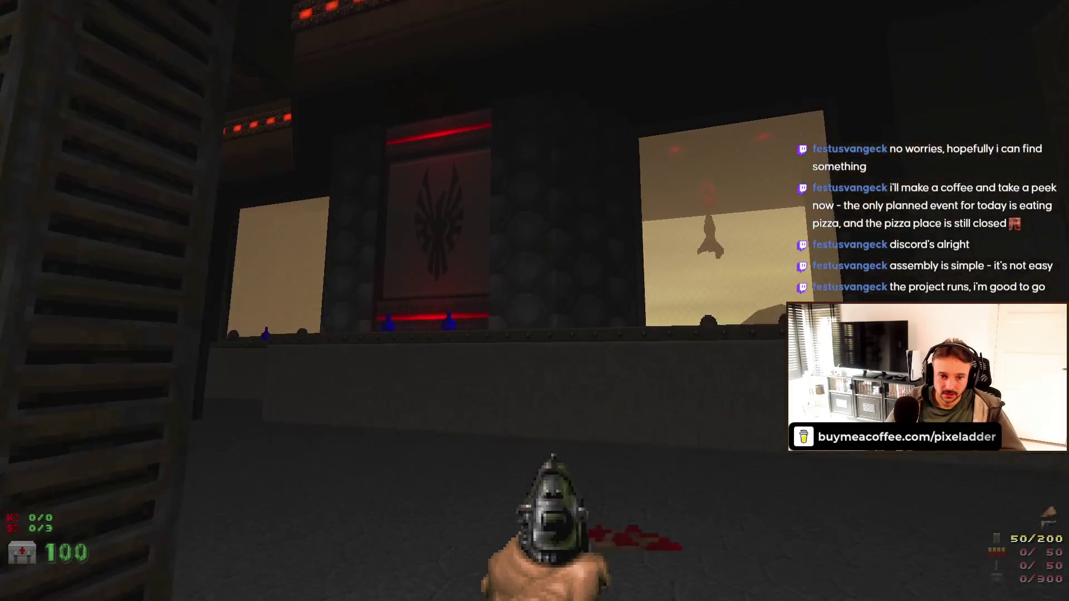
{"action": "key", "text": "Left"}
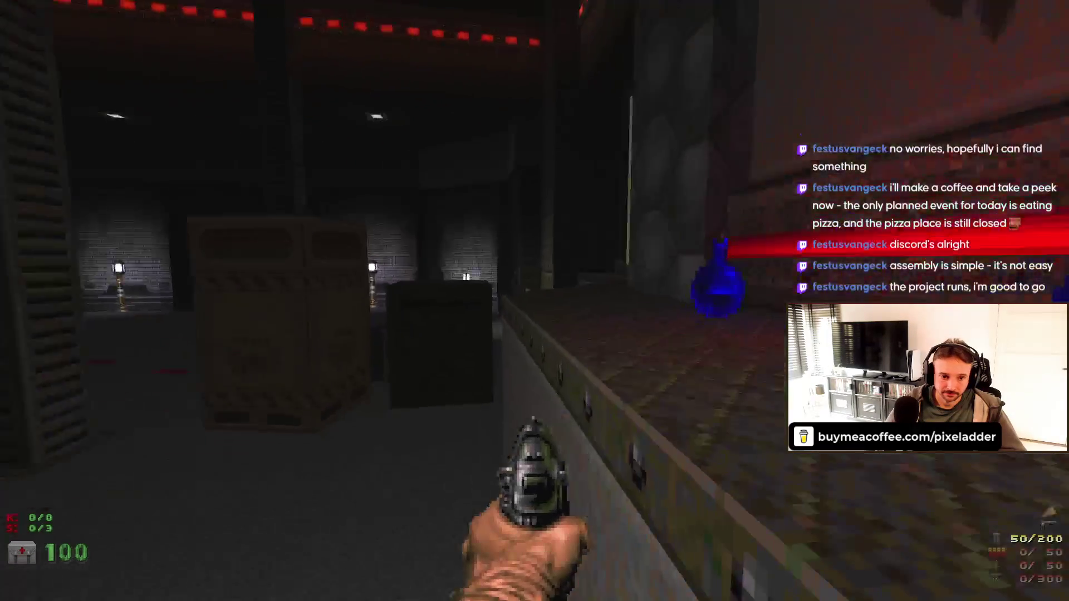
{"action": "key", "text": "Left"}
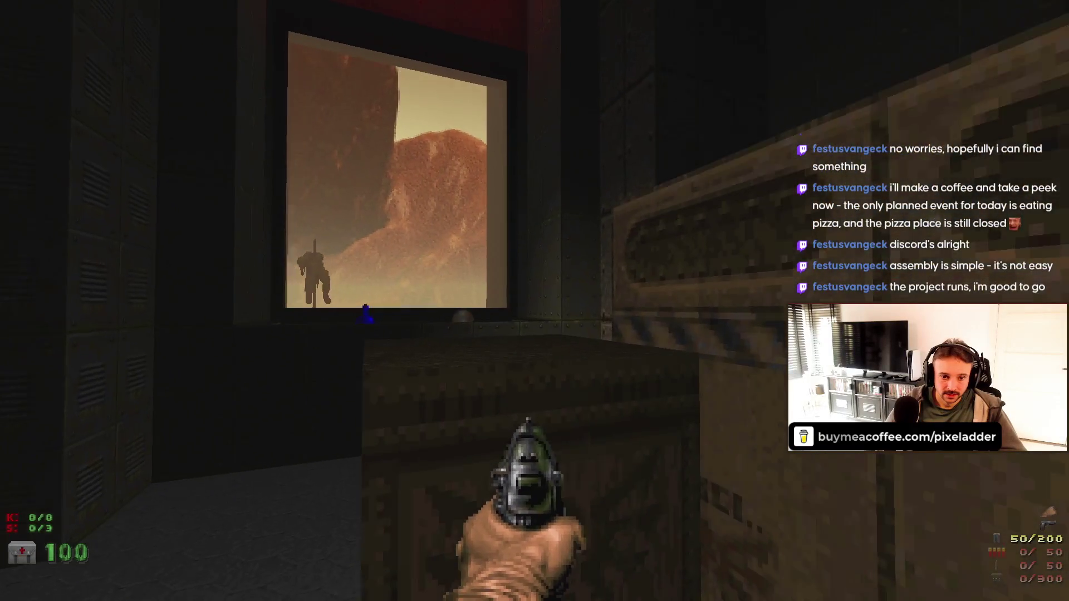
{"action": "key", "text": "Up"}
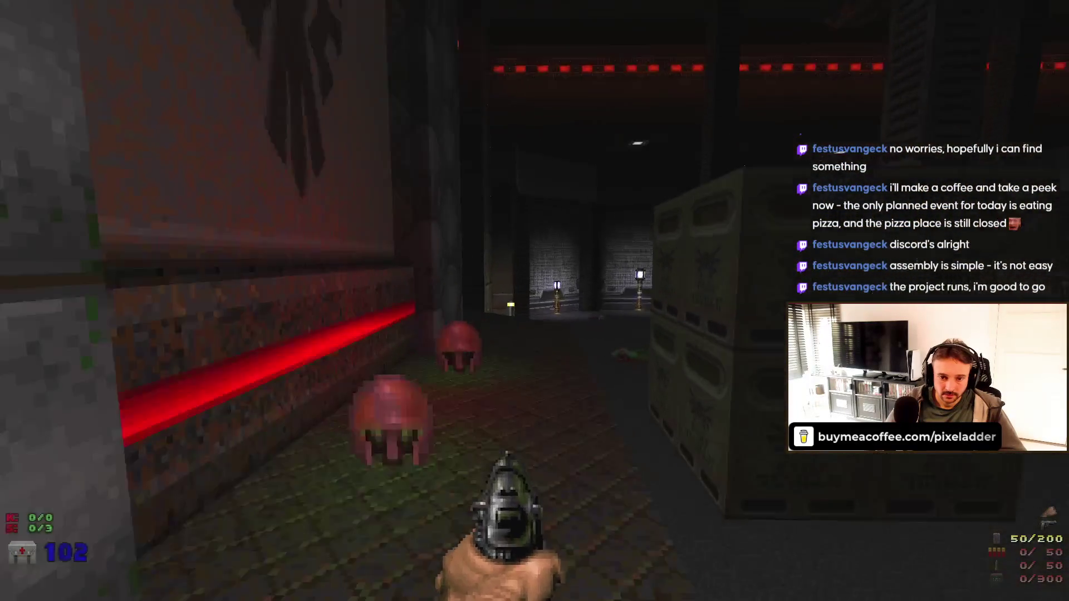
- Tour the dark halls and lamp-lit hall, checking the window lighting, gore and riveted wall
{"action": "key", "text": "Left"}
{"action": "key", "text": "Up"}
{"action": "key", "text": "Left"}
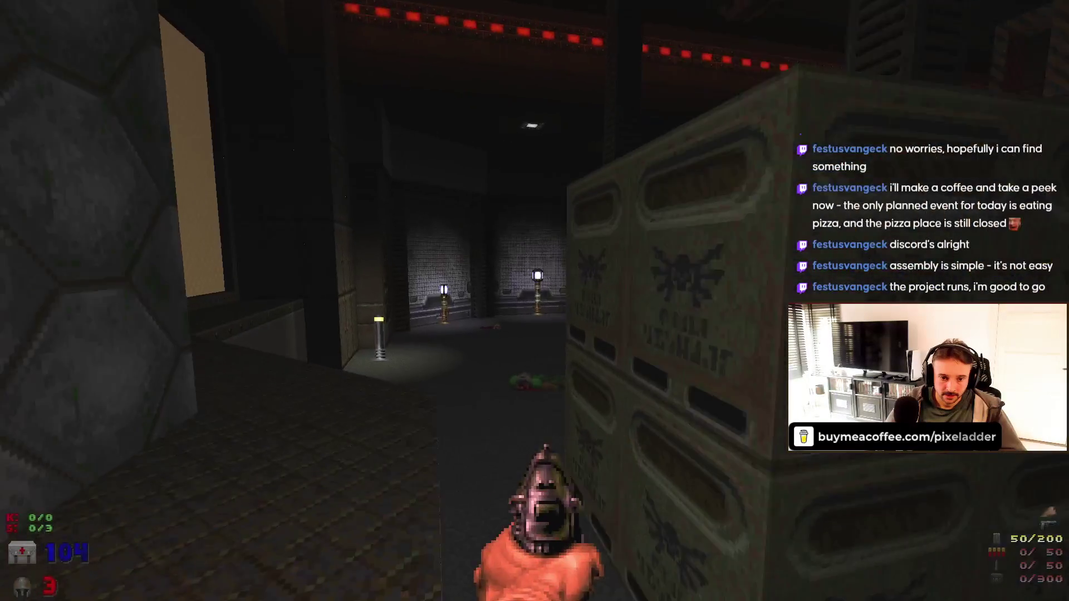
{"action": "key", "text": "Left"}
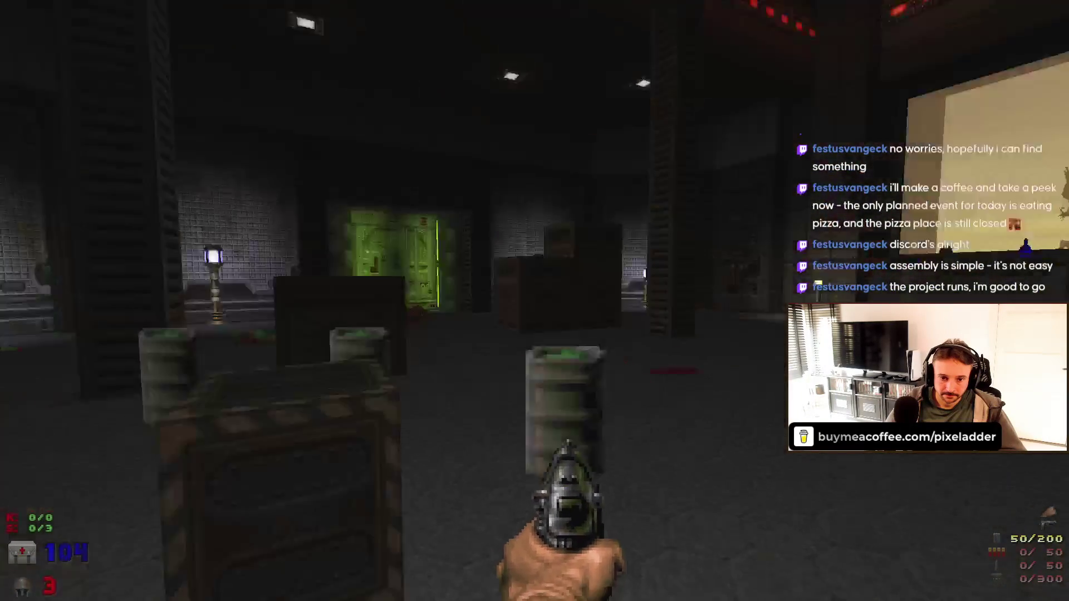
{"action": "key", "text": "Left"}
{"action": "key", "text": "Right"}
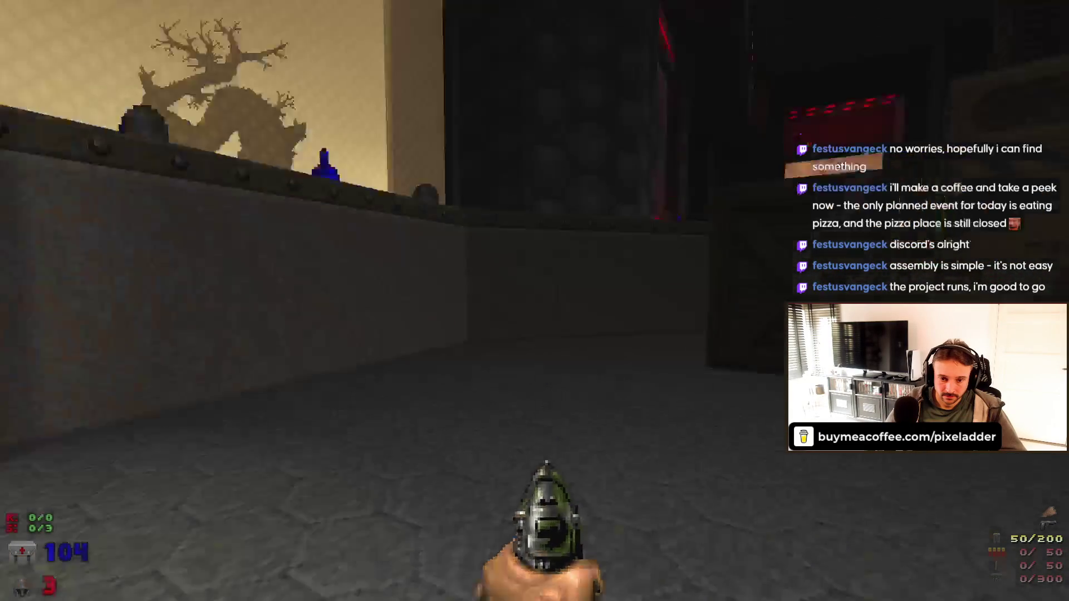
{"action": "key", "text": "Down"}
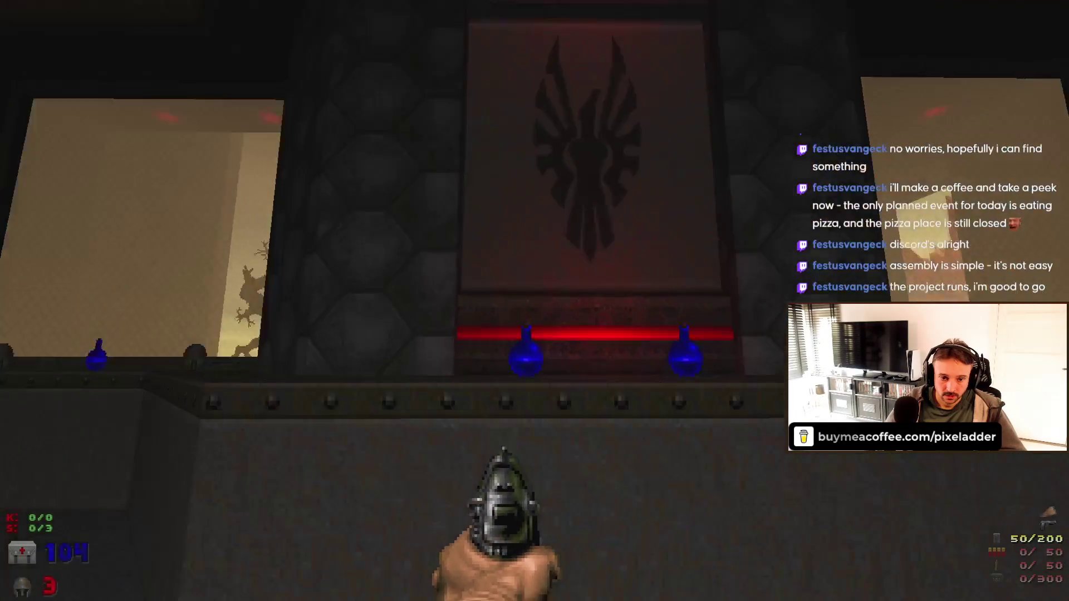
{"action": "key", "text": "Left"}
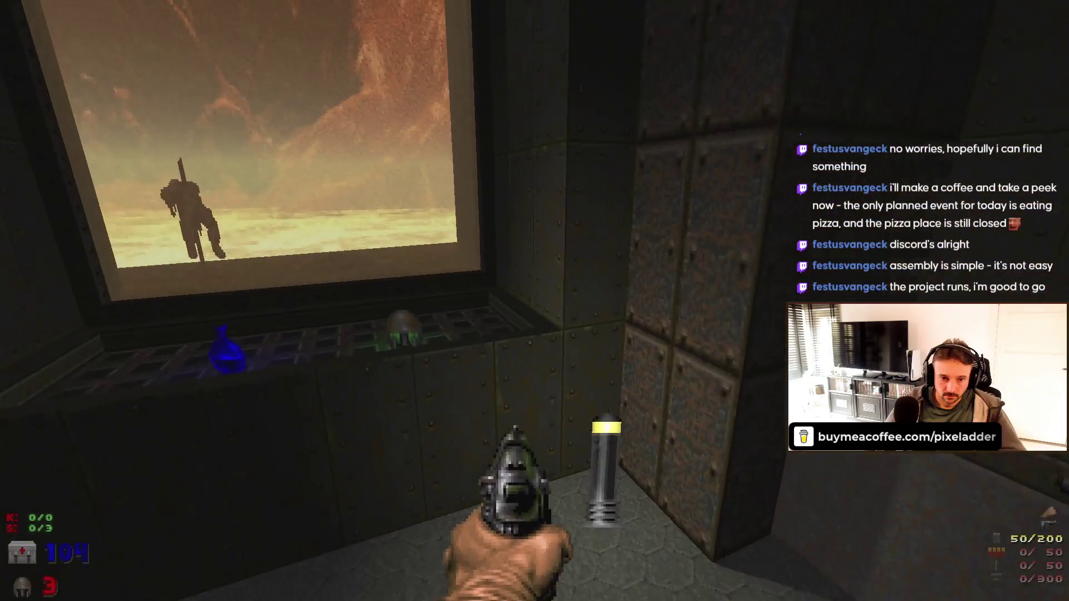
{"action": "key", "text": "Up"}
{"action": "key", "text": "Right"}
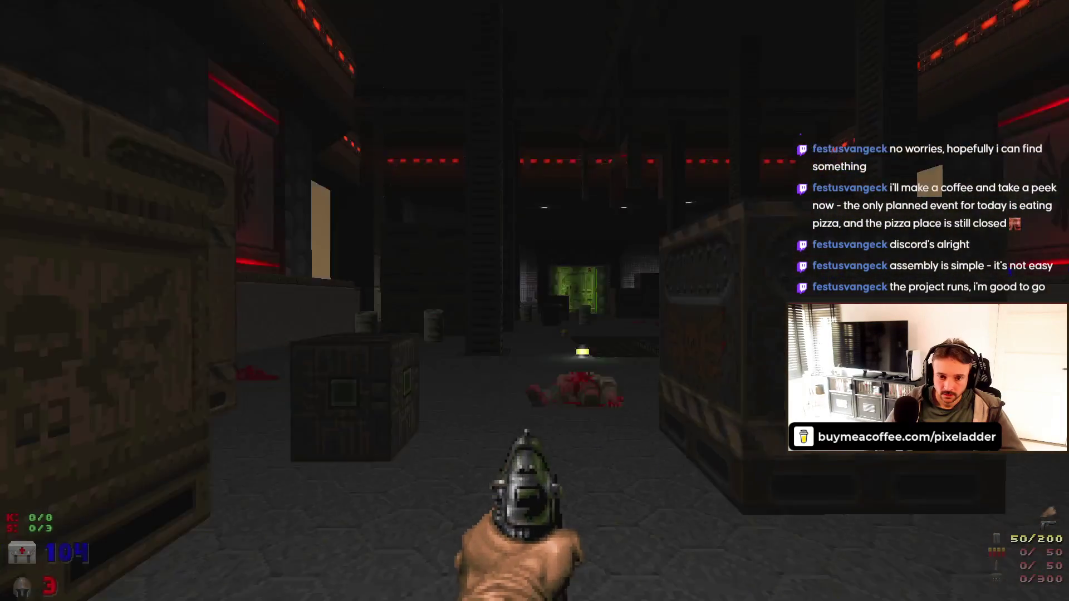
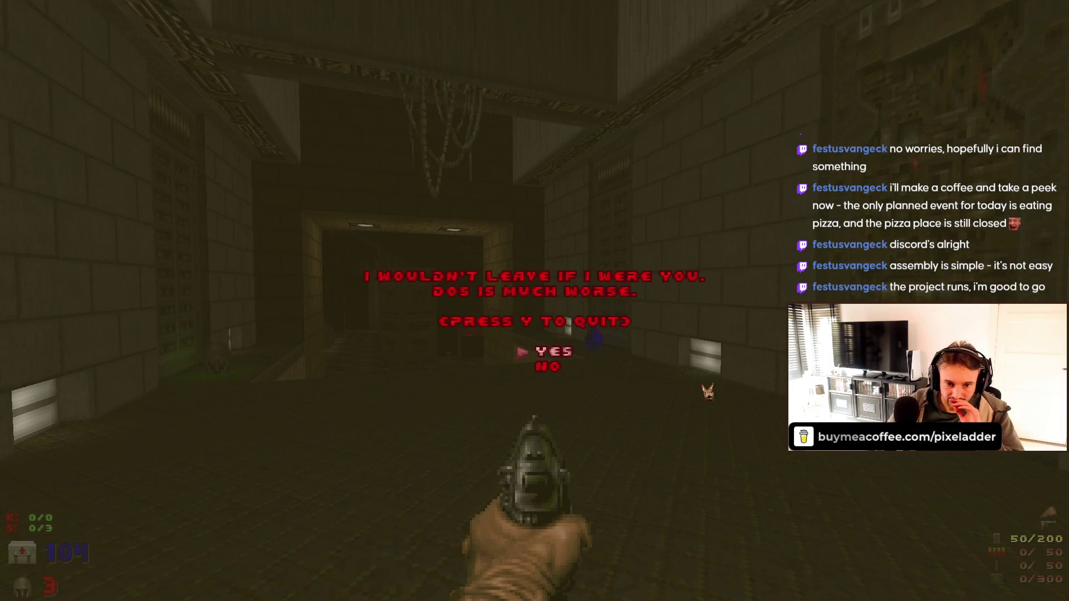
- Confirm the GZDoom quit prompt to return to the A1M1 map in Ultimate Doom Builder
{"action": "key", "text": "y"}
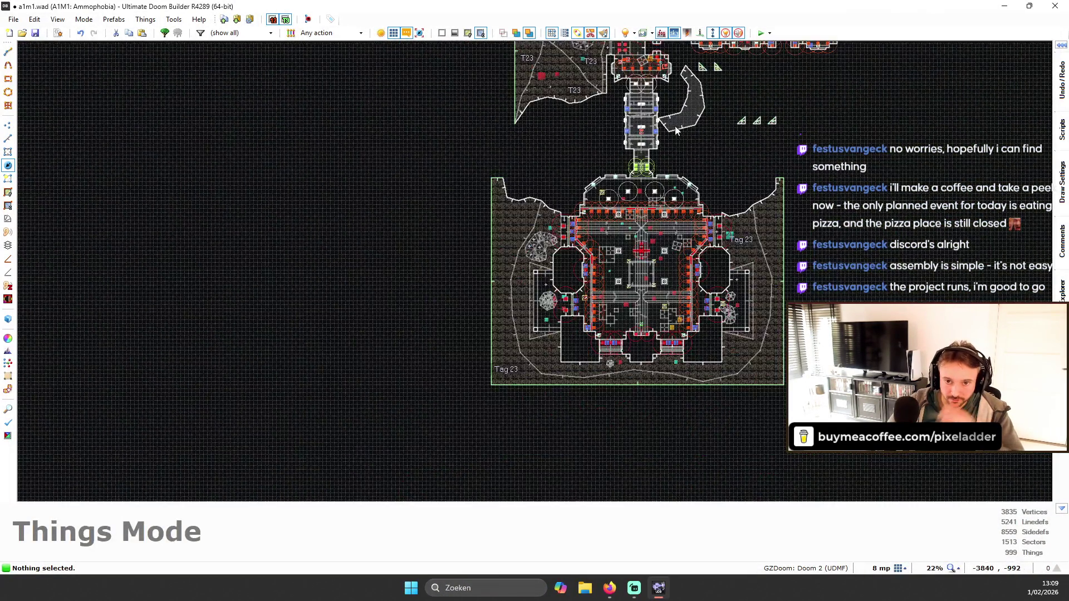
{"action": "scroll", "coordinate": [680, 133], "scroll_direction": "up", "scroll_amount": 6}
{"action": "scroll", "coordinate": [472, 203], "scroll_direction": "down", "scroll_amount": 3}
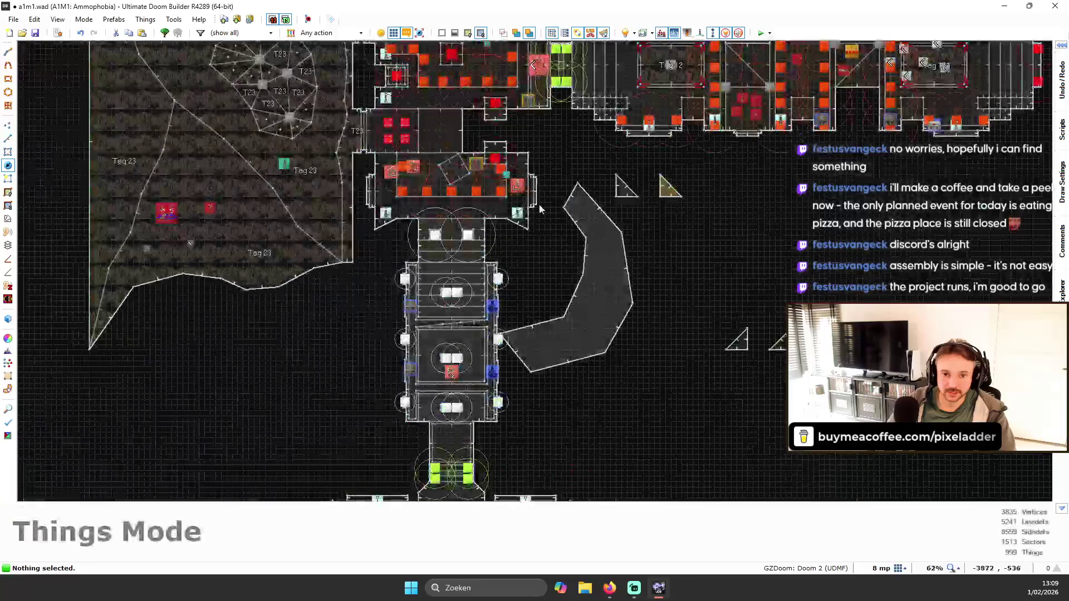
{"action": "scroll", "coordinate": [540, 209], "scroll_direction": "up", "scroll_amount": 2}
{"action": "scroll", "coordinate": [574, 292], "scroll_direction": "down", "scroll_amount": 3}
{"action": "scroll", "coordinate": [473, 299], "scroll_direction": "up", "scroll_amount": 2}
{"action": "scroll", "coordinate": [476, 263], "scroll_direction": "down", "scroll_amount": 2}
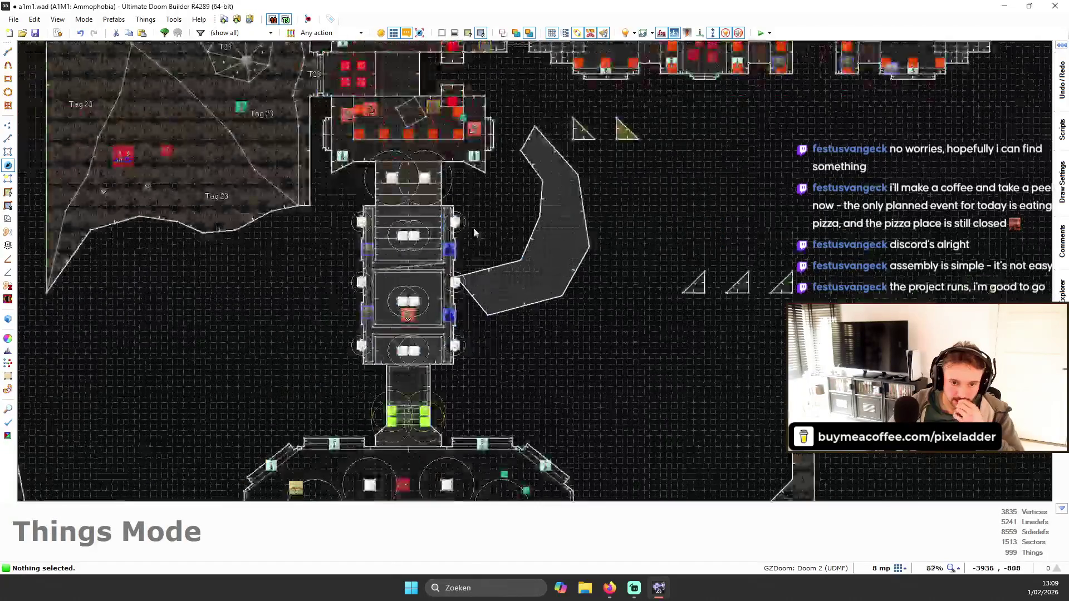
{"action": "scroll", "coordinate": [509, 124], "scroll_direction": "up", "scroll_amount": 3}
{"action": "scroll", "coordinate": [508, 114], "scroll_direction": "up", "scroll_amount": 2}
{"action": "scroll", "coordinate": [476, 290], "scroll_direction": "down", "scroll_amount": 5}
{"action": "scroll", "coordinate": [442, 290], "scroll_direction": "up", "scroll_amount": 6}
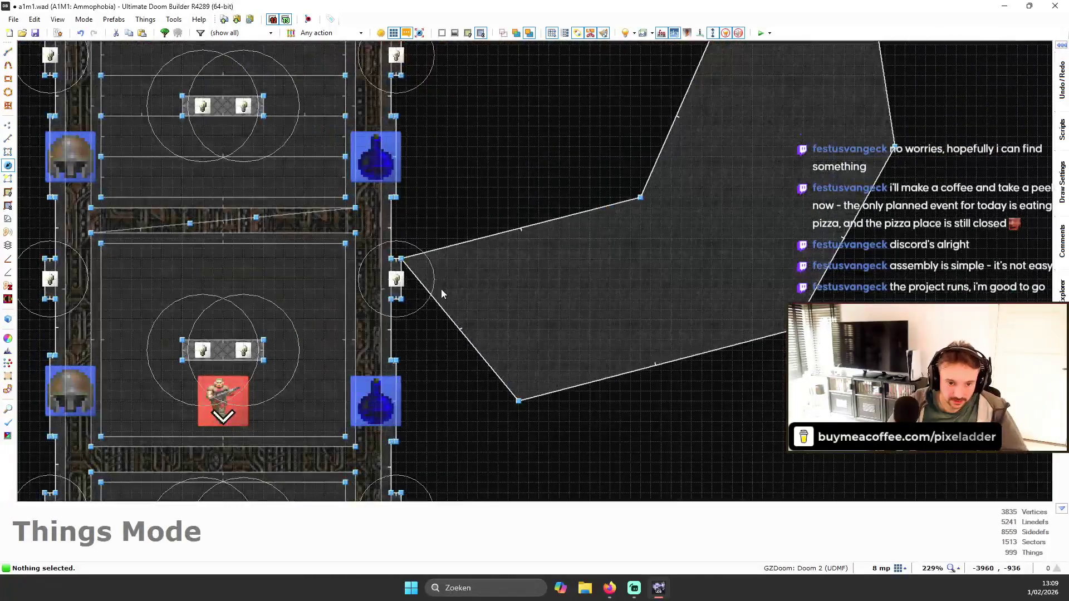
{"action": "scroll", "coordinate": [450, 226], "scroll_direction": "down", "scroll_amount": 3}
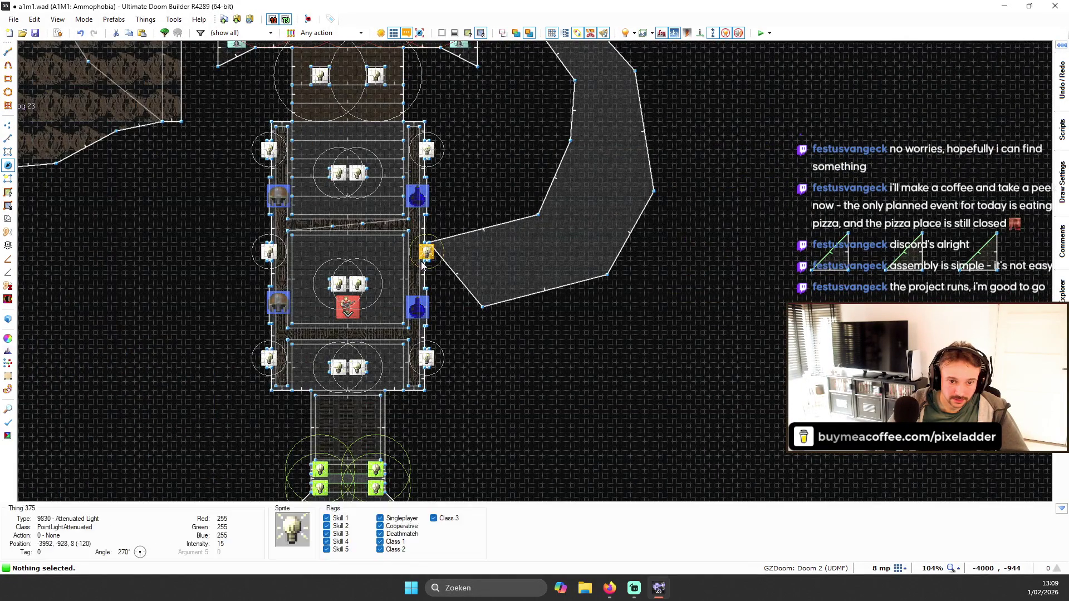
{"action": "scroll", "coordinate": [472, 229], "scroll_direction": "up", "scroll_amount": 4}
{"action": "scroll", "coordinate": [472, 225], "scroll_direction": "down", "scroll_amount": 6}
{"action": "scroll", "coordinate": [486, 232], "scroll_direction": "up", "scroll_amount": 3}
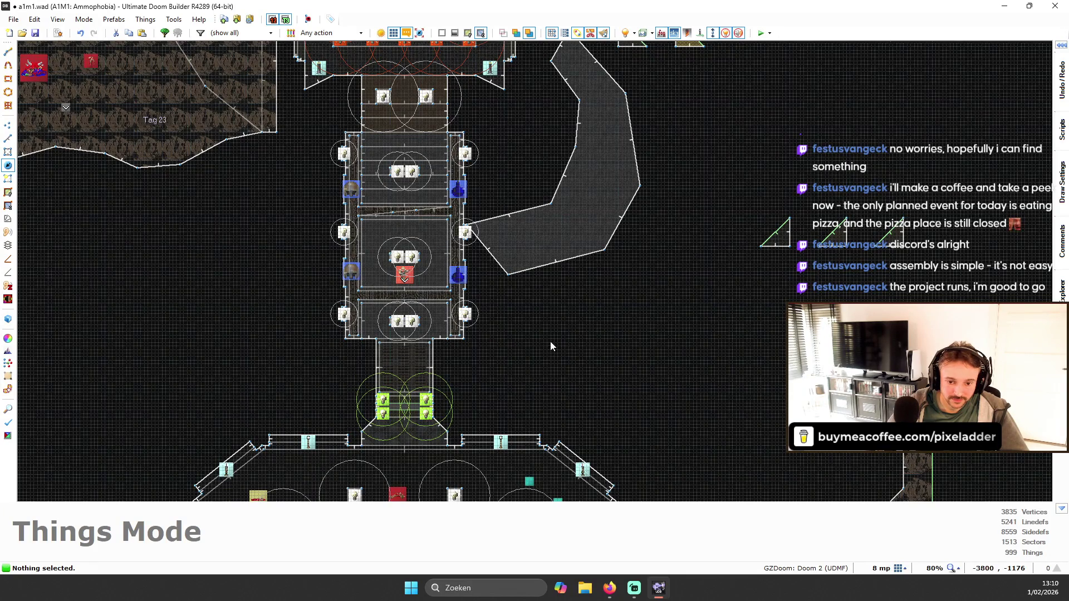
{"action": "scroll", "coordinate": [579, 292], "scroll_direction": "down", "scroll_amount": 2}
{"action": "scroll", "coordinate": [612, 306], "scroll_direction": "up", "scroll_amount": 1}
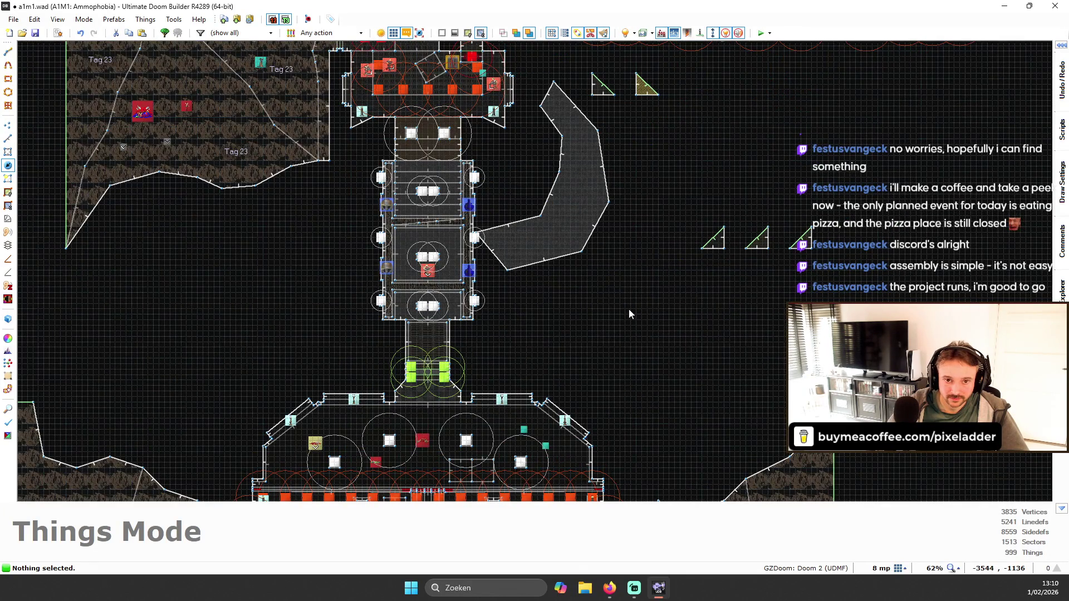
{"action": "scroll", "coordinate": [509, 223], "scroll_direction": "up", "scroll_amount": 3}
{"action": "scroll", "coordinate": [527, 229], "scroll_direction": "down", "scroll_amount": 4}
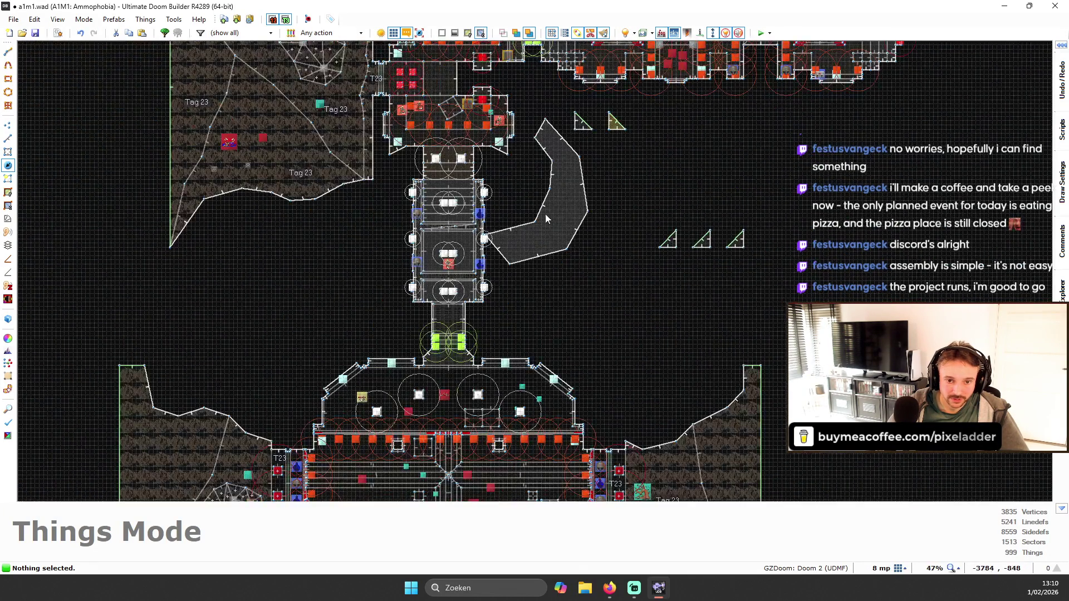
{"action": "scroll", "coordinate": [517, 143], "scroll_direction": "up", "scroll_amount": 1}
{"action": "scroll", "coordinate": [518, 142], "scroll_direction": "down", "scroll_amount": 1}
{"action": "scroll", "coordinate": [529, 155], "scroll_direction": "up", "scroll_amount": 3}
{"action": "scroll", "coordinate": [526, 140], "scroll_direction": "down", "scroll_amount": 3}
{"action": "scroll", "coordinate": [520, 125], "scroll_direction": "up", "scroll_amount": 1}
{"action": "scroll", "coordinate": [494, 300], "scroll_direction": "up", "scroll_amount": 4}
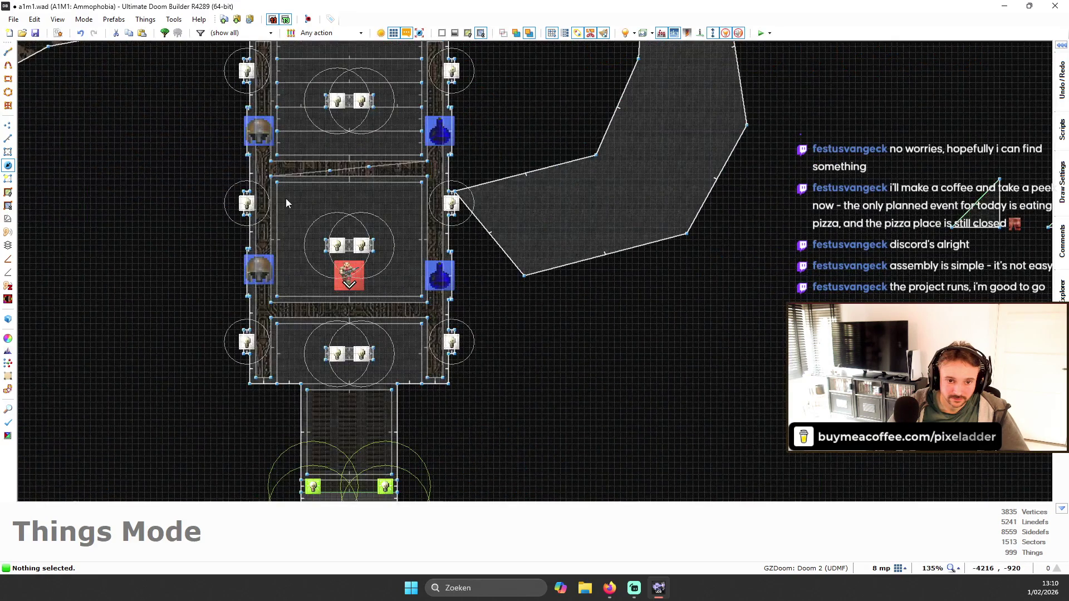
{"action": "key", "text": "w"}
{"action": "key", "text": "w"}
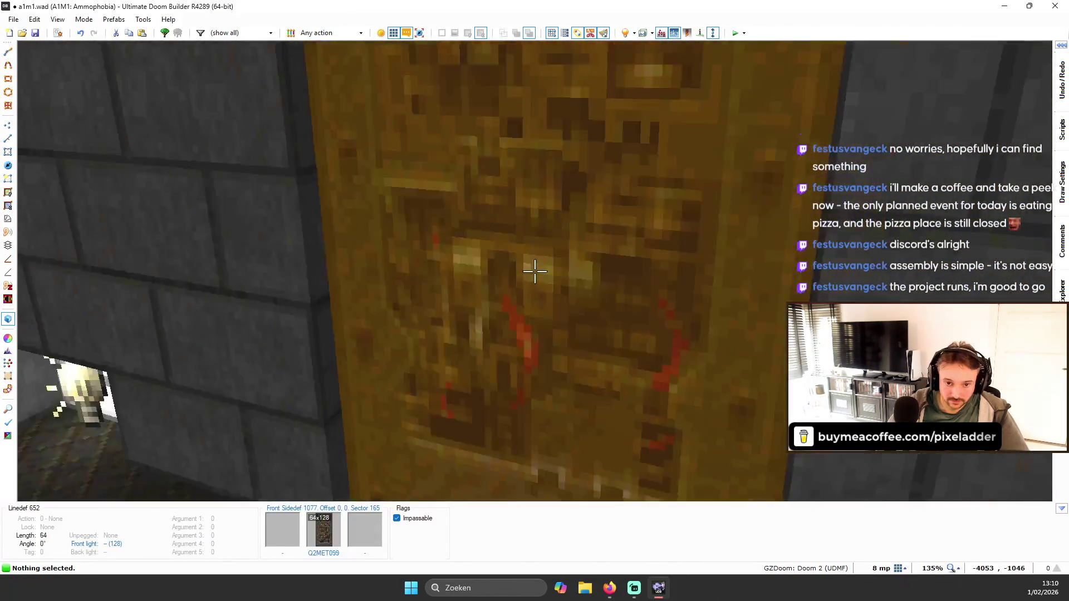
{"action": "key", "text": "w"}
{"action": "scroll", "coordinate": [580, 111], "scroll_direction": "up", "scroll_amount": 5}
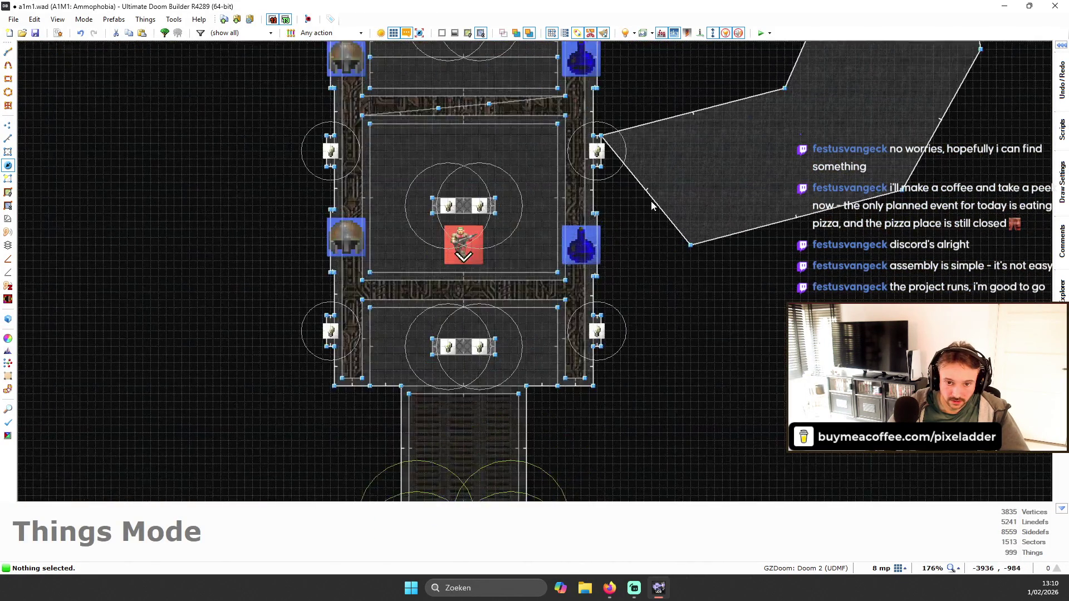
{"action": "scroll", "coordinate": [551, 88], "scroll_direction": "up", "scroll_amount": 8}
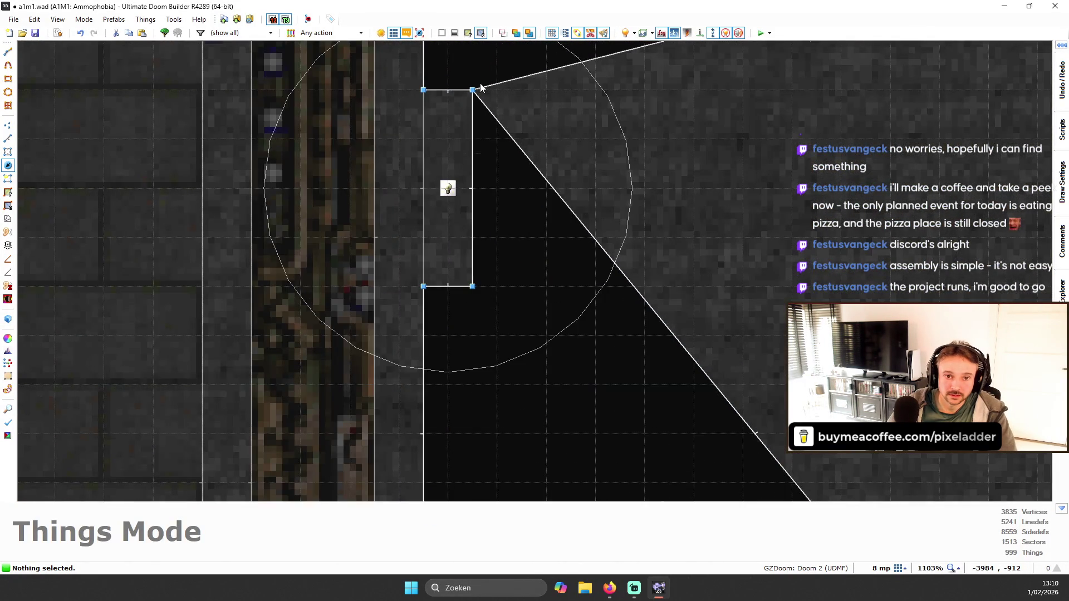
- Draw a short line from the alcove corner to the curved area's edge
{"action": "key", "text": "l"}
{"action": "key", "text": "d"}
{"action": "left_click", "coordinate": [509, 84]}
{"action": "left_click", "coordinate": [535, 178]}
{"action": "right_click", "coordinate": [594, 160]}
{"action": "scroll", "coordinate": [583, 151], "scroll_direction": "down", "scroll_amount": 4}
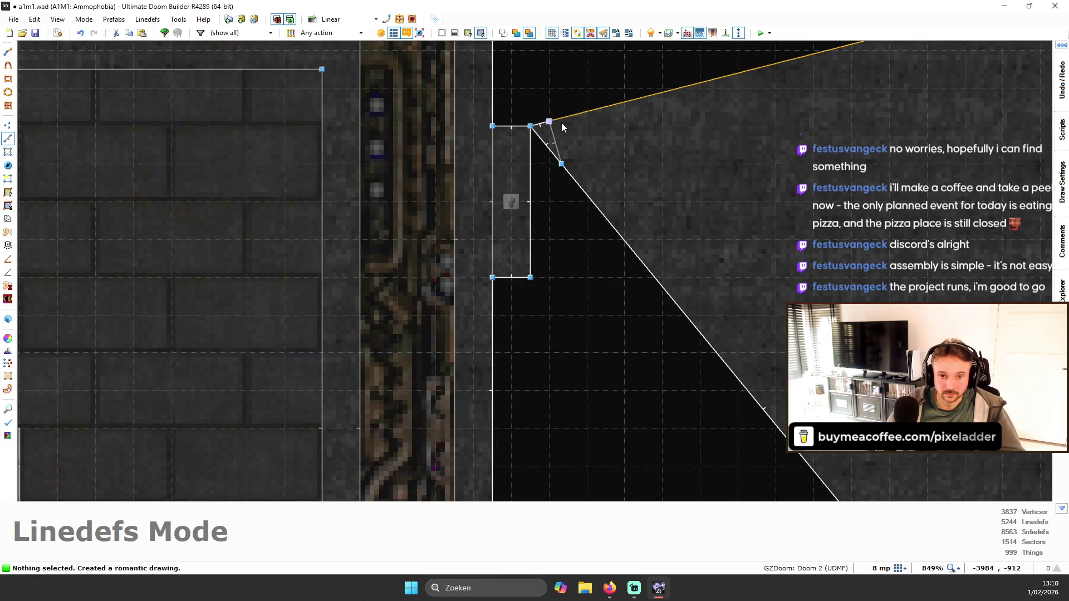
- Delete the tiny triangle sector the new line created
{"action": "key", "text": "s"}
{"action": "key", "text": "Delete"}
{"action": "scroll", "coordinate": [588, 205], "scroll_direction": "down", "scroll_amount": 9}
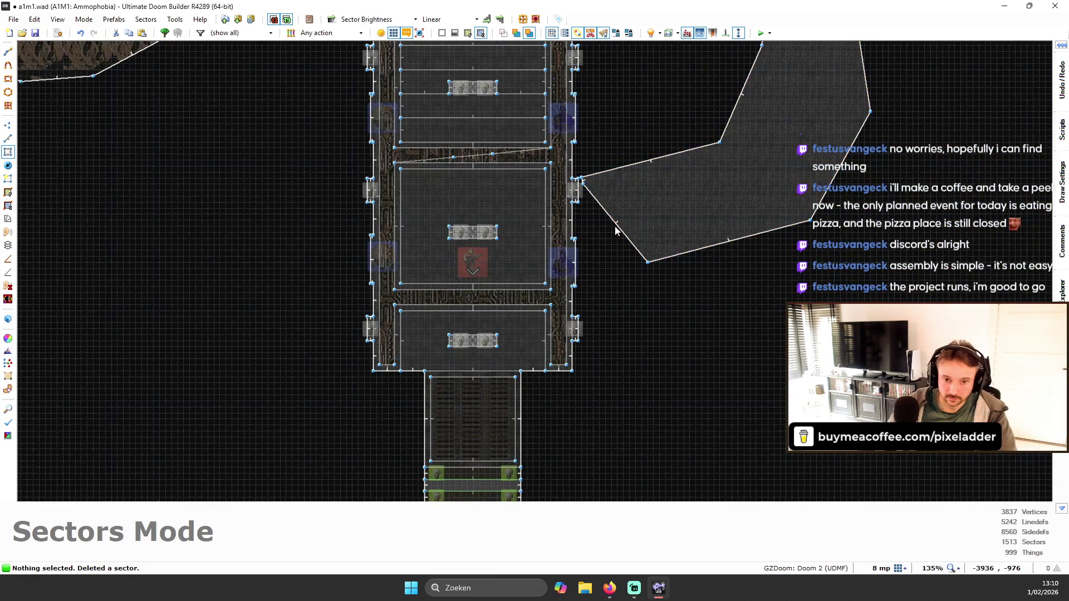
{"action": "scroll", "coordinate": [615, 226], "scroll_direction": "up", "scroll_amount": 3}
{"action": "scroll", "coordinate": [434, 345], "scroll_direction": "up", "scroll_amount": 2}
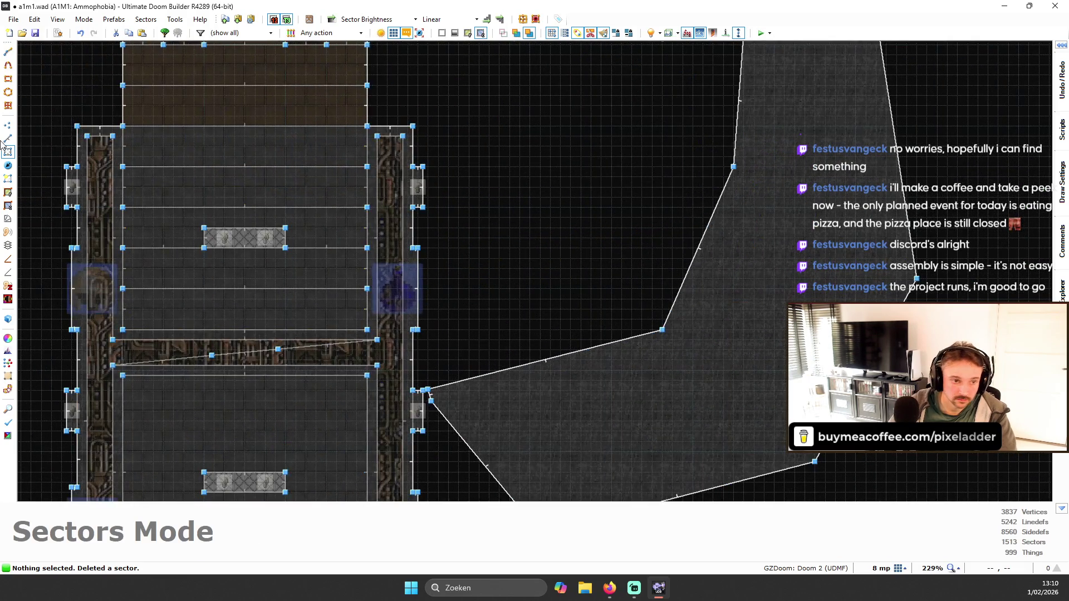
{"action": "key", "text": "v"}
{"action": "scroll", "coordinate": [403, 345], "scroll_direction": "up", "scroll_amount": 1}
- Merge the side area's corner vertices onto the alcove corner and corridor wall, deleting a spare vertex
{"action": "mouse_move", "coordinate": [345, 399]}
{"action": "left_mouse_down"}
{"action": "mouse_move", "coordinate": [346, 195]}
{"action": "mouse_move", "coordinate": [327, 159]}
{"action": "left_mouse_up"}
{"action": "left_click_drag", "start_coordinate": [354, 427], "coordinate": [328, 298]}
{"action": "scroll", "coordinate": [533, 279], "scroll_direction": "down", "scroll_amount": 5}
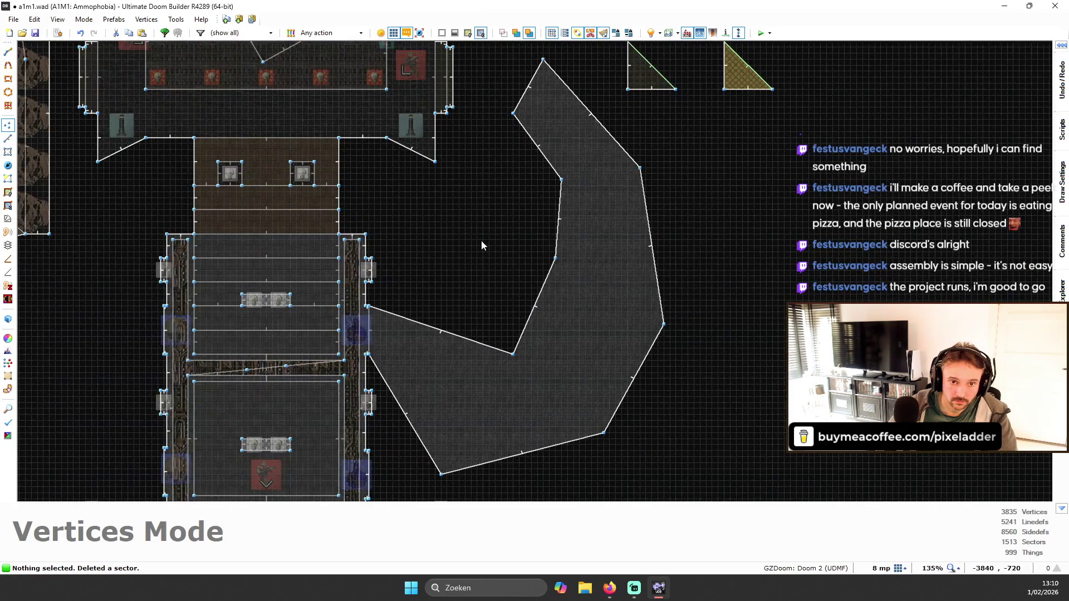
{"action": "scroll", "coordinate": [482, 251], "scroll_direction": "up", "scroll_amount": 3}
{"action": "left_click_drag", "start_coordinate": [628, 260], "coordinate": [429, 233]}
{"action": "left_click_drag", "start_coordinate": [561, 379], "coordinate": [439, 365]}
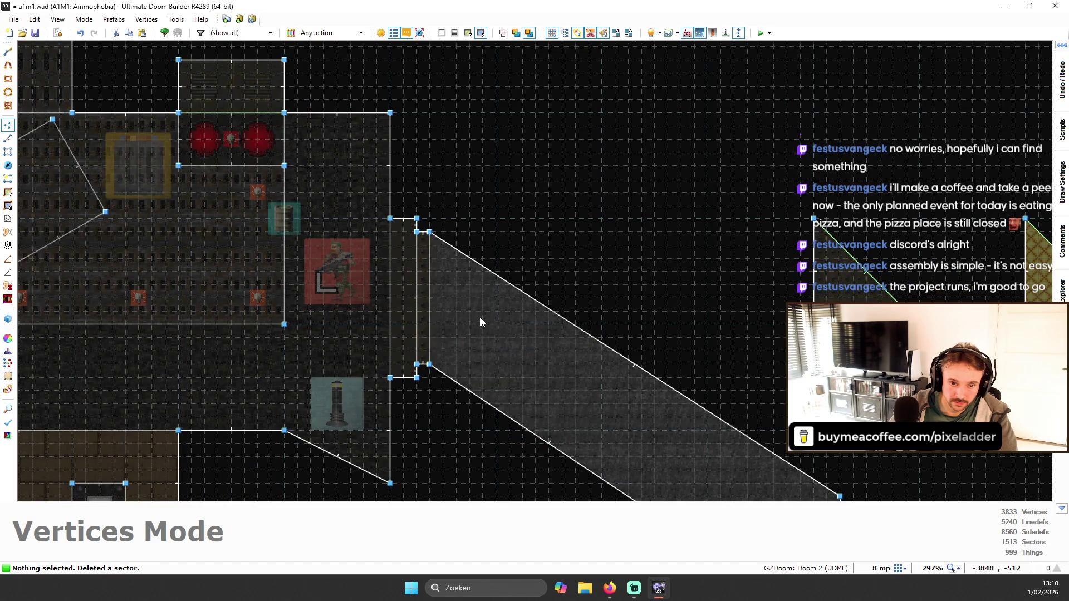
{"action": "scroll", "coordinate": [477, 328], "scroll_direction": "down", "scroll_amount": 5}
{"action": "key", "text": "Delete"}
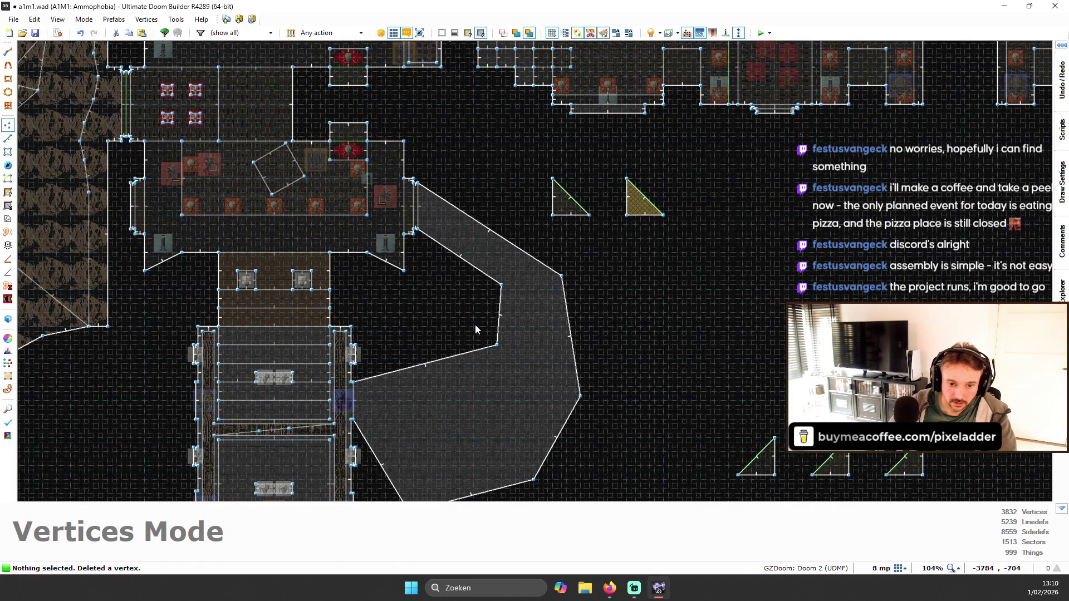
- Pull a corner up to reshape the side area's outer edge
{"action": "left_click_drag", "start_coordinate": [563, 276], "coordinate": [518, 214]}
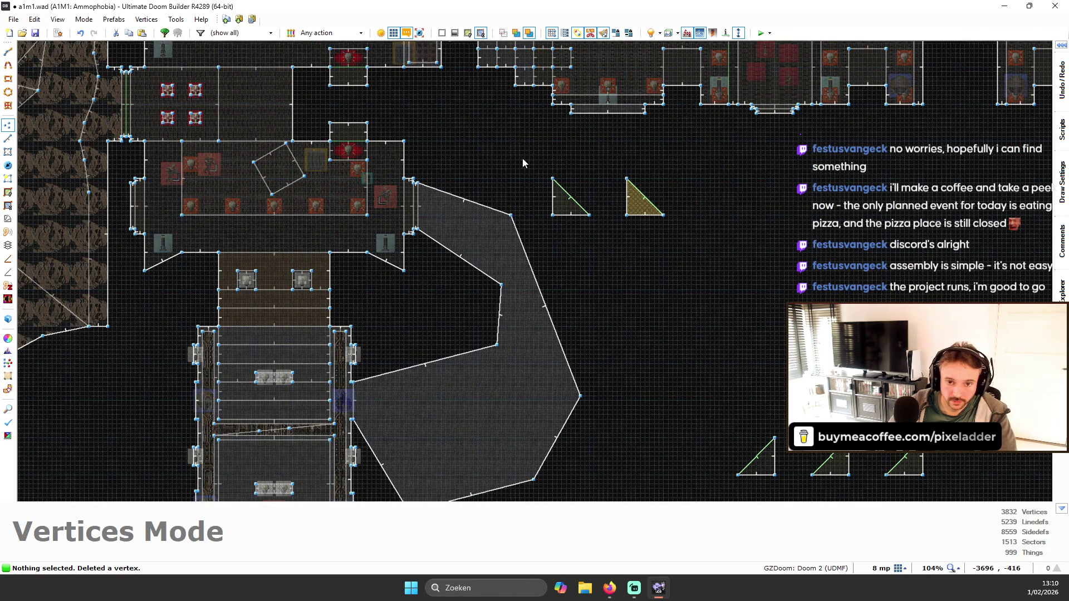
{"action": "scroll", "coordinate": [639, 195], "scroll_direction": "up", "scroll_amount": 3}
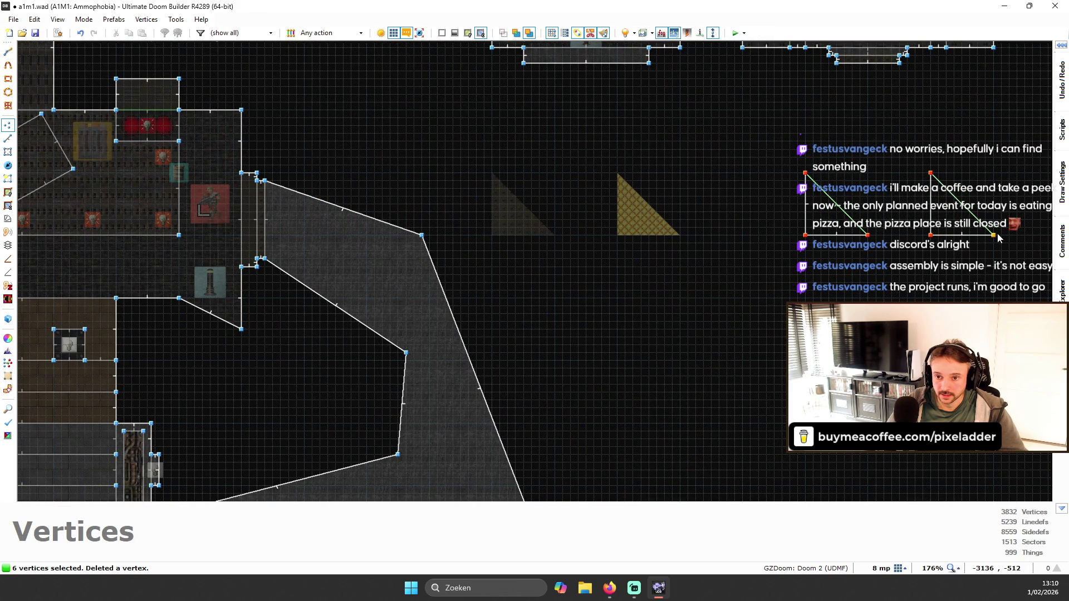
{"action": "left_click", "coordinate": [999, 238]}
{"action": "scroll", "coordinate": [564, 253], "scroll_direction": "down", "scroll_amount": 3}
{"action": "scroll", "coordinate": [516, 312], "scroll_direction": "up", "scroll_amount": 2}
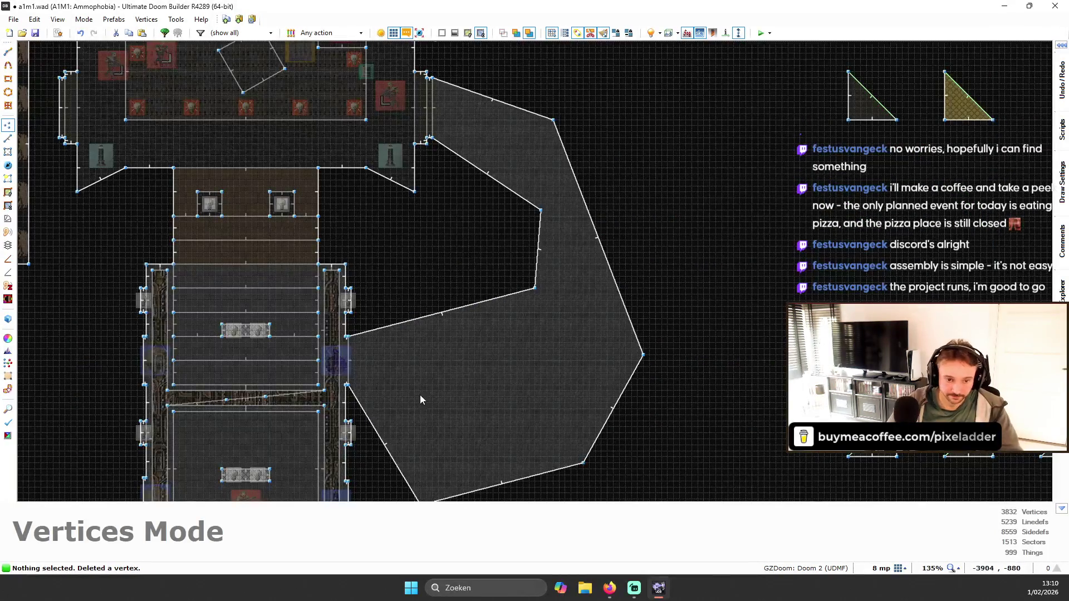
{"action": "scroll", "coordinate": [414, 409], "scroll_direction": "up", "scroll_amount": 1}
{"action": "scroll", "coordinate": [396, 331], "scroll_direction": "up", "scroll_amount": 2}
{"action": "scroll", "coordinate": [394, 332], "scroll_direction": "up", "scroll_amount": 1}
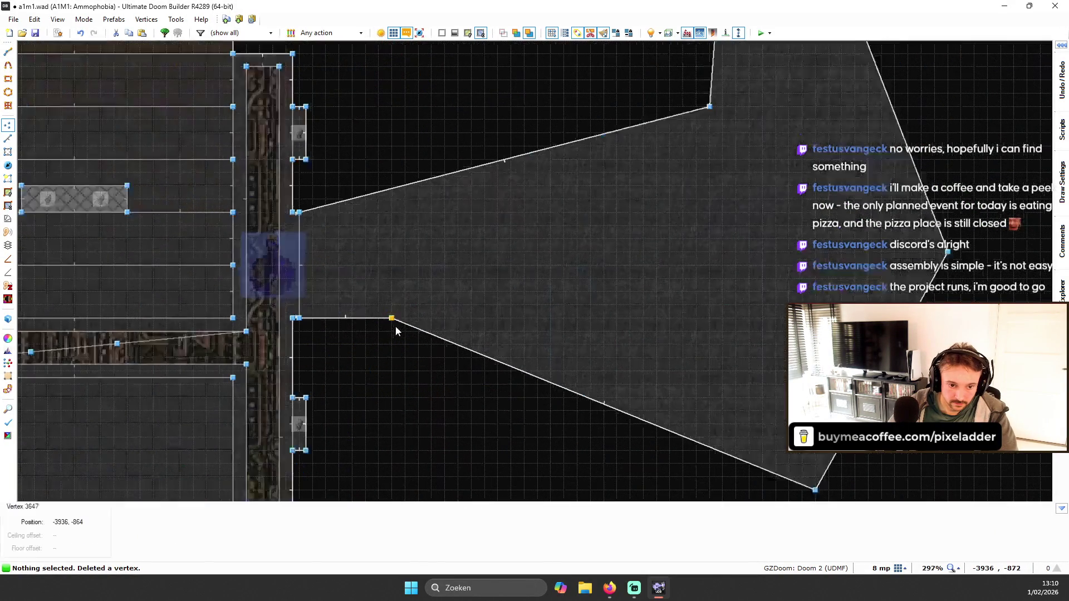
- Insert new vertices on the lower and upper edges to form squared notches at the joint
{"action": "key", "text": "Insert"}
{"action": "left_click_drag", "start_coordinate": [362, 327], "coordinate": [338, 370]}
{"action": "key", "text": "Insert"}
{"action": "mouse_move", "coordinate": [357, 207]}
{"action": "left_mouse_down"}
{"action": "mouse_move", "coordinate": [339, 212]}
{"action": "mouse_move", "coordinate": [346, 167]}
{"action": "mouse_move", "coordinate": [332, 168]}
{"action": "left_mouse_up"}
{"action": "key", "text": "Insert"}
{"action": "scroll", "coordinate": [366, 166], "scroll_direction": "down", "scroll_amount": 1}
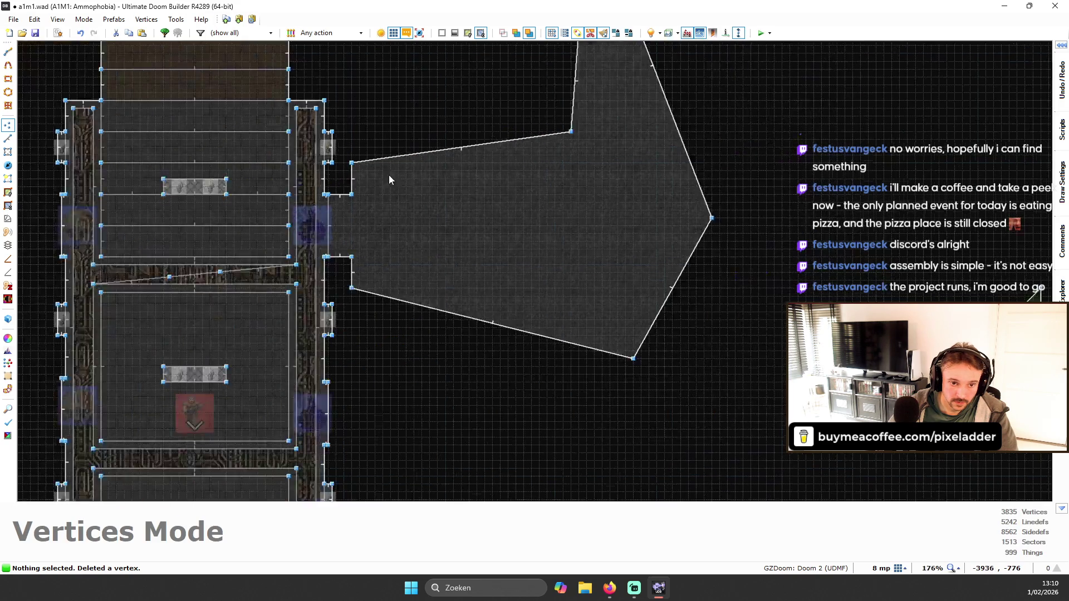
{"action": "scroll", "coordinate": [265, 312], "scroll_direction": "up", "scroll_amount": 5}
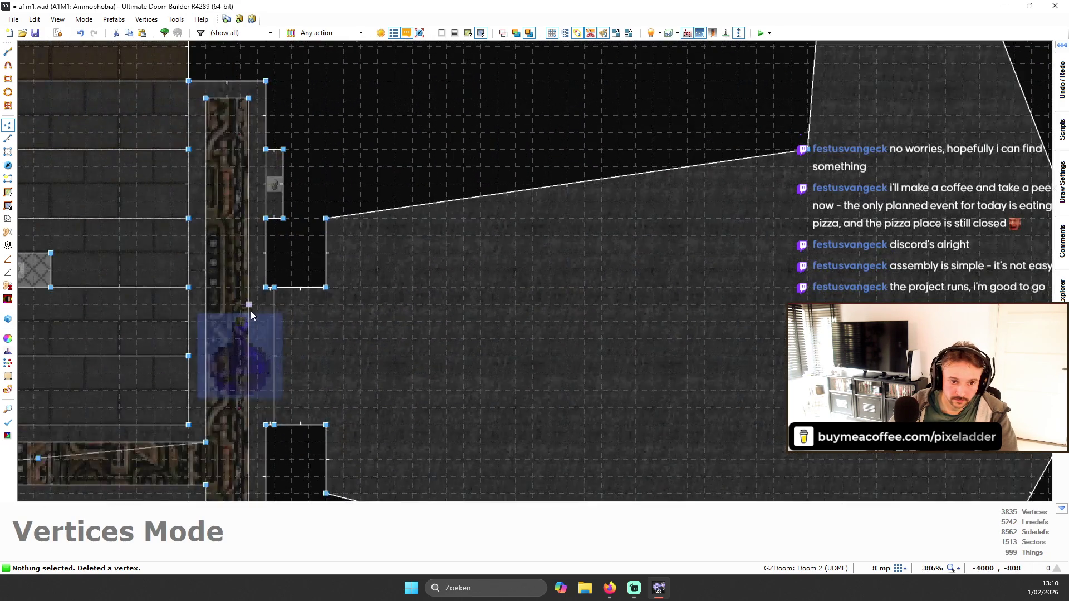
{"action": "scroll", "coordinate": [360, 242], "scroll_direction": "down", "scroll_amount": 2}
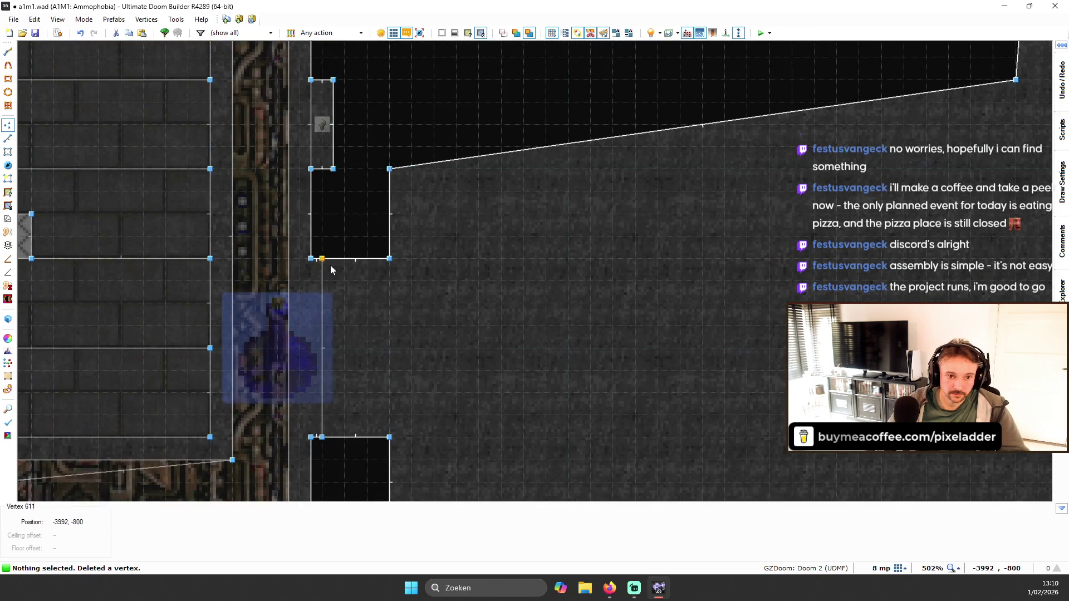
{"action": "scroll", "coordinate": [172, 310], "scroll_direction": "down", "scroll_amount": 3}
{"action": "scroll", "coordinate": [249, 292], "scroll_direction": "up", "scroll_amount": 2}
- Fly through the rooms in the 3D preview to check the reshaped area
{"action": "key", "text": "q"}
{"action": "key", "text": "w"}
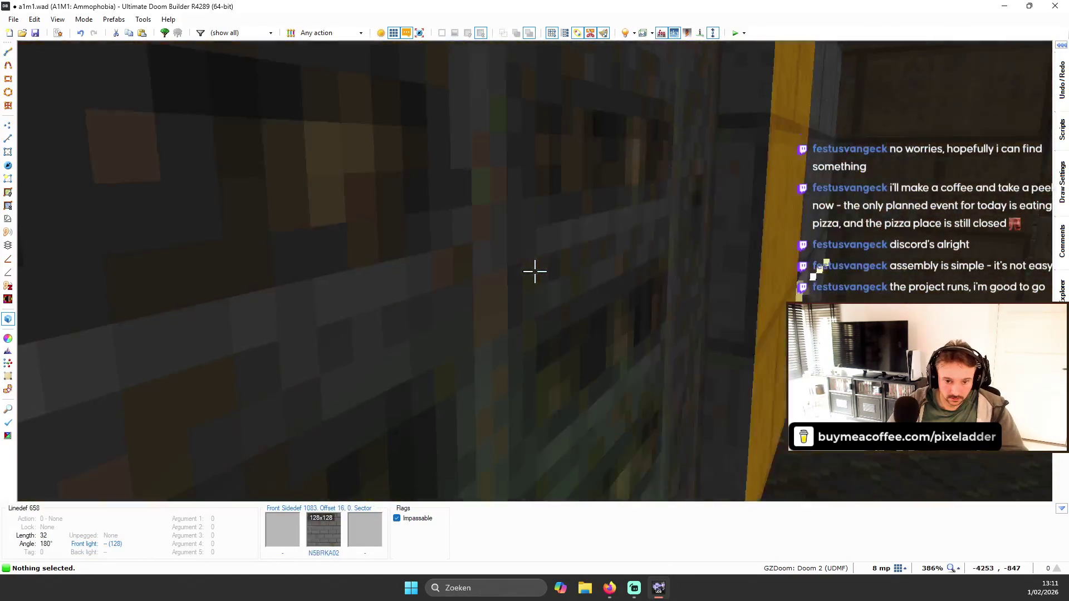
{"action": "key", "text": "w"}
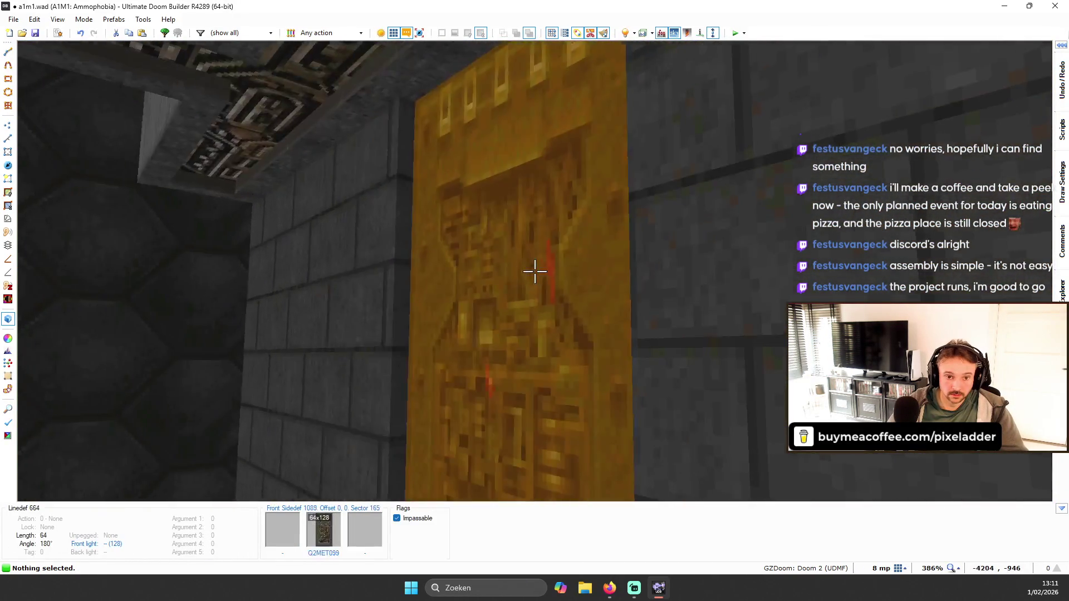
{"action": "key", "text": "q"}
{"action": "scroll", "coordinate": [496, 269], "scroll_direction": "up", "scroll_amount": 3}
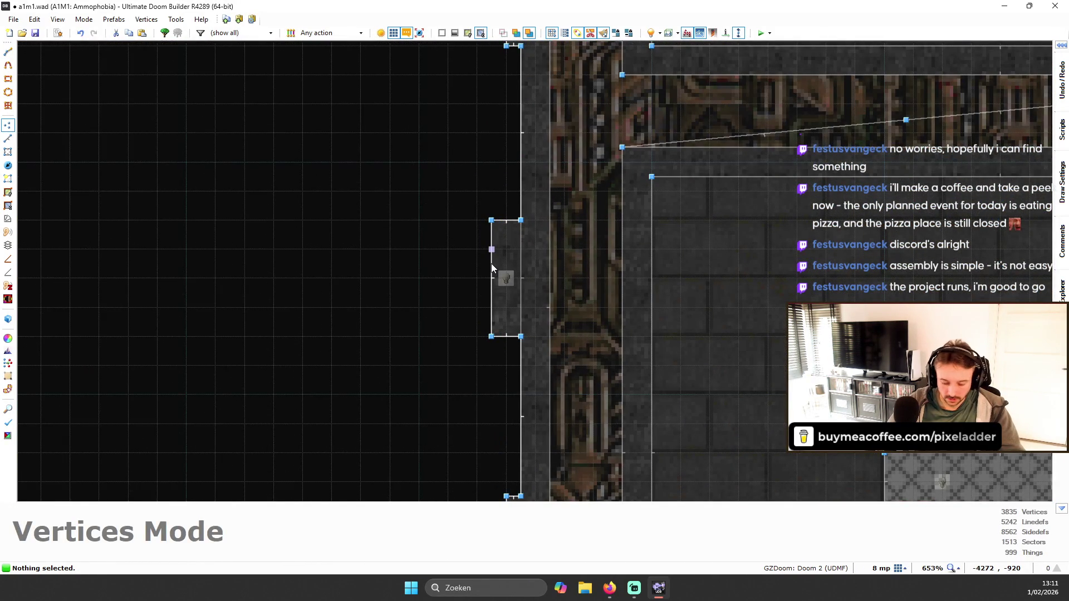
- Try moving the alcove's outer line, then undo the move
{"action": "key", "text": "l"}
{"action": "scroll", "coordinate": [492, 263], "scroll_direction": "up", "scroll_amount": 1}
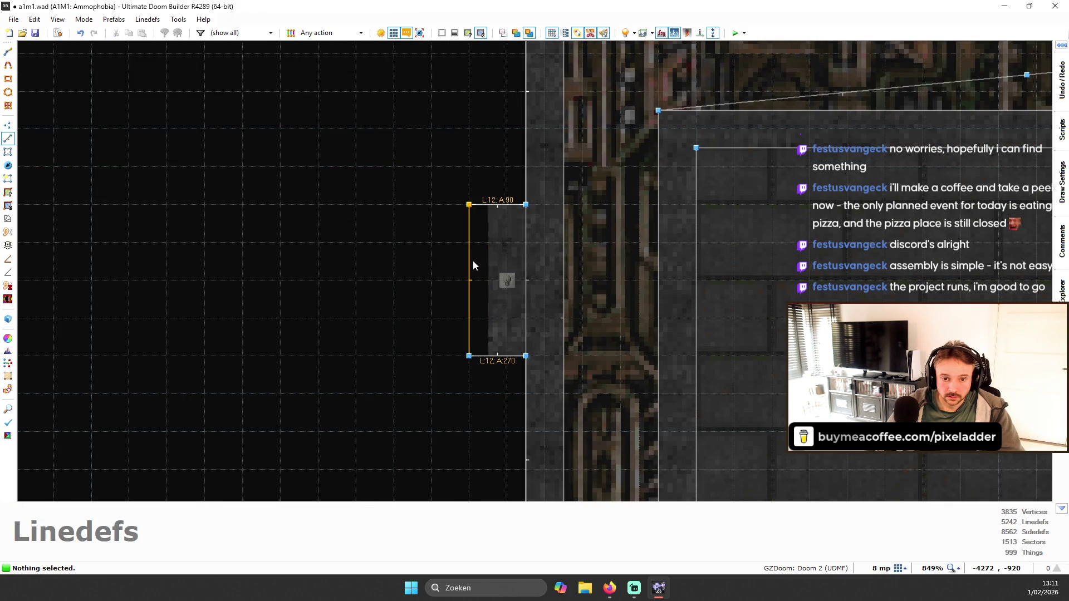
{"action": "left_click_drag", "start_coordinate": [482, 266], "coordinate": [498, 255]}
{"action": "key", "text": "ctrl+z"}
{"action": "scroll", "coordinate": [501, 253], "scroll_direction": "down", "scroll_amount": 8}
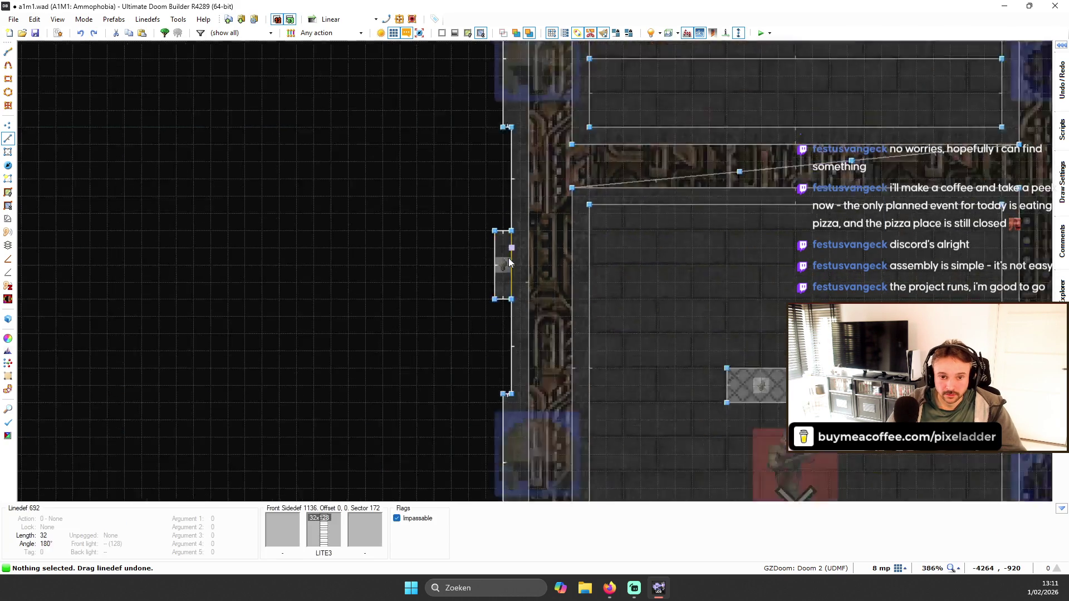
{"action": "scroll", "coordinate": [718, 133], "scroll_direction": "up", "scroll_amount": 4}
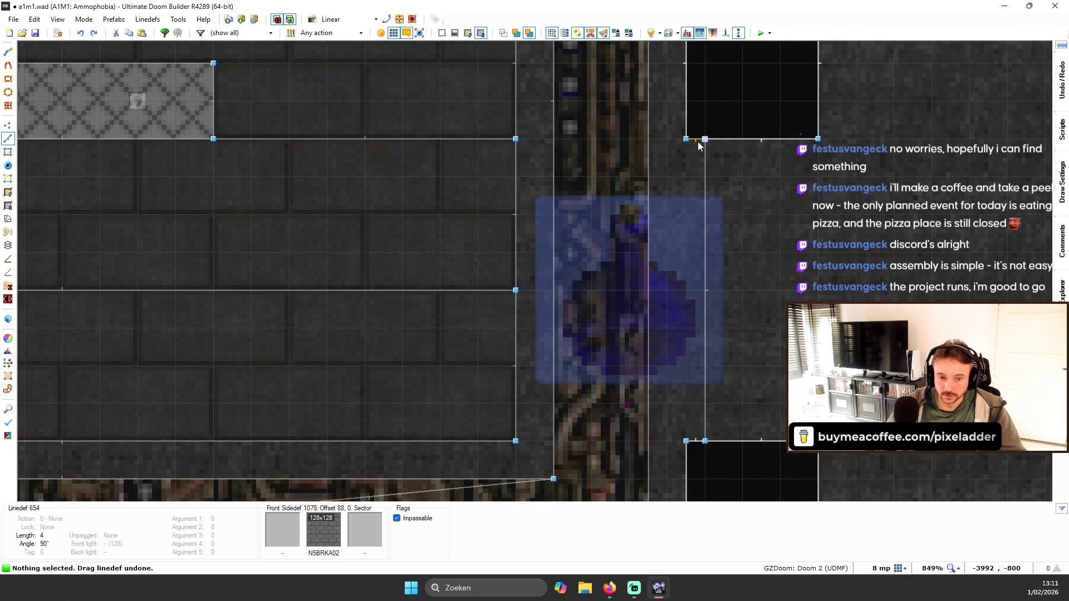
{"action": "scroll", "coordinate": [702, 167], "scroll_direction": "down", "scroll_amount": 3}
{"action": "scroll", "coordinate": [356, 192], "scroll_direction": "up", "scroll_amount": 5}
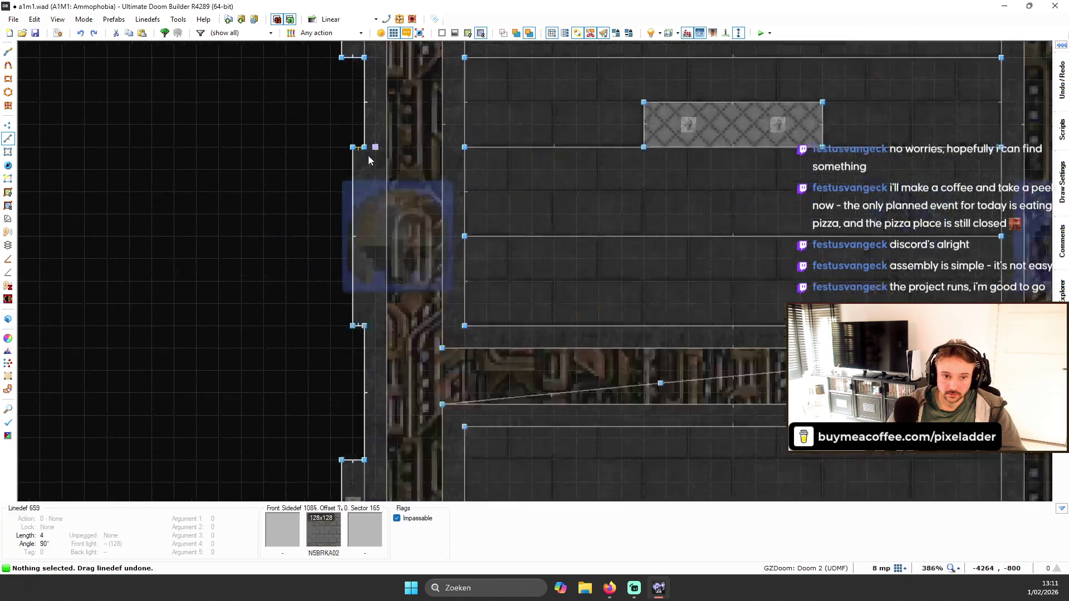
{"action": "scroll", "coordinate": [357, 216], "scroll_direction": "down", "scroll_amount": 5}
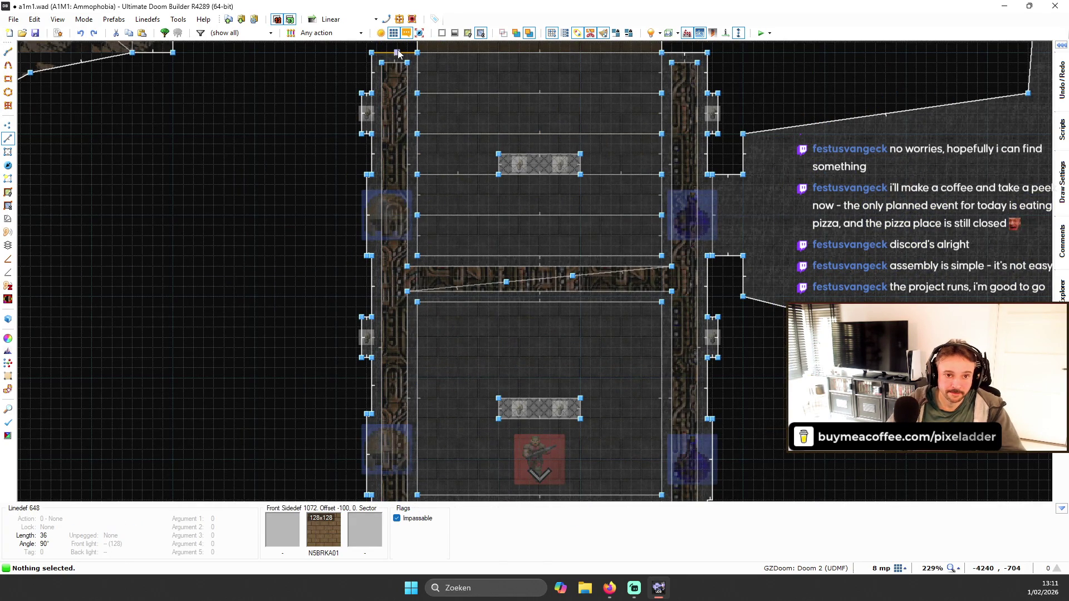
- Draw a line across the wall sector to split off a narrow new sector
{"action": "key", "text": "l"}
{"action": "scroll", "coordinate": [597, 149], "scroll_direction": "up", "scroll_amount": 5}
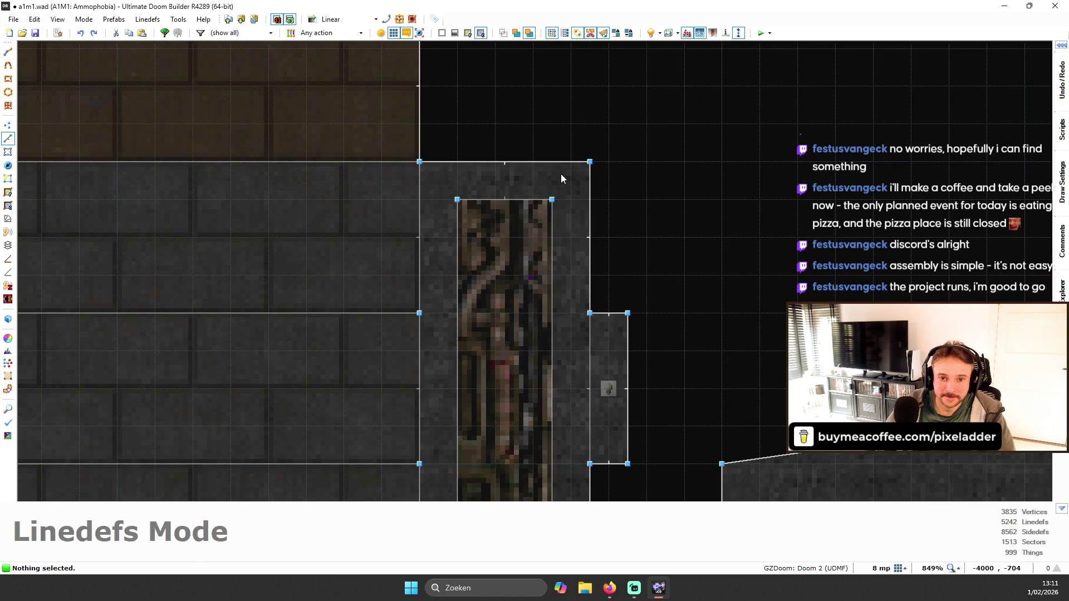
{"action": "scroll", "coordinate": [559, 179], "scroll_direction": "down", "scroll_amount": 6}
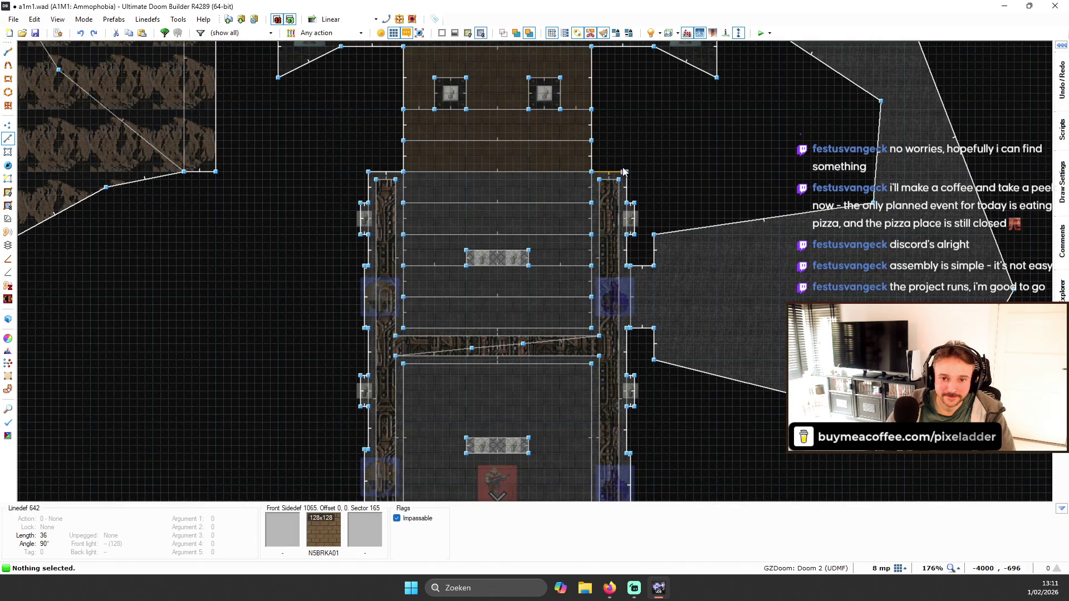
{"action": "scroll", "coordinate": [537, 281], "scroll_direction": "up", "scroll_amount": 1}
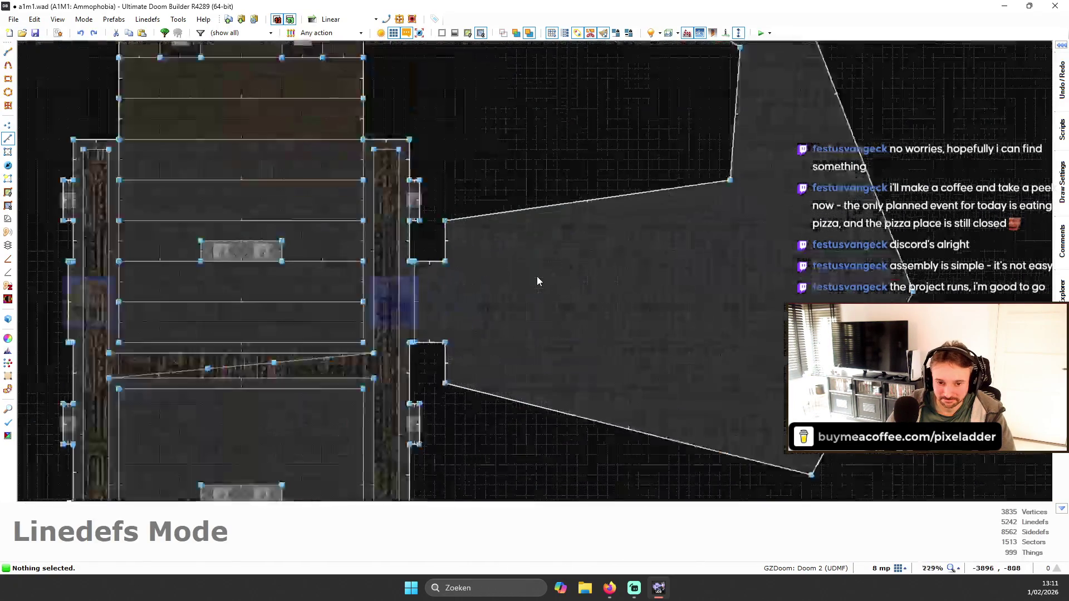
{"action": "scroll", "coordinate": [452, 276], "scroll_direction": "up", "scroll_amount": 3}
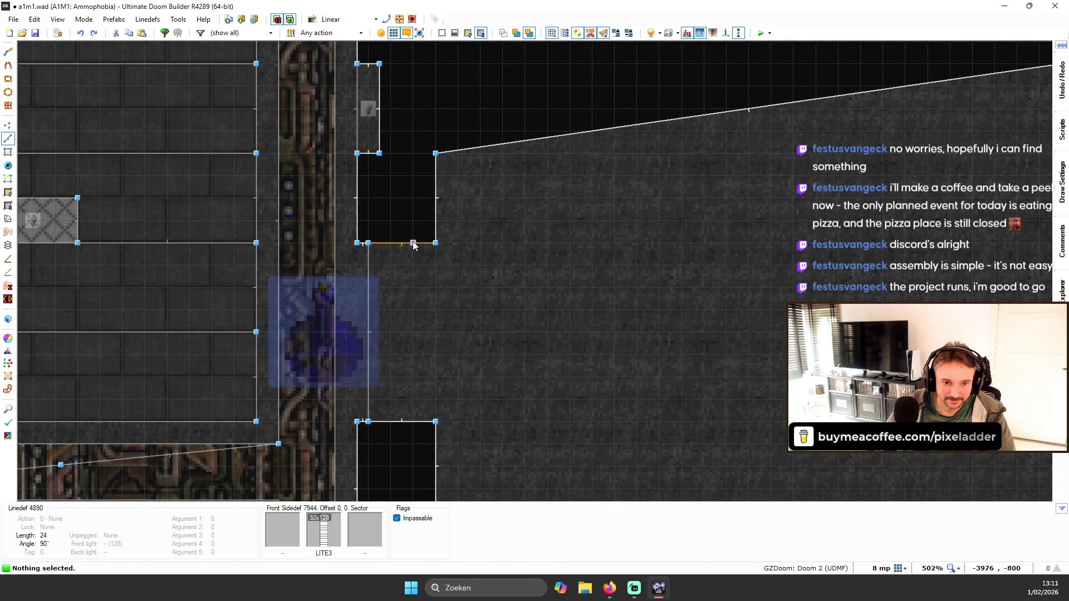
{"action": "scroll", "coordinate": [400, 264], "scroll_direction": "up", "scroll_amount": 2}
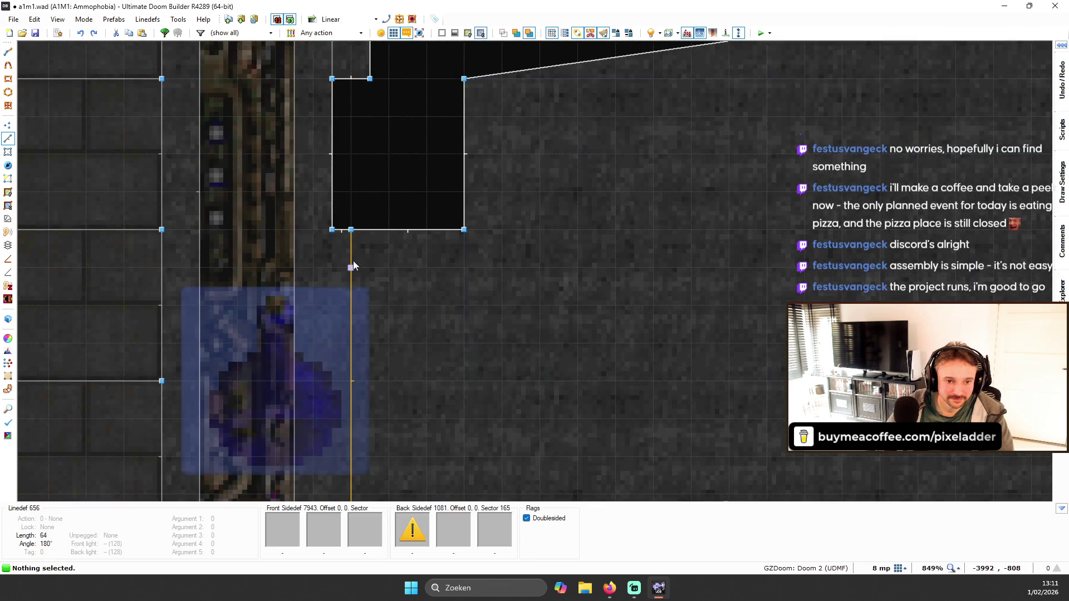
{"action": "scroll", "coordinate": [353, 280], "scroll_direction": "down", "scroll_amount": 2}
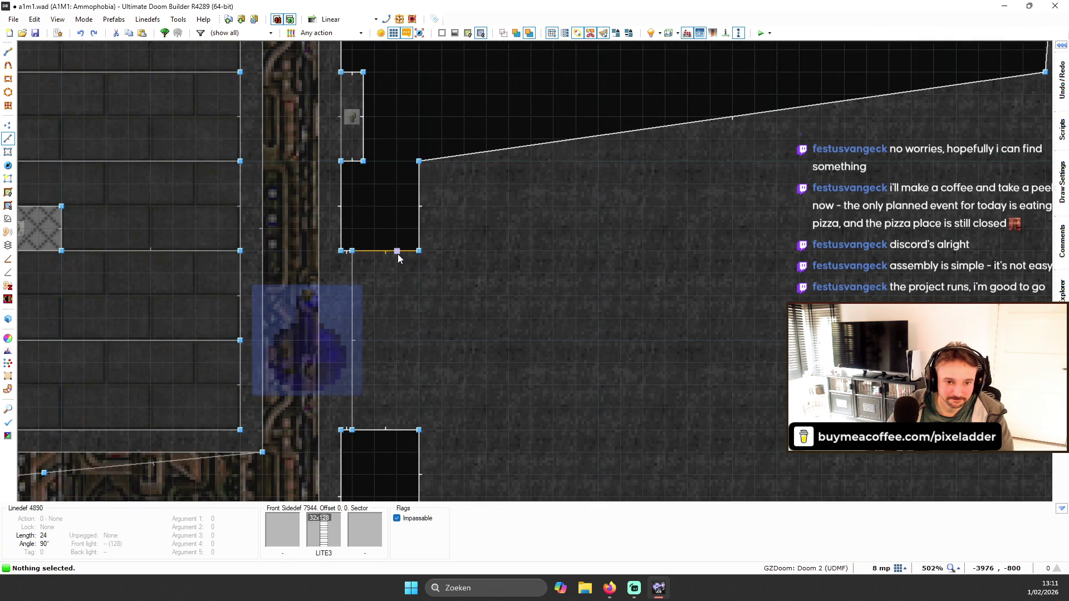
{"action": "key", "text": "Insert"}
{"action": "left_click", "coordinate": [397, 429]}
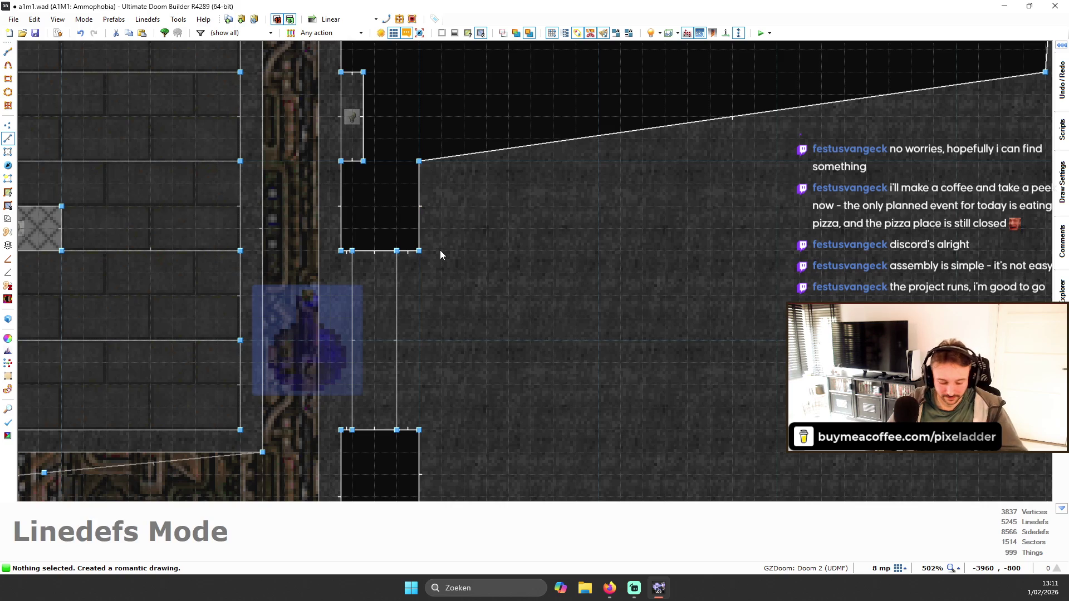
- Delete a corner vertex to slant the edge, then undo the deletion
{"action": "key", "text": "v"}
{"action": "key", "text": "Delete"}
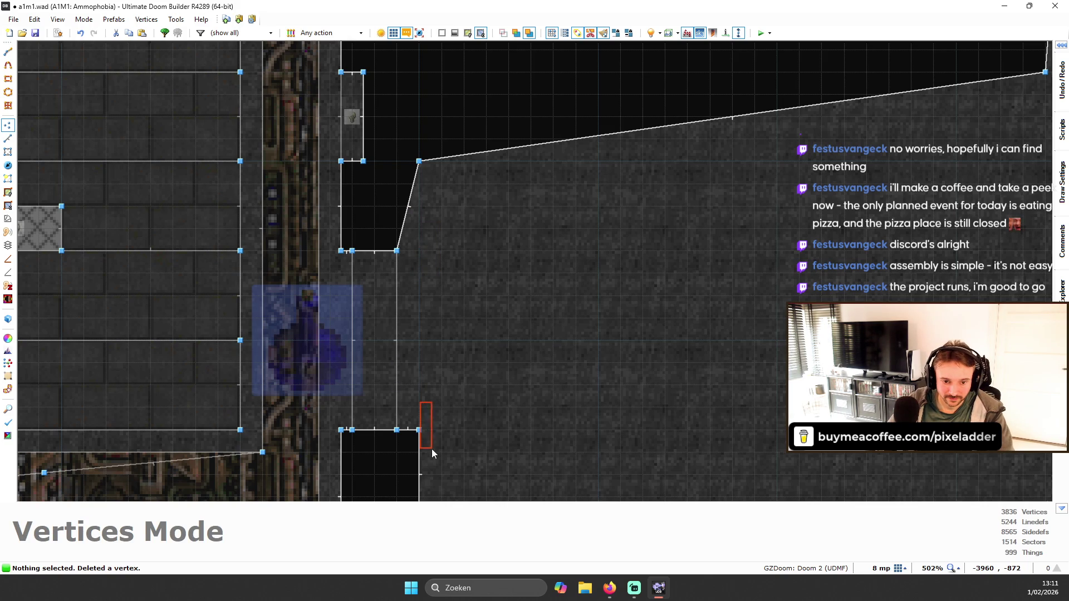
{"action": "scroll", "coordinate": [470, 331], "scroll_direction": "up", "scroll_amount": 1}
{"action": "key", "text": "ctrl+z"}
{"action": "scroll", "coordinate": [392, 228], "scroll_direction": "up", "scroll_amount": 3}
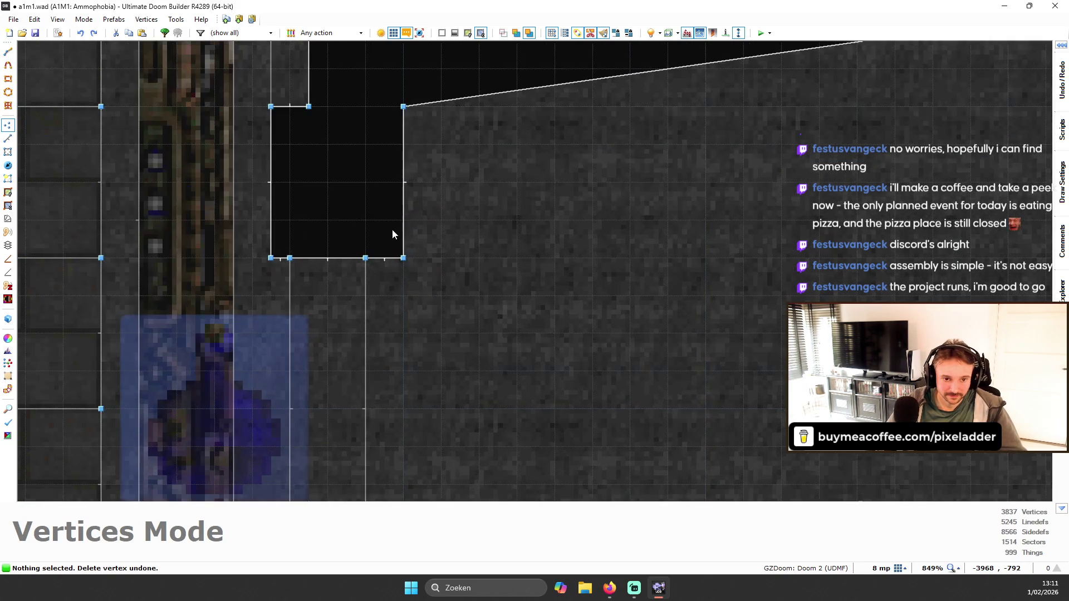
- Set the grid to 4 map units and move vertices to straighten the notch edges
{"action": "left_click", "coordinate": [898, 568]}
{"action": "left_click", "coordinate": [860, 493]}
{"action": "right_click", "coordinate": [382, 263]}
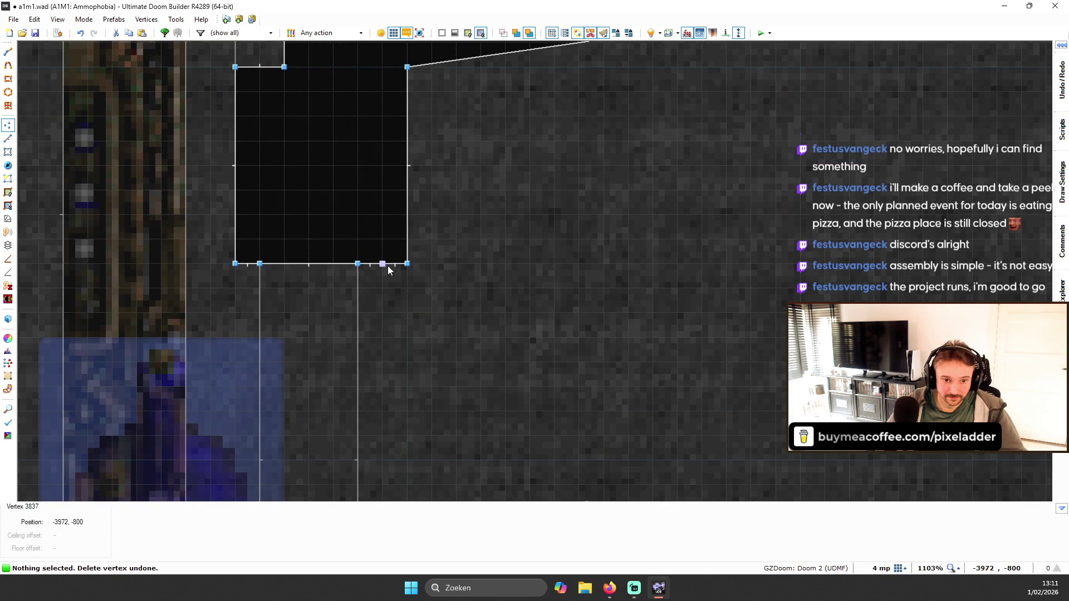
{"action": "scroll", "coordinate": [401, 245], "scroll_direction": "down", "scroll_amount": 3}
{"action": "left_click_drag", "start_coordinate": [405, 264], "coordinate": [404, 141]}
{"action": "scroll", "coordinate": [456, 363], "scroll_direction": "down", "scroll_amount": 3}
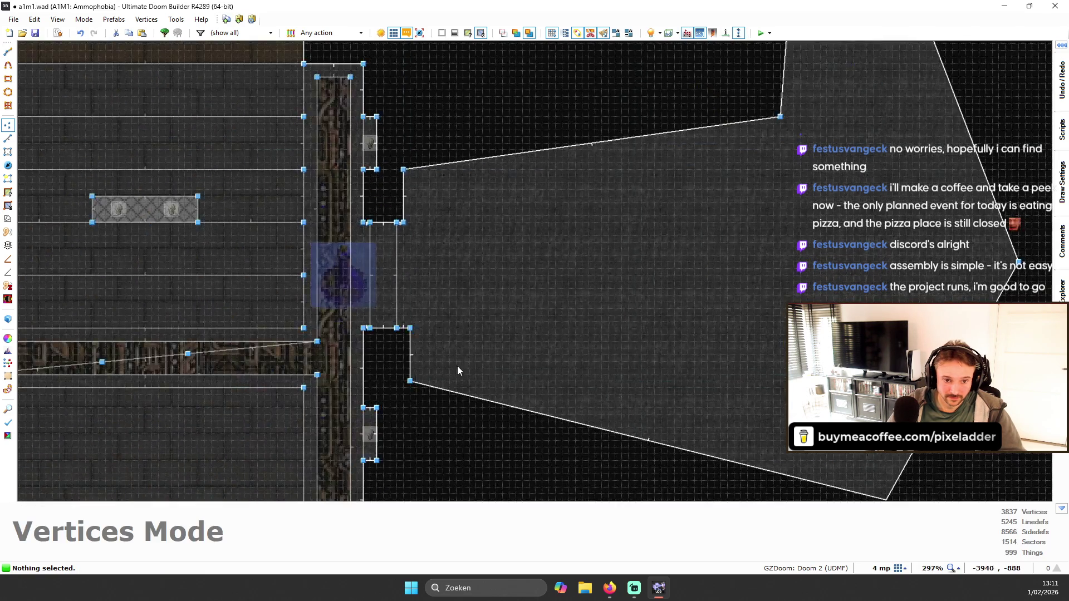
{"action": "scroll", "coordinate": [423, 334], "scroll_direction": "up", "scroll_amount": 6}
{"action": "mouse_move", "coordinate": [346, 301]}
{"action": "left_mouse_down"}
{"action": "mouse_move", "coordinate": [305, 299]}
{"action": "mouse_move", "coordinate": [318, 298]}
{"action": "left_mouse_up"}
{"action": "left_click_drag", "start_coordinate": [351, 386], "coordinate": [320, 385]}
{"action": "scroll", "coordinate": [426, 385], "scroll_direction": "down", "scroll_amount": 7}
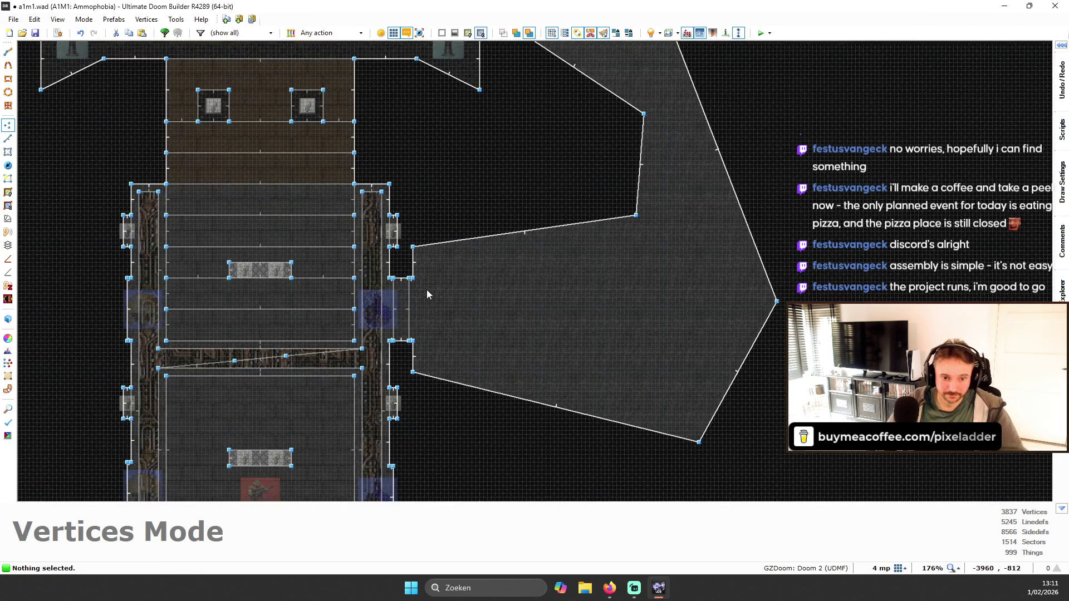
{"action": "scroll", "coordinate": [398, 306], "scroll_direction": "up", "scroll_amount": 5}
- Raise the angled room's ceiling in Visual Mode through -32 and -16 up toward 0
{"action": "key", "text": "w"}
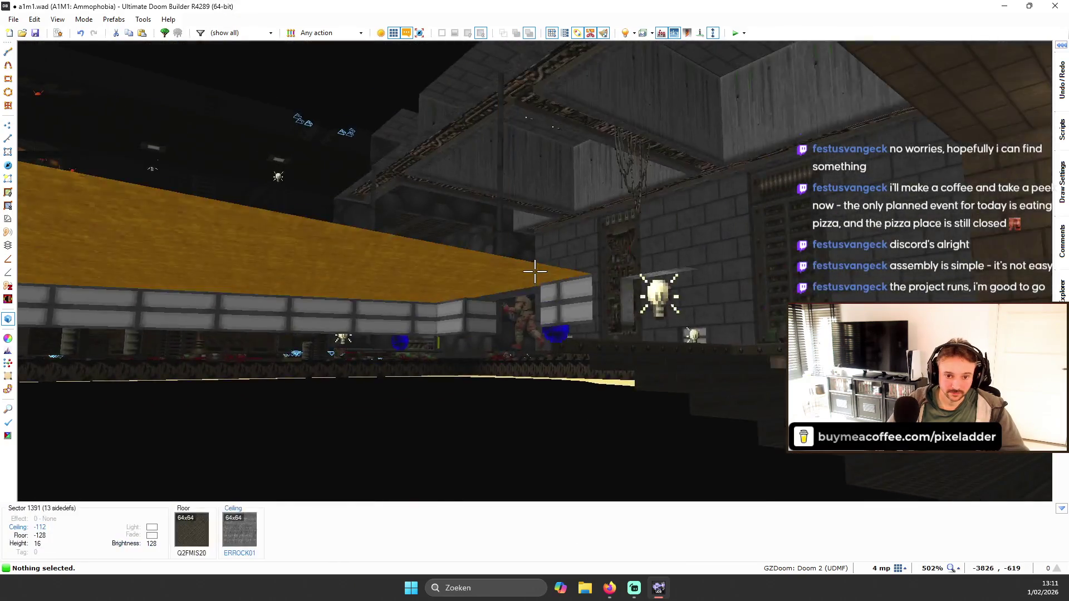
{"action": "key", "text": "w"}
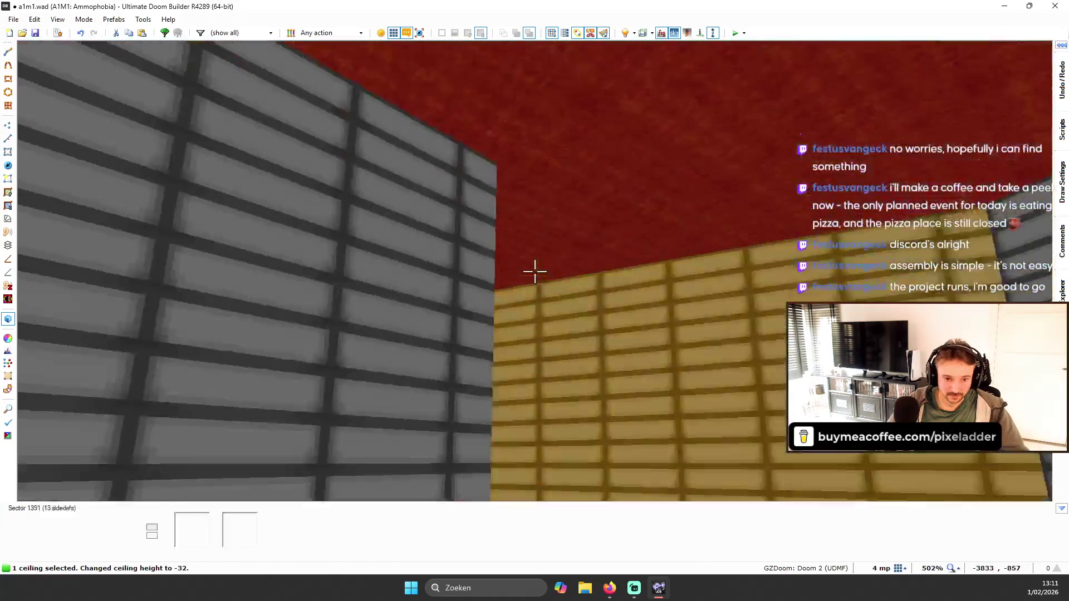
{"action": "key", "text": "w"}
{"action": "scroll", "coordinate": [534, 272], "scroll_direction": "up", "scroll_amount": 2}
- Fly the 3D camera past the doorway, grated window and yellow emblem wall, then return to 2D Vertices mode
{"action": "key", "text": "w"}
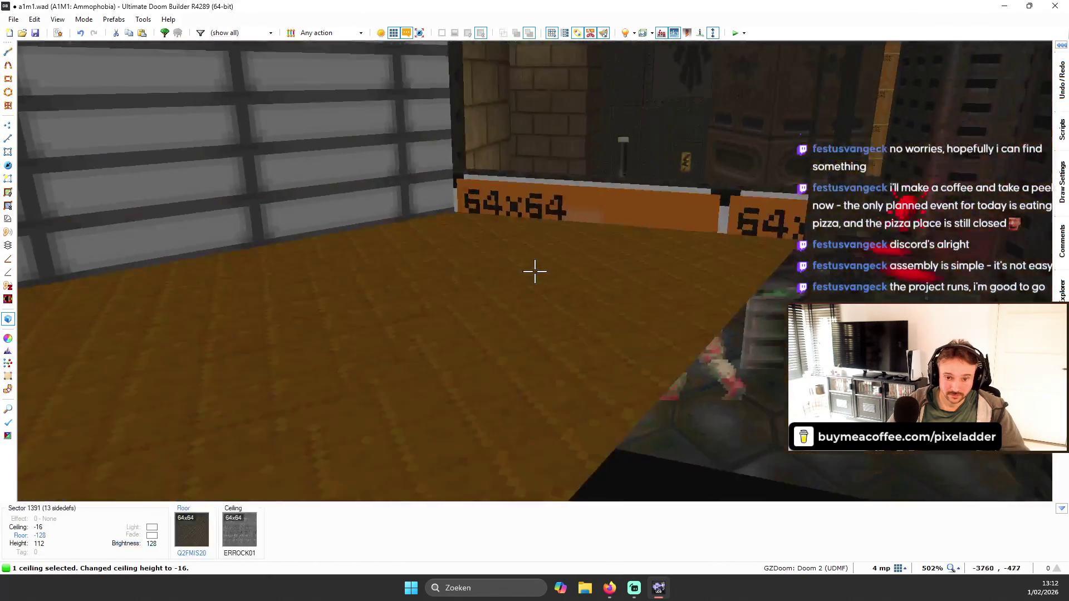
{"action": "scroll", "coordinate": [535, 271], "scroll_direction": "up", "scroll_amount": 2}
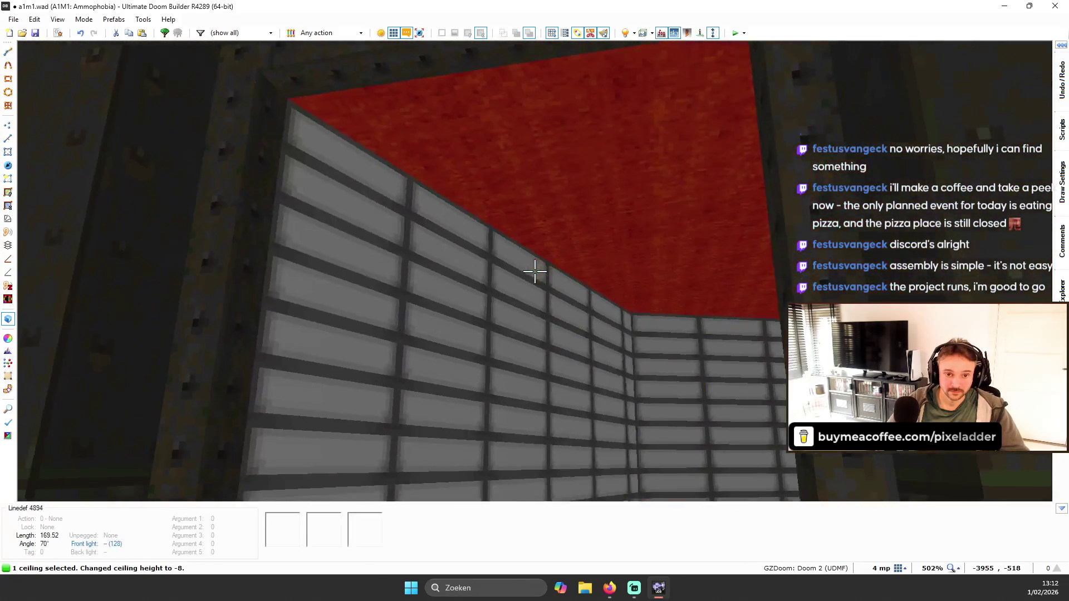
{"action": "key", "text": "c"}
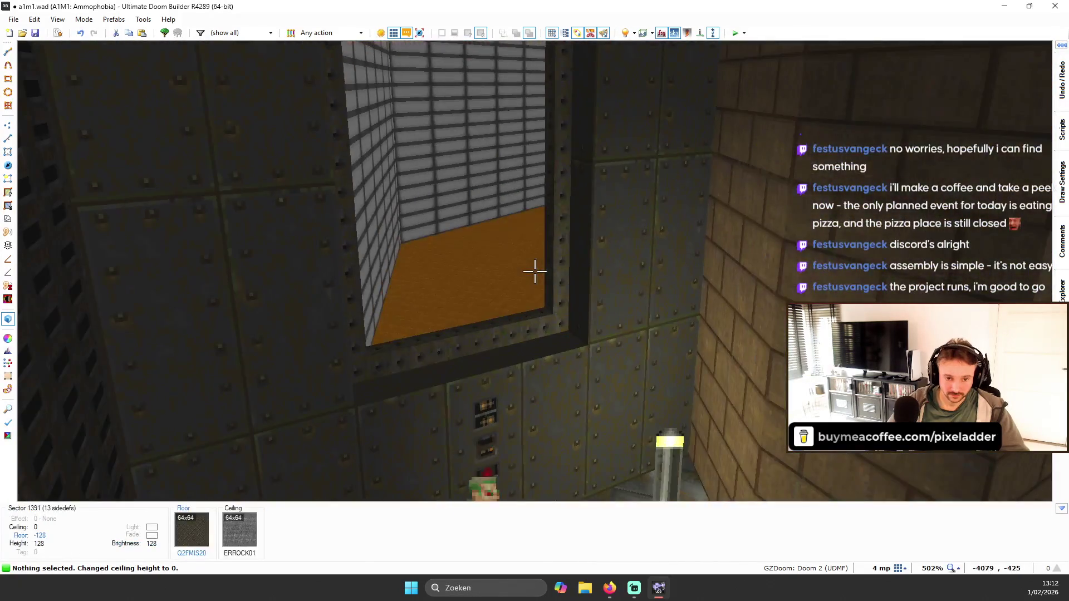
{"action": "key", "text": "w"}
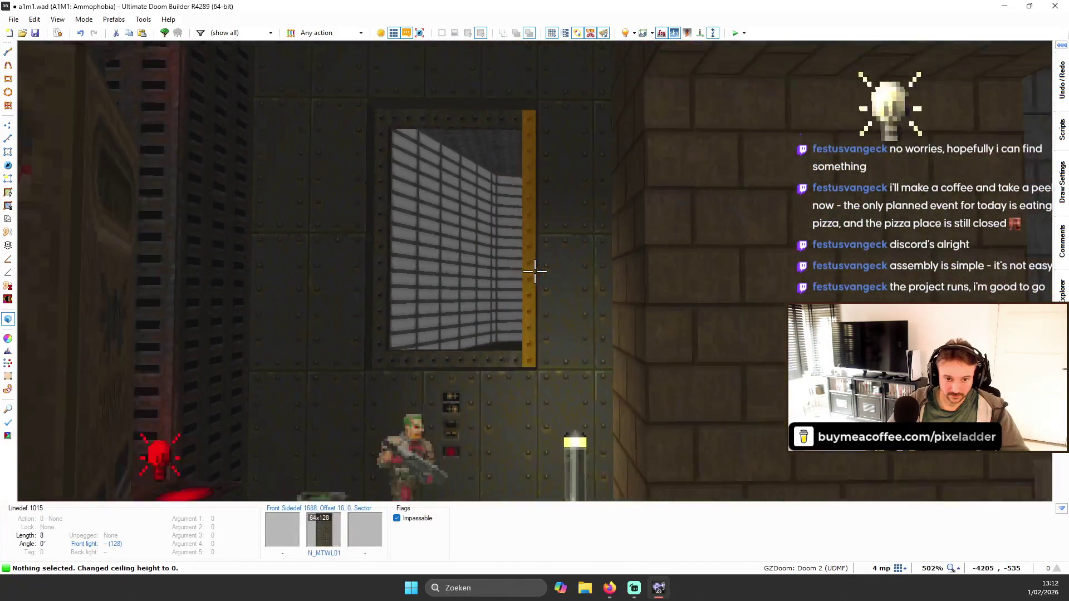
{"action": "key", "text": "w"}
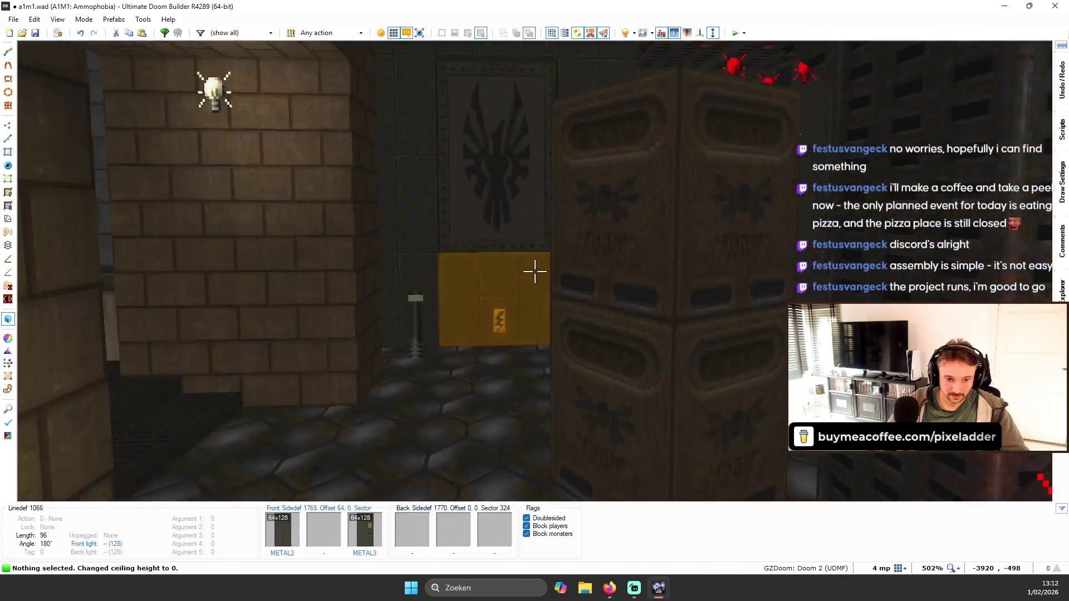
{"action": "key", "text": "w"}
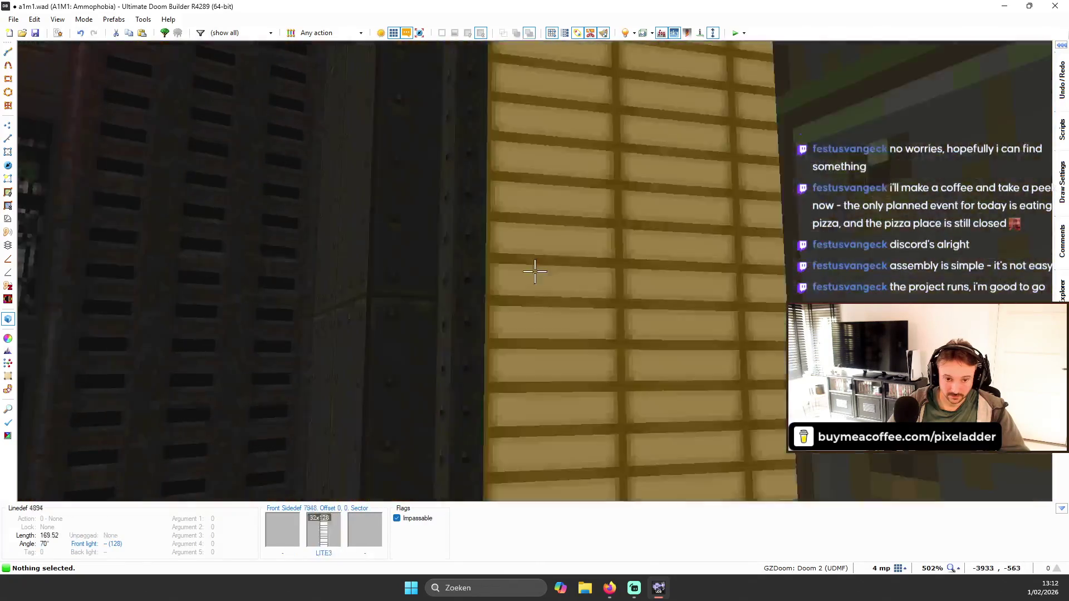
{"action": "key", "text": "q"}
{"action": "scroll", "coordinate": [572, 132], "scroll_direction": "up", "scroll_amount": 4}
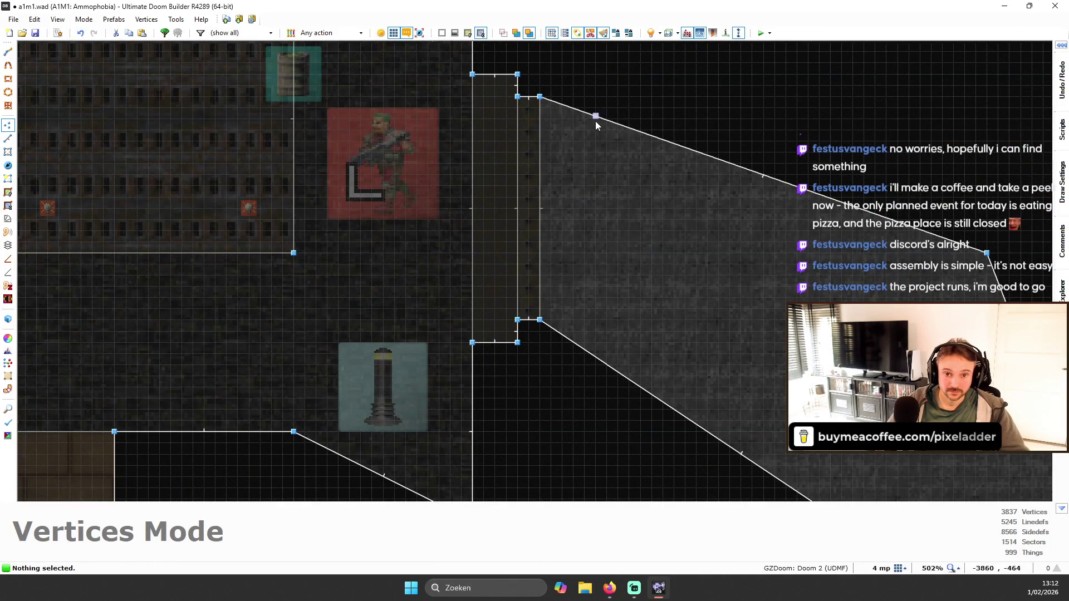
- Set the grid to 8 and insert and drag vertices to square off the room's entrance edges
{"action": "scroll", "coordinate": [567, 119], "scroll_direction": "up", "scroll_amount": 1}
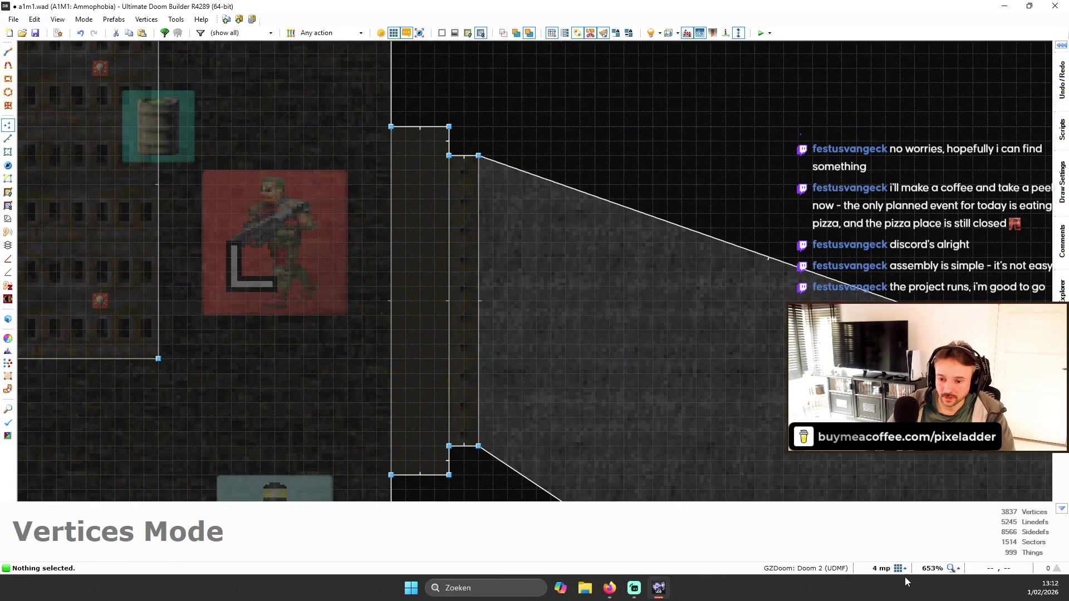
{"action": "left_click", "coordinate": [905, 569]}
{"action": "left_click", "coordinate": [858, 480]}
{"action": "right_click", "coordinate": [567, 203]}
{"action": "right_click", "coordinate": [534, 191]}
{"action": "mouse_move", "coordinate": [576, 188]}
{"action": "left_mouse_down"}
{"action": "mouse_move", "coordinate": [627, 179]}
{"action": "mouse_move", "coordinate": [624, 155]}
{"action": "left_mouse_up"}
{"action": "left_click_drag", "start_coordinate": [577, 405], "coordinate": [626, 335]}
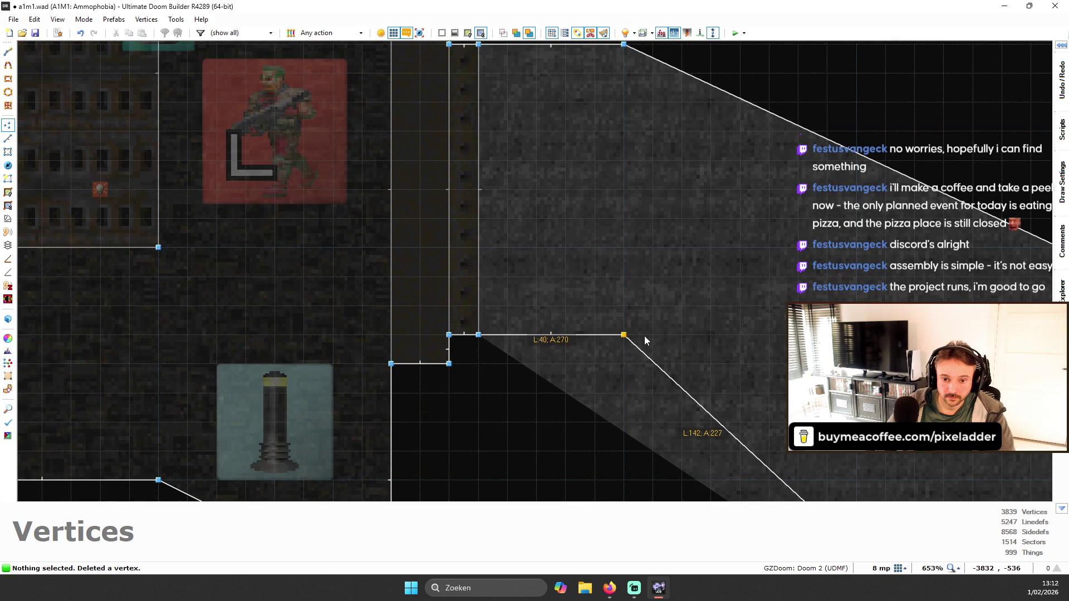
{"action": "scroll", "coordinate": [543, 272], "scroll_direction": "down", "scroll_amount": 2}
{"action": "scroll", "coordinate": [515, 168], "scroll_direction": "up", "scroll_amount": 2}
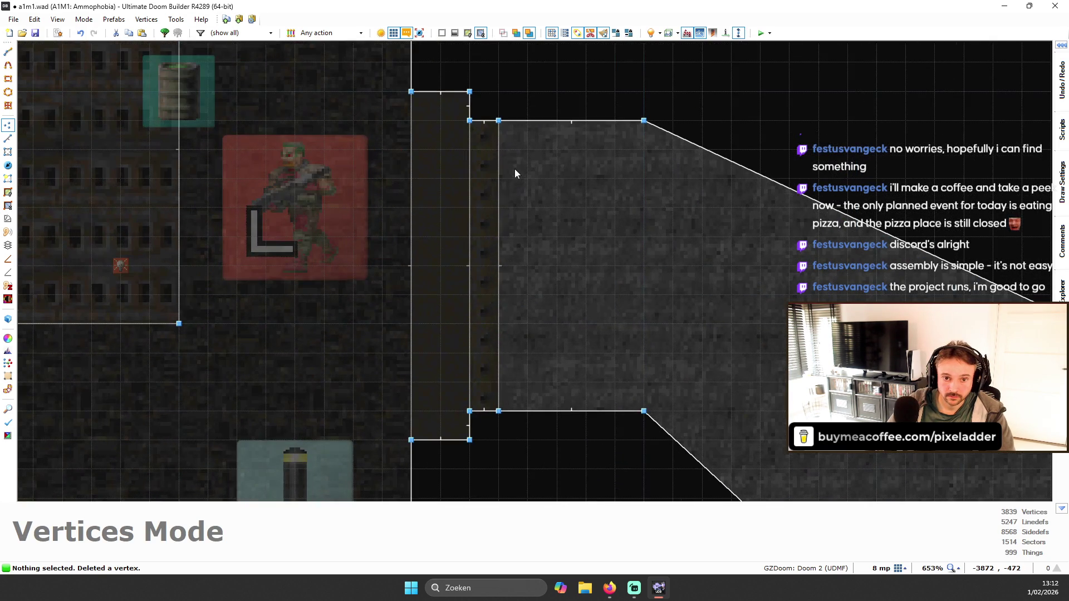
- Draw two vertical lines across the entrance strip to split it into new sectors
{"action": "left_click", "coordinate": [7, 138]}
{"action": "right_click", "coordinate": [527, 410]}
{"action": "right_click", "coordinate": [527, 120]}
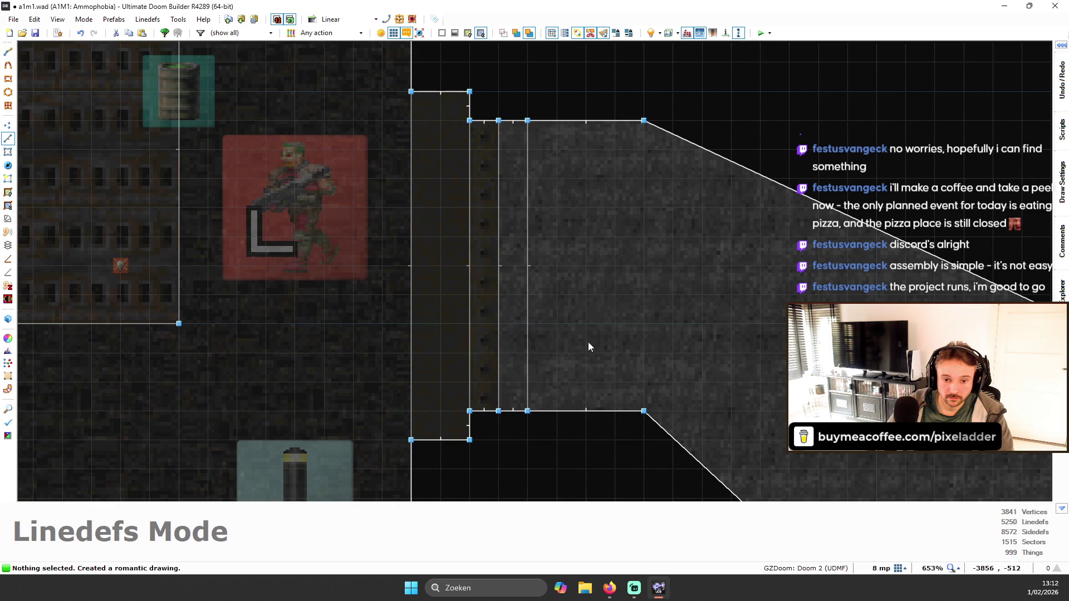
{"action": "right_click", "coordinate": [556, 411]}
{"action": "right_click", "coordinate": [555, 120]}
{"action": "key", "text": "w"}
{"action": "key", "text": "w"}
{"action": "scroll", "coordinate": [534, 271], "scroll_direction": "up", "scroll_amount": 1}
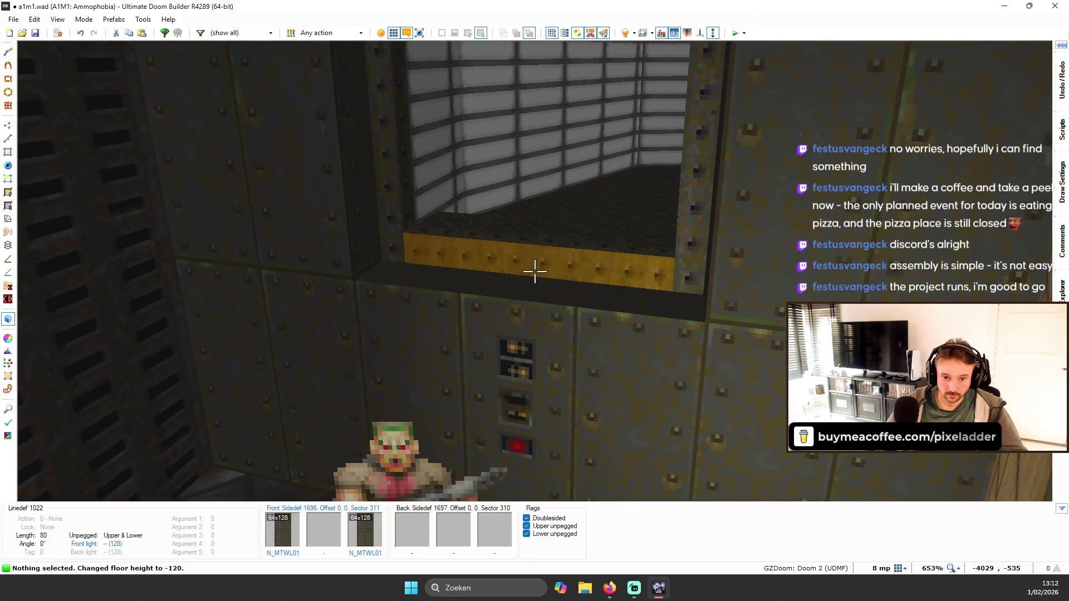
- Paste N_MTWL01 onto the step's wall and floor, and apply DOORTRAK to both thin wall strips
{"action": "key", "text": "ctrl+v"}
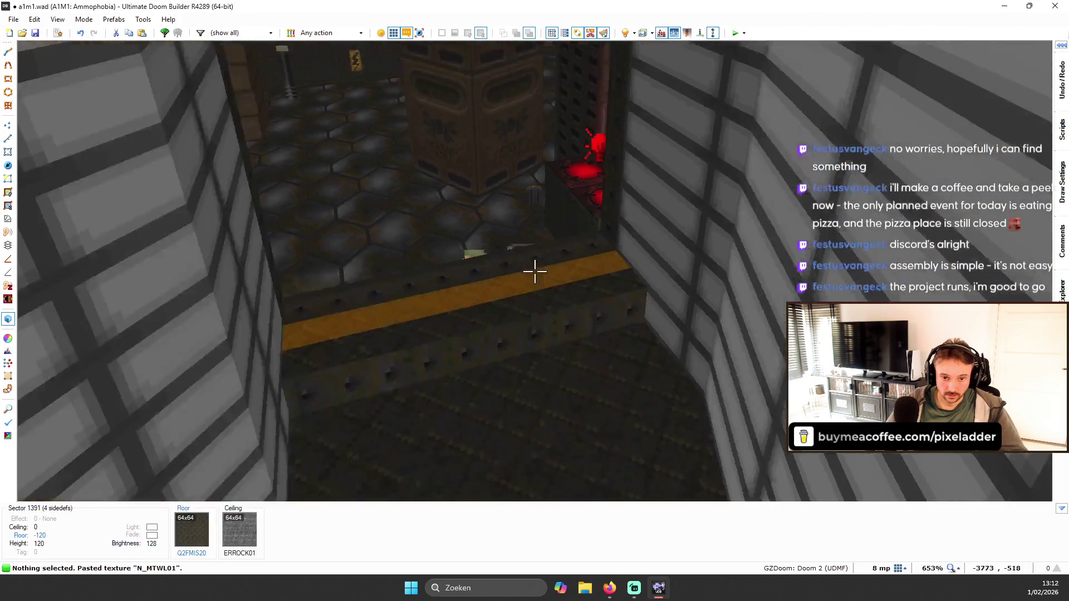
{"action": "key", "text": "ctrl+v"}
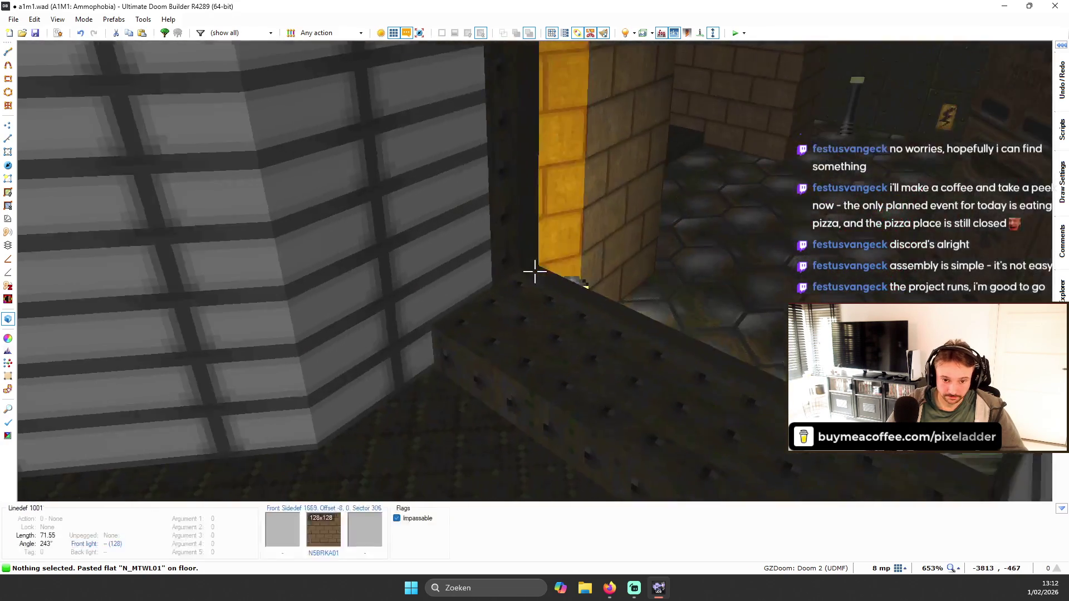
{"action": "left_click", "coordinate": [534, 271]}
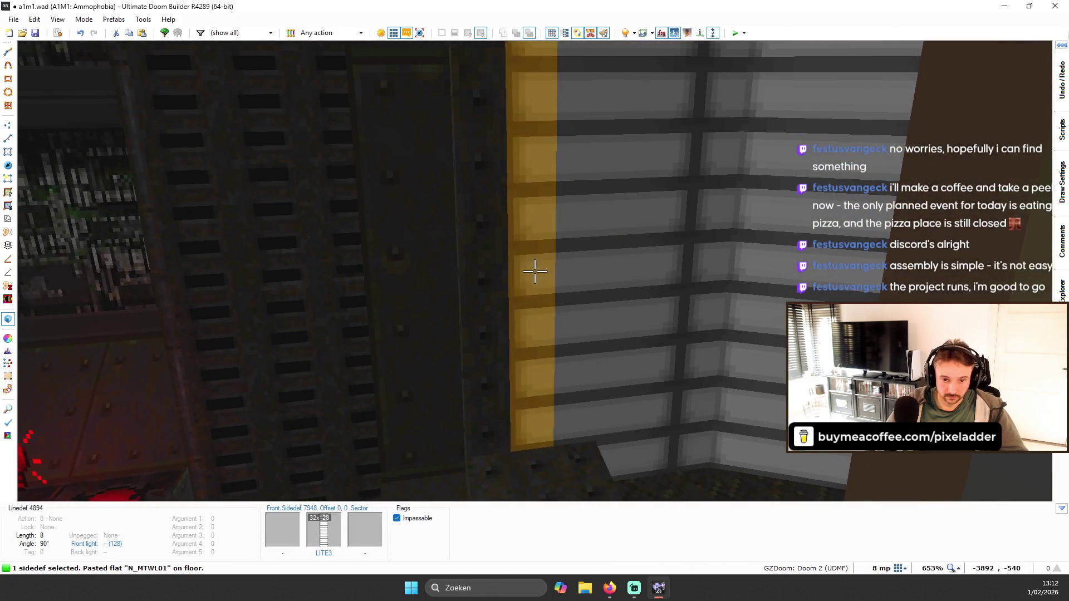
{"action": "left_click", "coordinate": [534, 271]}
{"action": "right_click", "coordinate": [535, 272]}
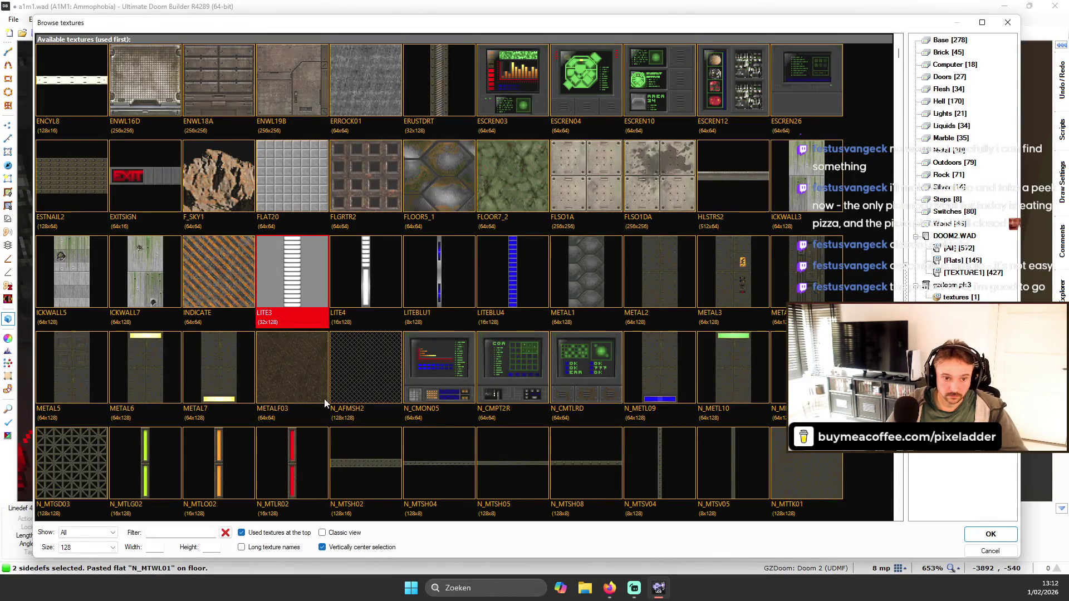
{"action": "type", "text": "DOOT"}
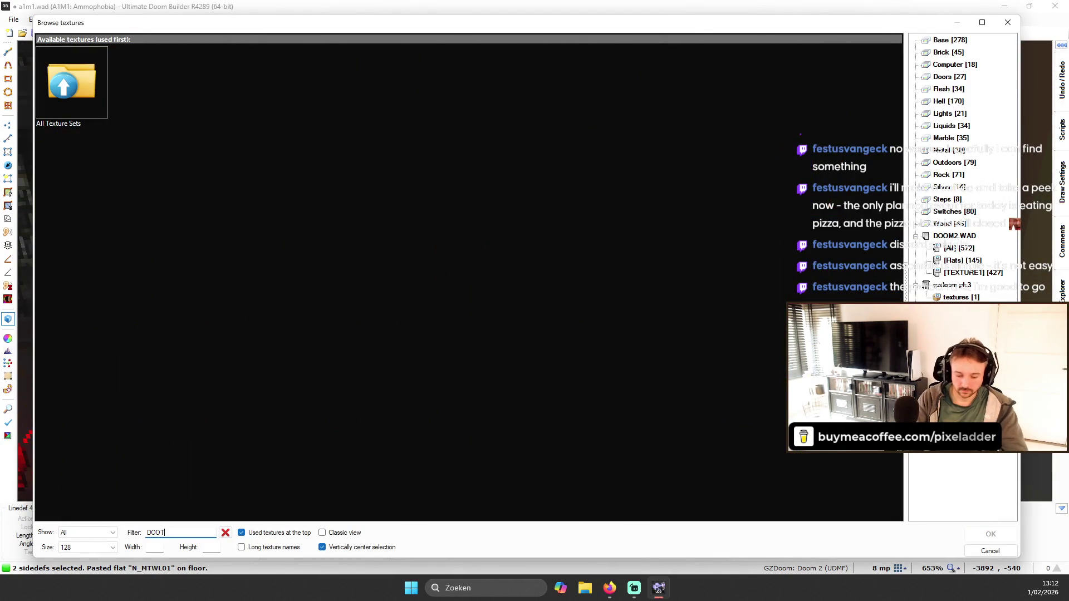
{"action": "key", "text": "BackSpace"}
{"action": "key", "text": "BackSpace"}
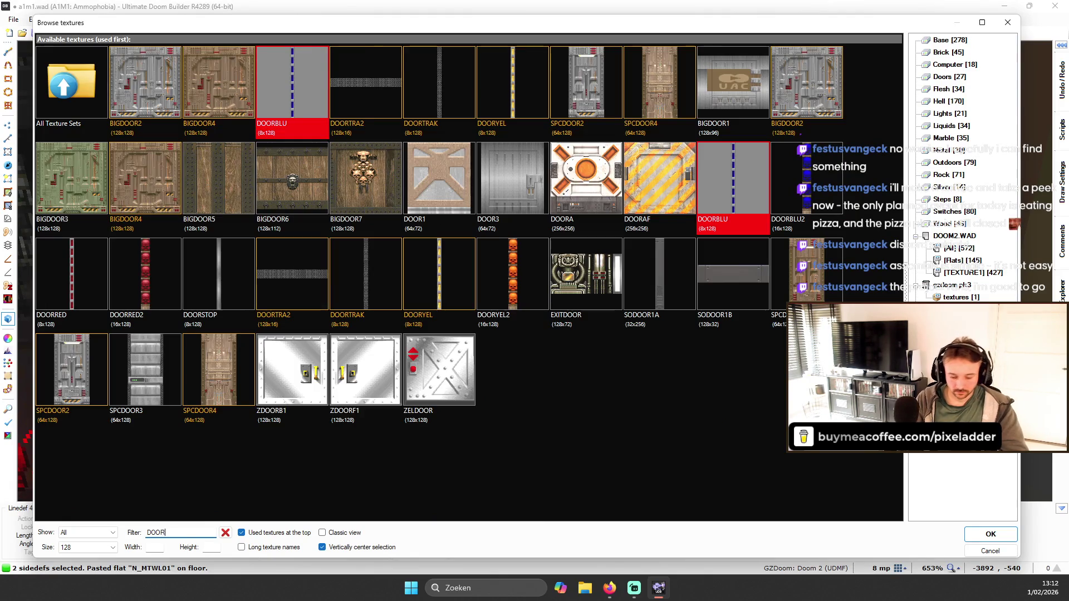
{"action": "type", "text": "TRAK"}
{"action": "key", "text": "Return"}
- Make the two strips' linedefs upper and lower unpegged, then paste N_MTWL01 onto another wall
{"action": "right_click", "coordinate": [534, 271]}
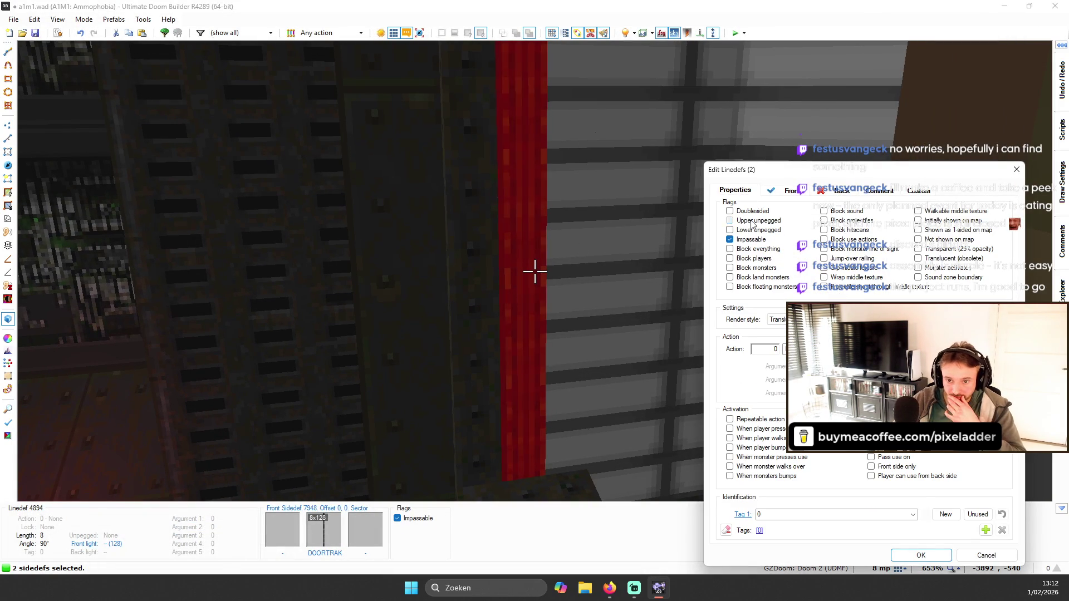
{"action": "left_click", "coordinate": [751, 221]}
{"action": "left_click", "coordinate": [757, 230]}
{"action": "left_click", "coordinate": [919, 556]}
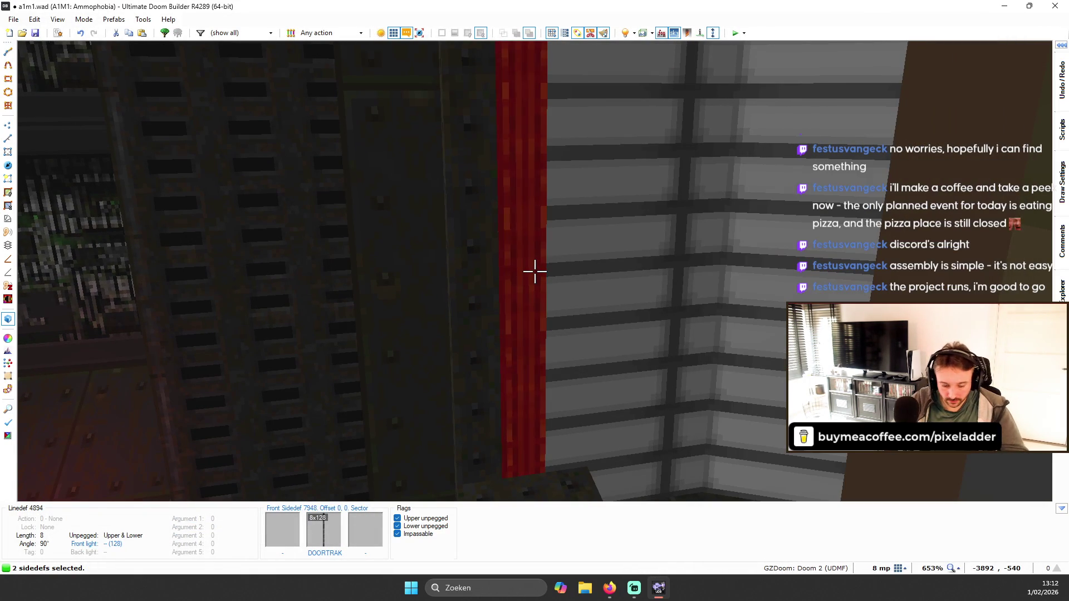
{"action": "key", "text": "Escape"}
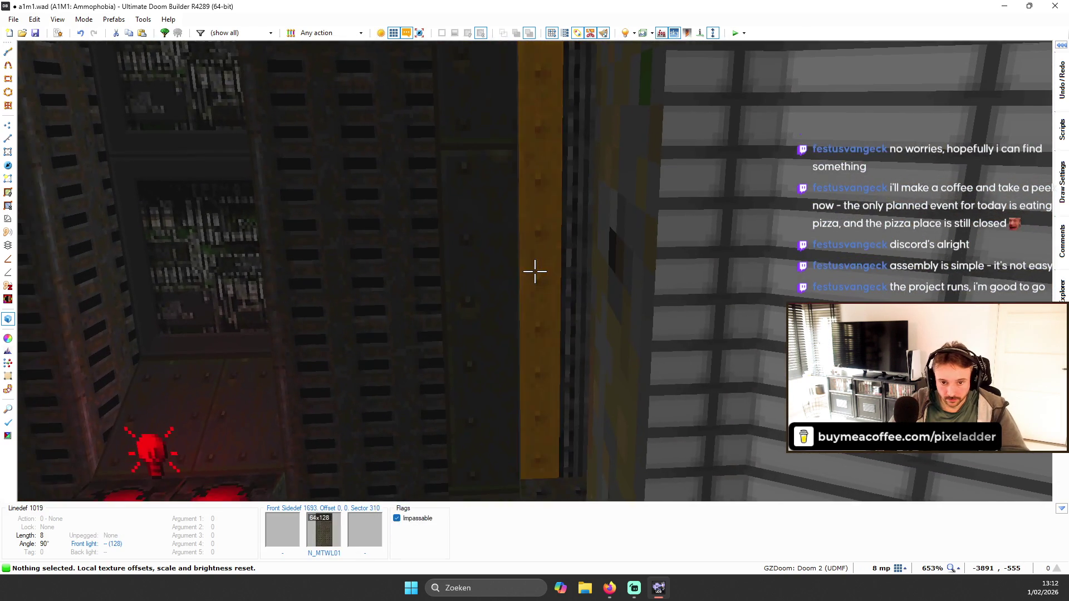
{"action": "key", "text": "ctrl+c"}
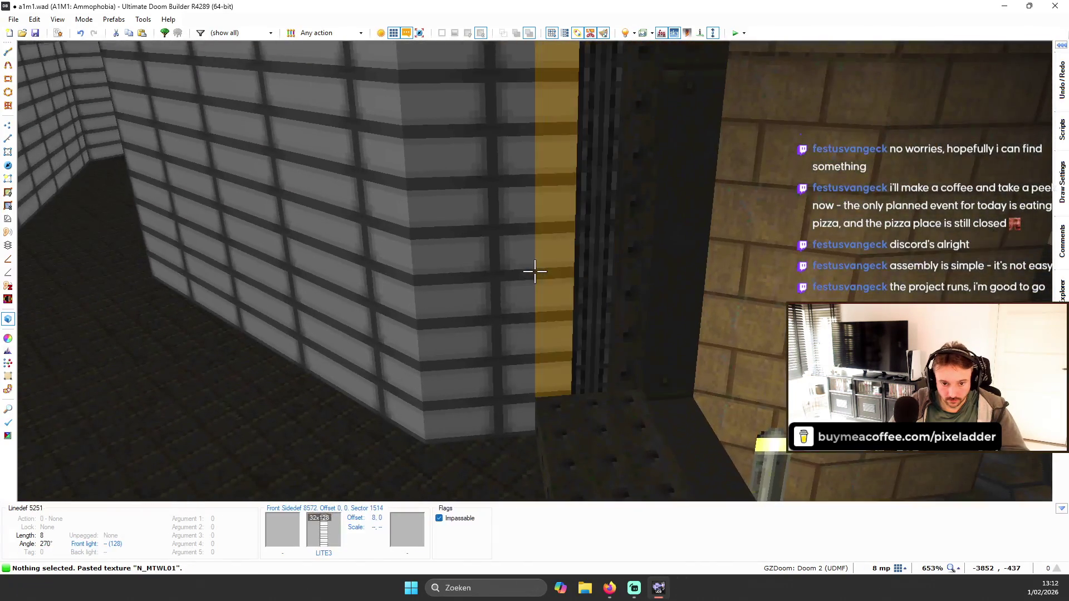
{"action": "key", "text": "ctrl+v"}
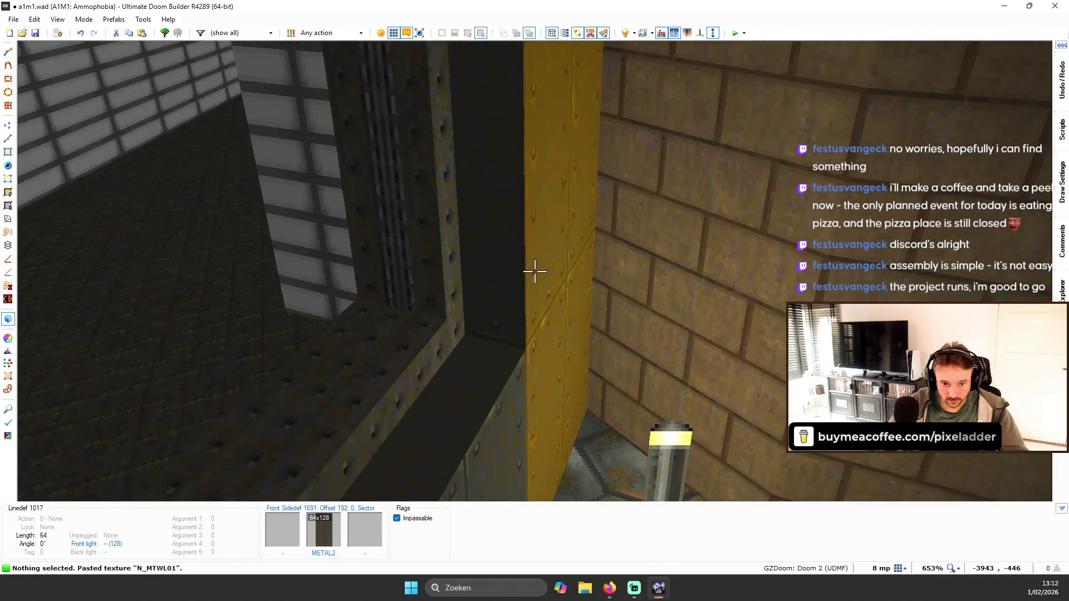
- Paste N_MTWL01 onto the two orange beam ceilings and clear the selection
{"action": "key", "text": "q"}
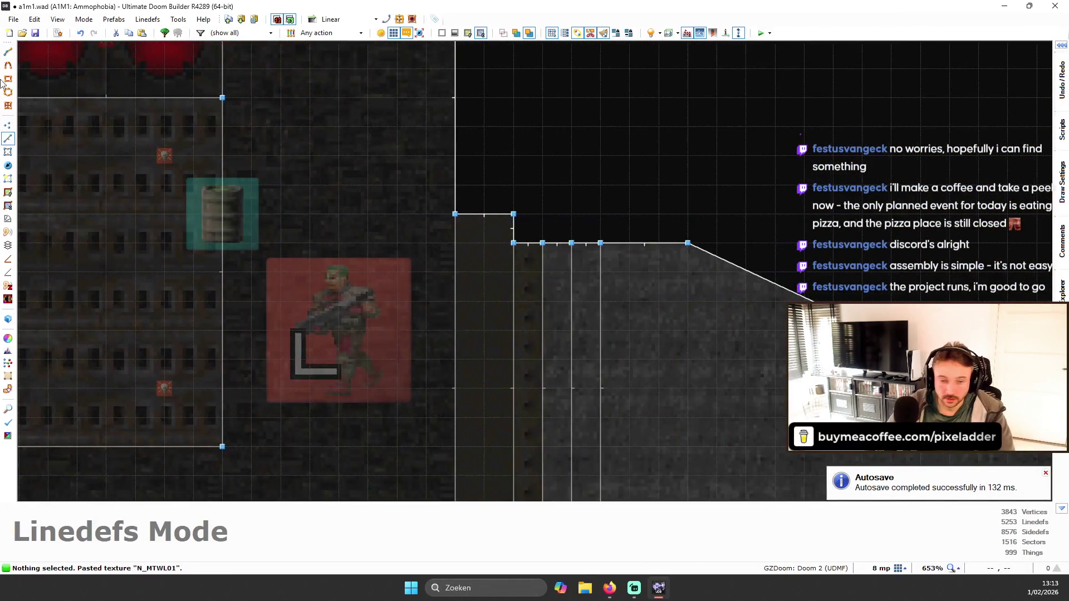
{"action": "key", "text": "v"}
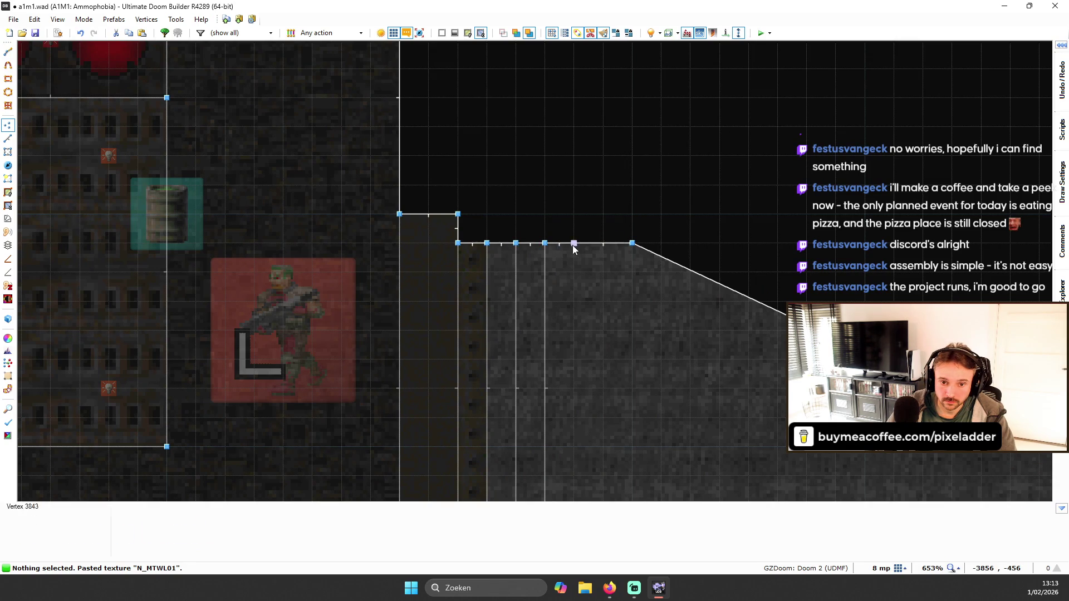
{"action": "scroll", "coordinate": [554, 227], "scroll_direction": "down", "scroll_amount": 6}
{"action": "scroll", "coordinate": [573, 315], "scroll_direction": "up", "scroll_amount": 6}
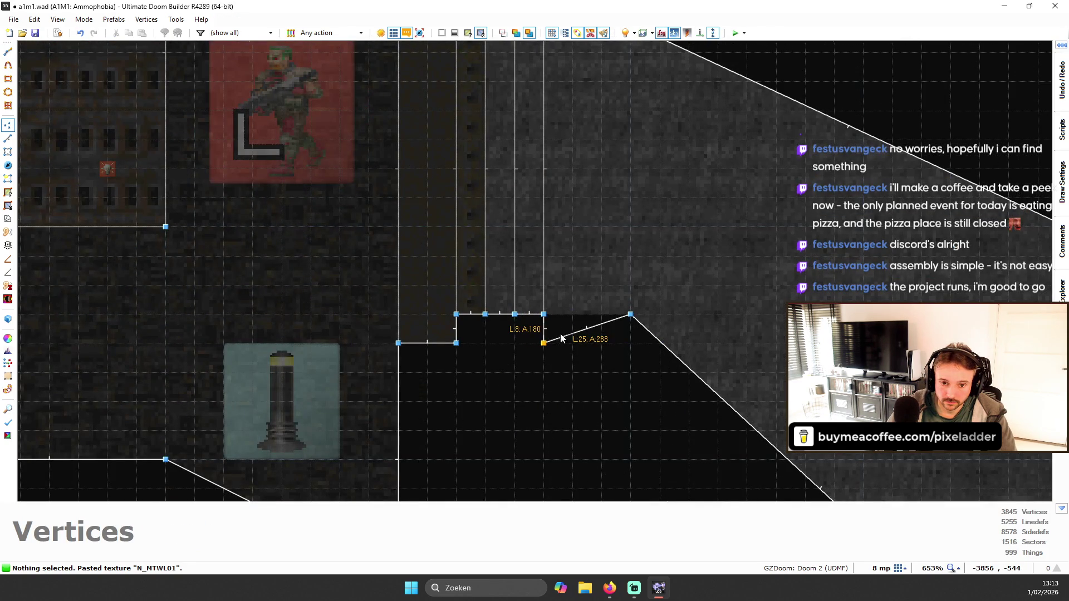
{"action": "scroll", "coordinate": [544, 255], "scroll_direction": "down", "scroll_amount": 4}
{"action": "key", "text": "w"}
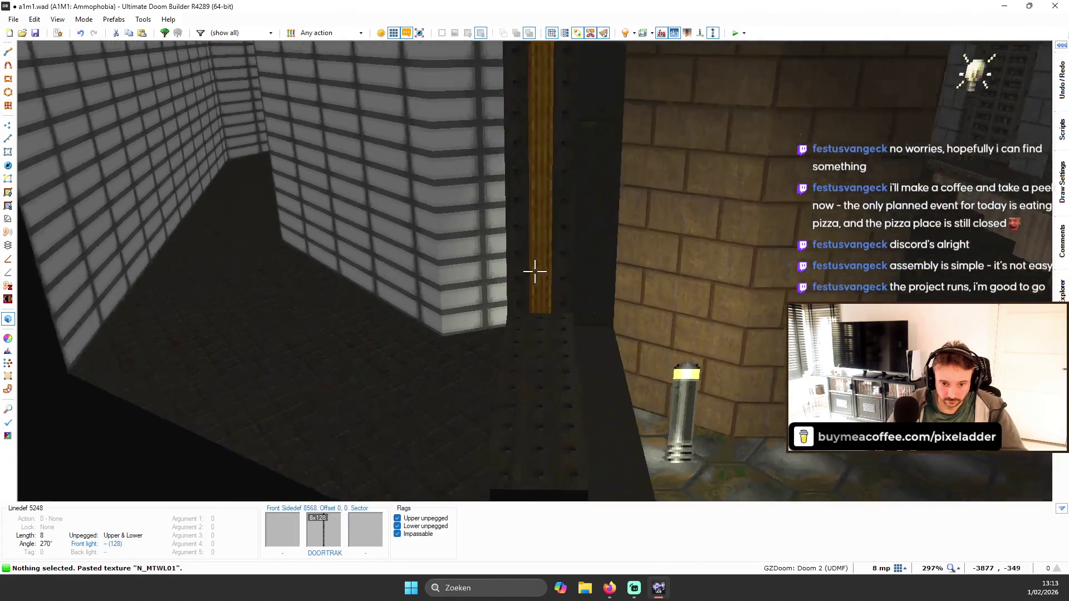
{"action": "key", "text": "w"}
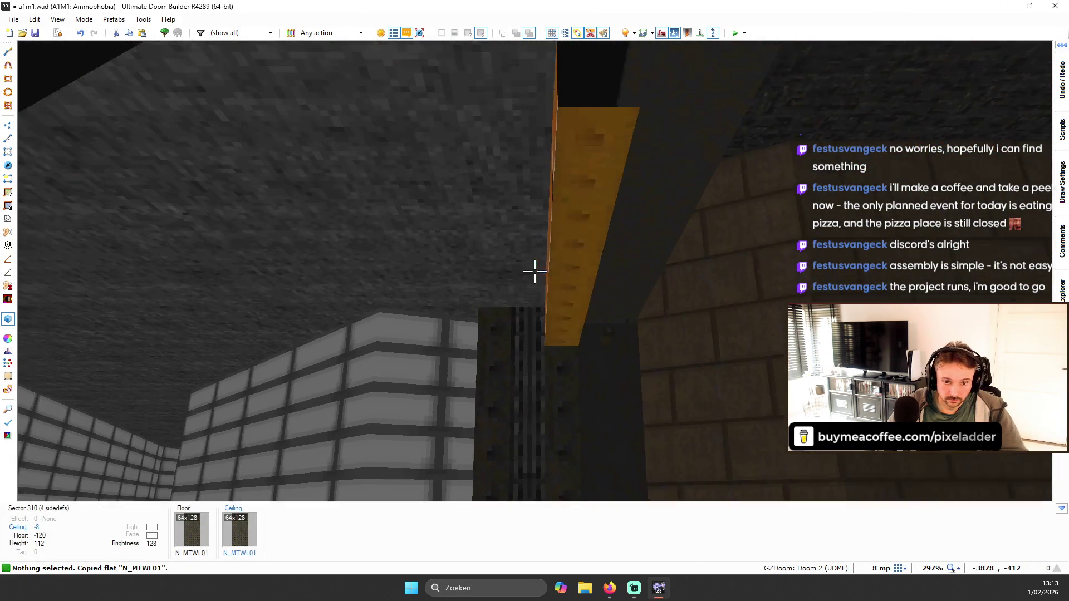
{"action": "key", "text": "ctrl+v"}
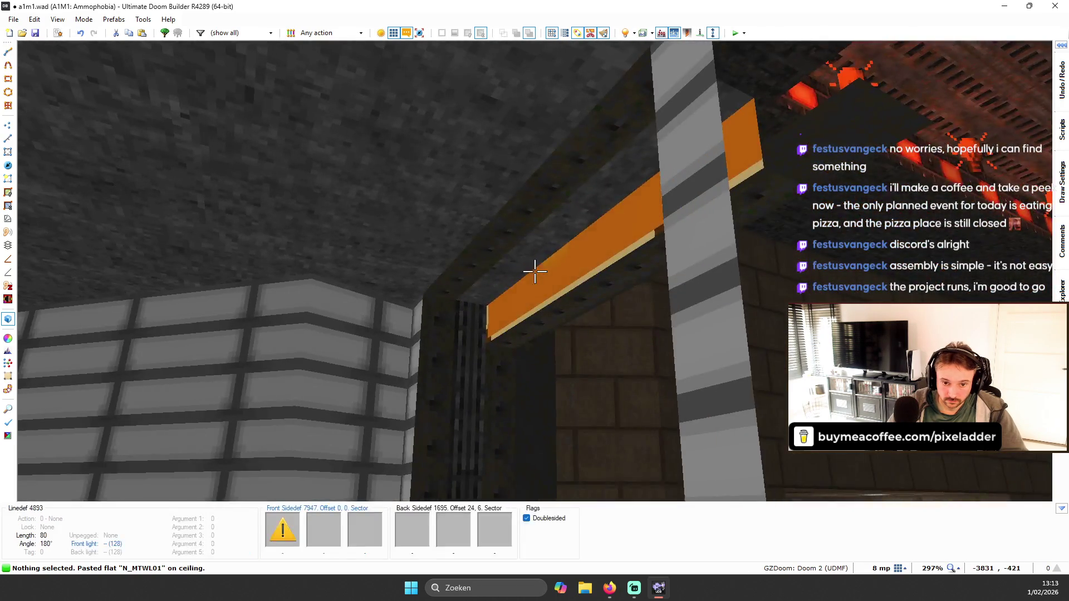
{"action": "left_click", "coordinate": [534, 271]}
{"action": "left_click", "coordinate": [535, 272]}
{"action": "scroll", "coordinate": [535, 271], "scroll_direction": "down", "scroll_amount": 1}
{"action": "key", "text": "Escape"}
- Copy the N_MTWL01 texture onto the wall in view
{"action": "key", "text": "ctrl+c"}
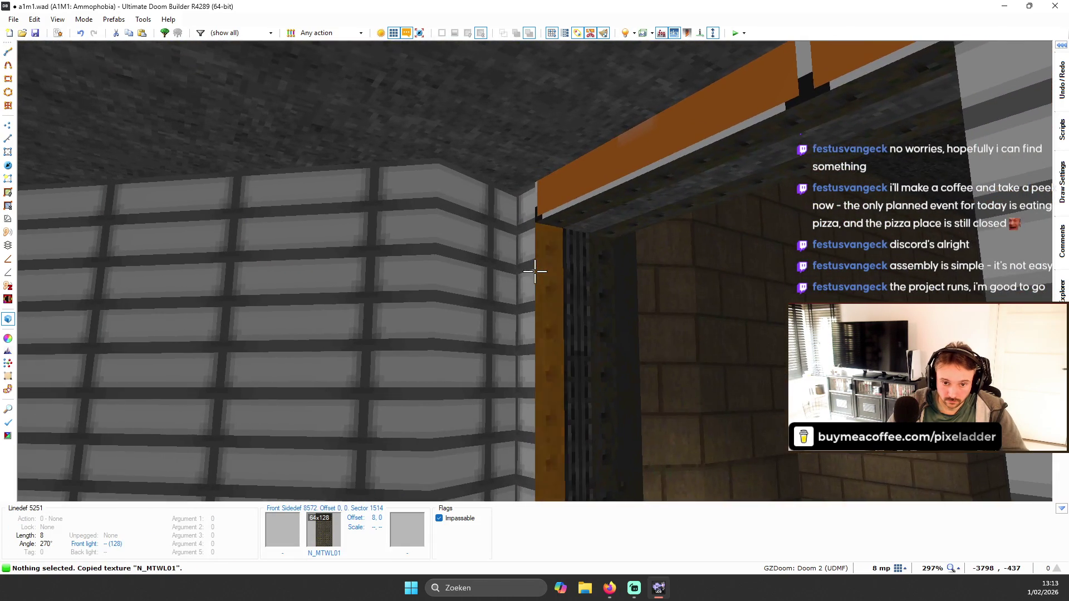
{"action": "key", "text": "ctrl+v"}
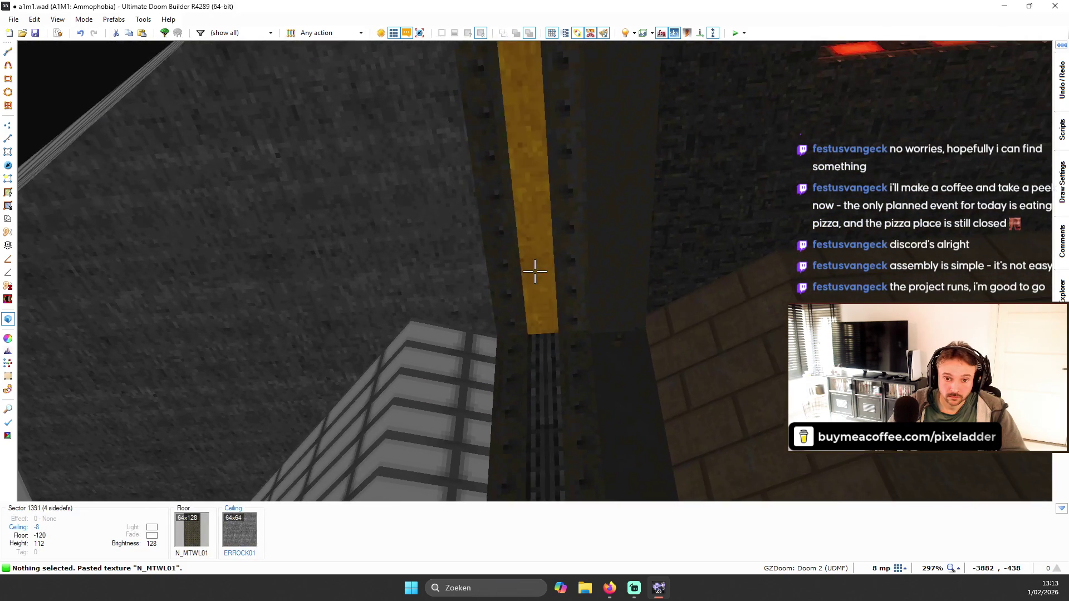
{"action": "scroll", "coordinate": [535, 271], "scroll_direction": "down", "scroll_amount": 3}
{"action": "scroll", "coordinate": [535, 271], "scroll_direction": "down", "scroll_amount": 2}
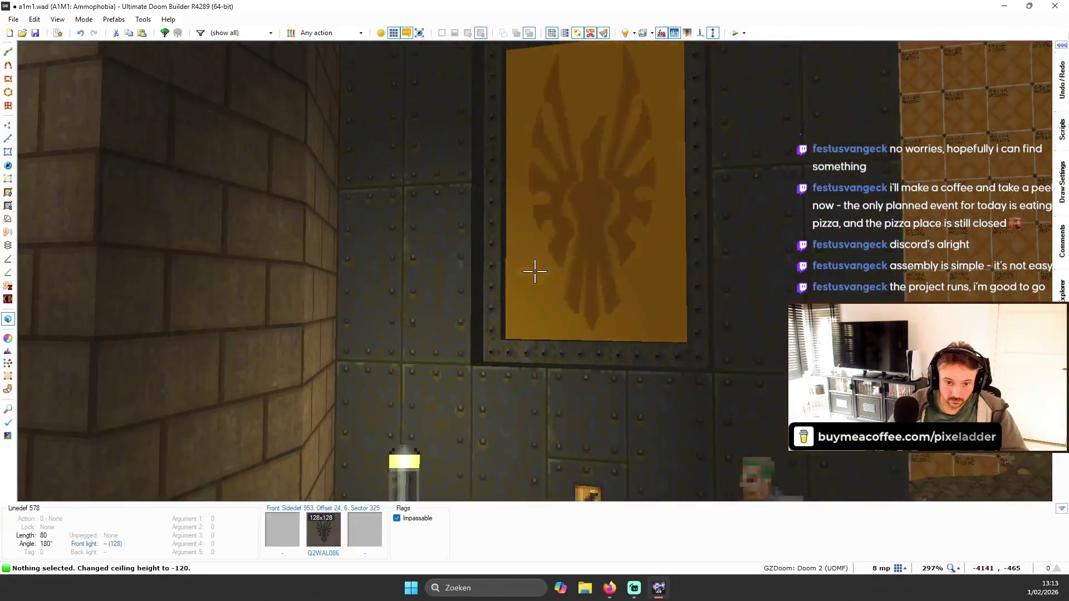
- Paste the Q2WAL086 banner texture onto two more banner walls and fit it to each
{"action": "key", "text": "ctrl+c"}
{"action": "key", "text": "ctrl+v"}
{"action": "key", "text": "ctrl+shift+f"}
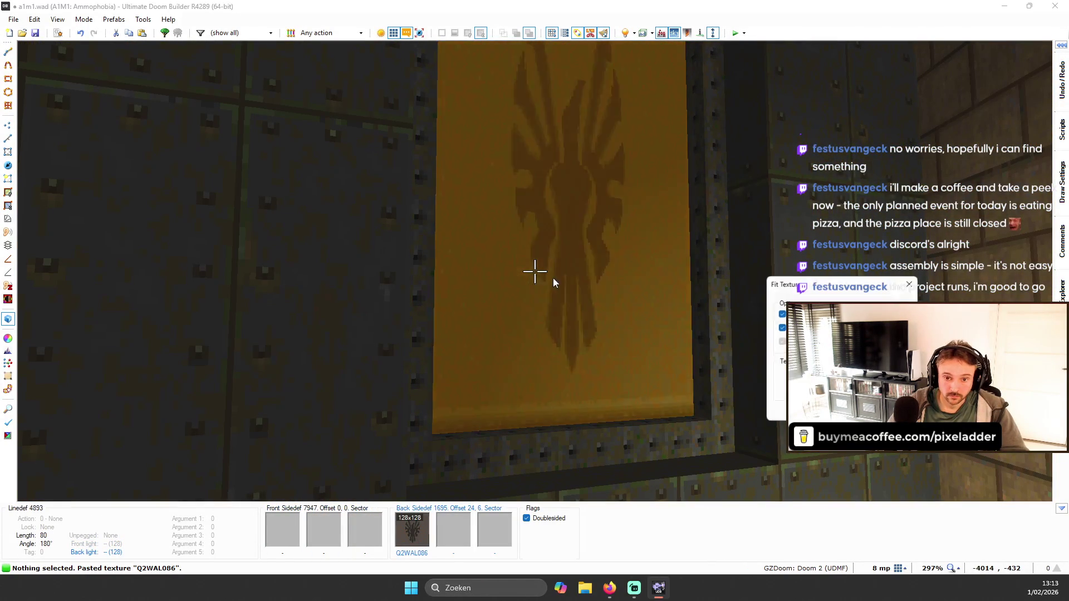
{"action": "key", "text": "Return"}
{"action": "key", "text": "ctrl+c"}
{"action": "key", "text": "s"}
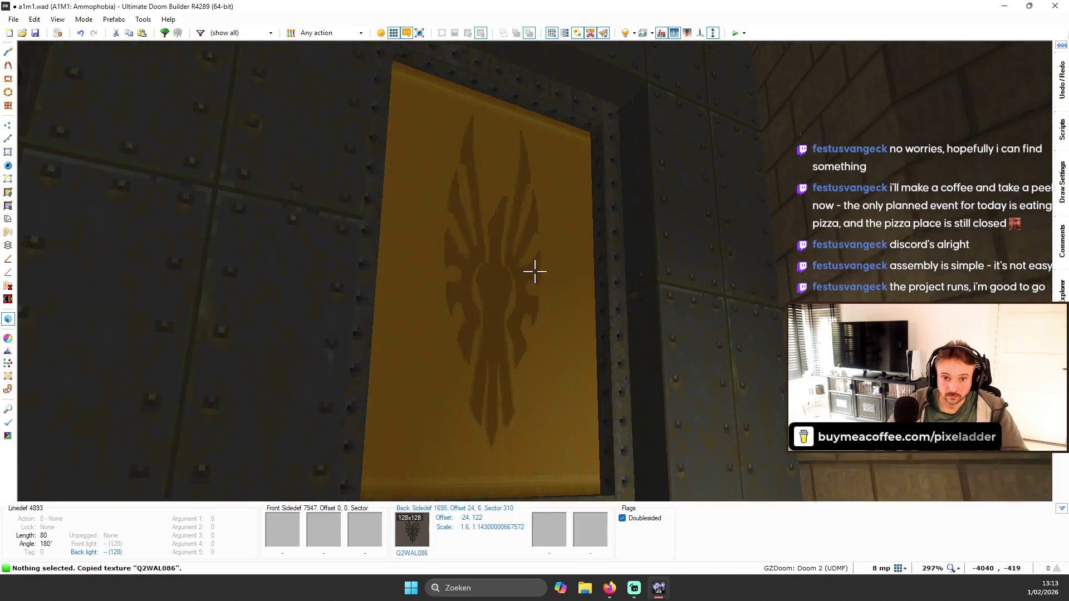
{"action": "key", "text": "ctrl+v"}
{"action": "key", "text": "ctrl+shift+f"}
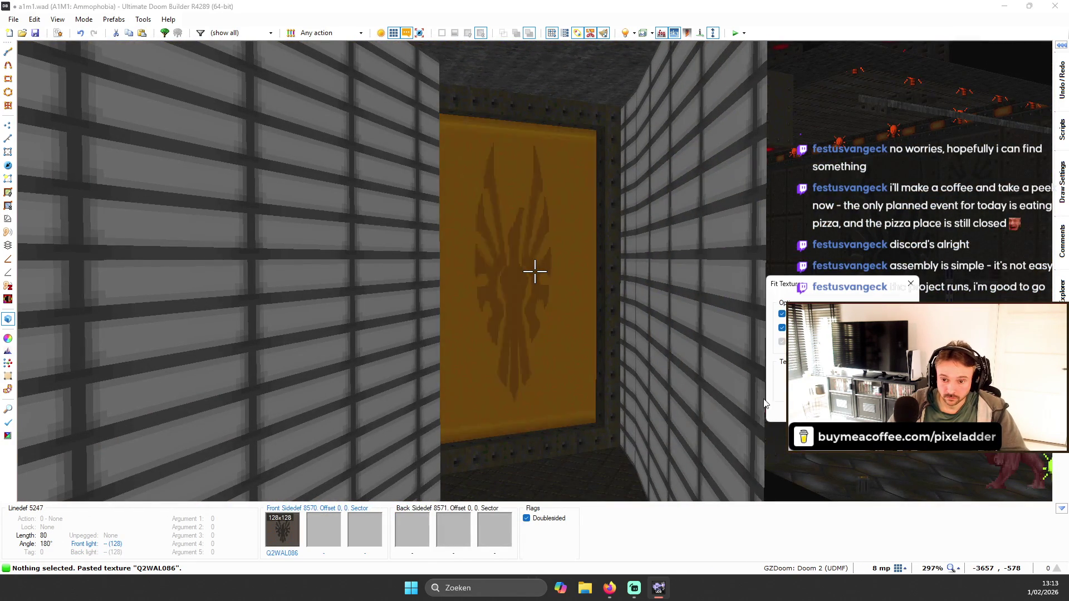
{"action": "key", "text": "Return"}
{"action": "key", "text": "s"}
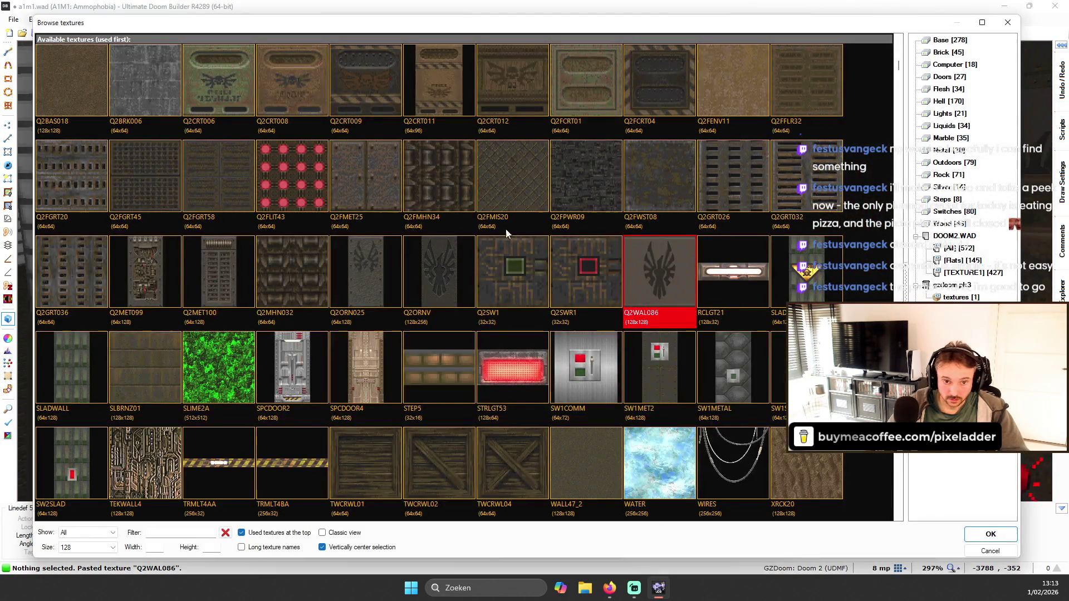
- Change one banner wall to Q2FPWR09, then copy the Q2MET099 texture from the orange wall
{"action": "double_click", "coordinate": [573, 165]}
{"action": "key", "text": "r"}
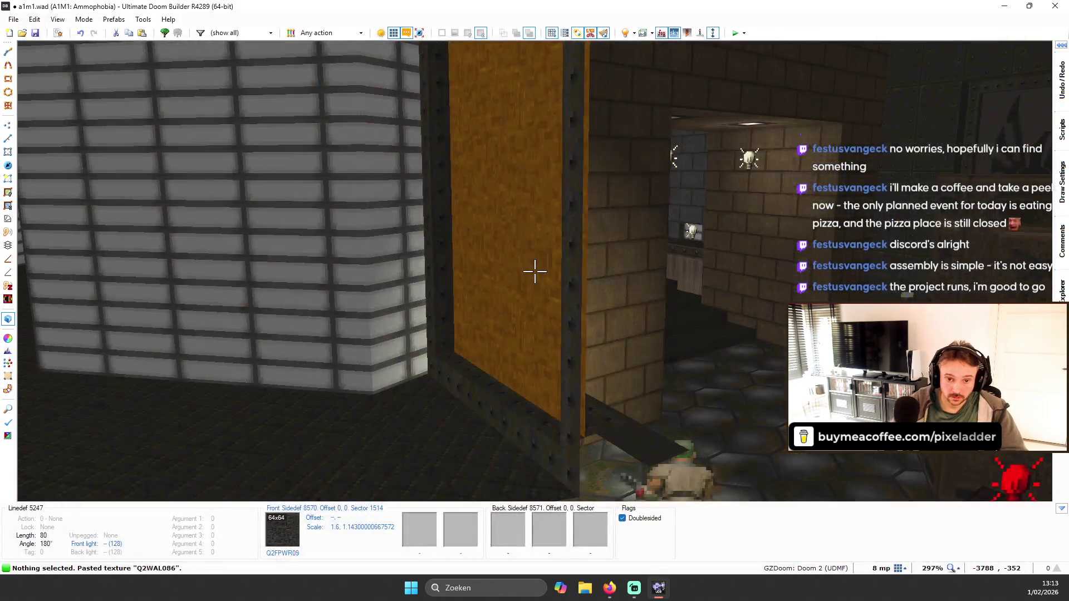
{"action": "key", "text": "w"}
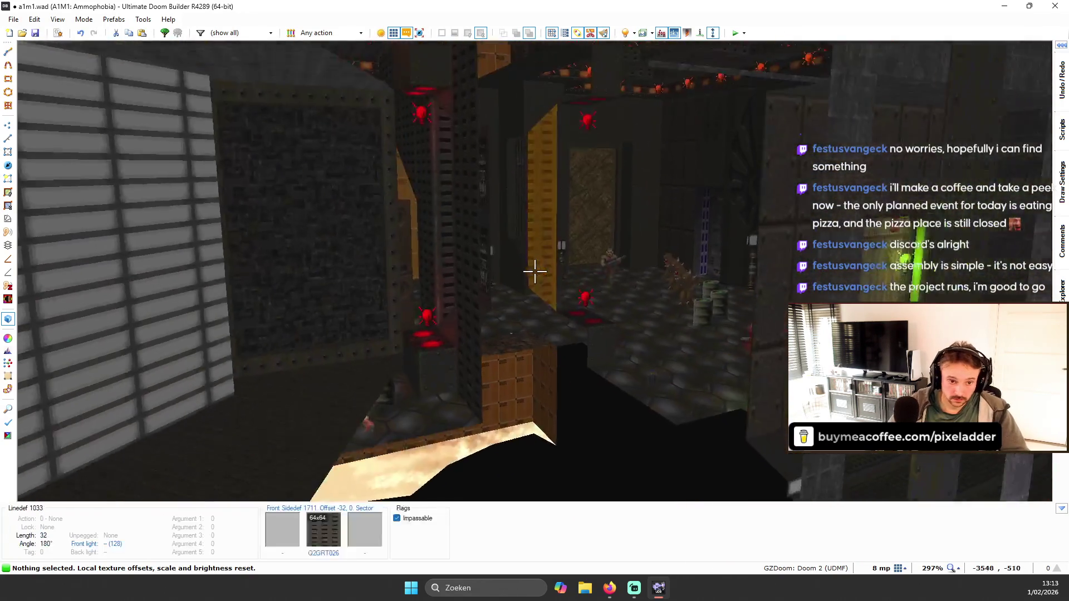
{"action": "key", "text": "s"}
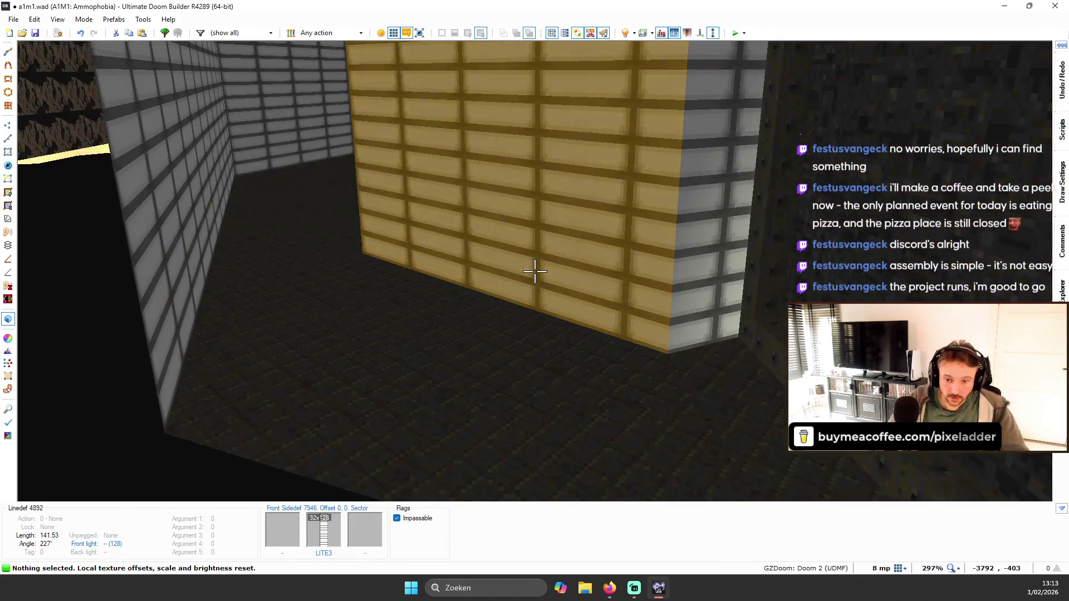
{"action": "key", "text": "w"}
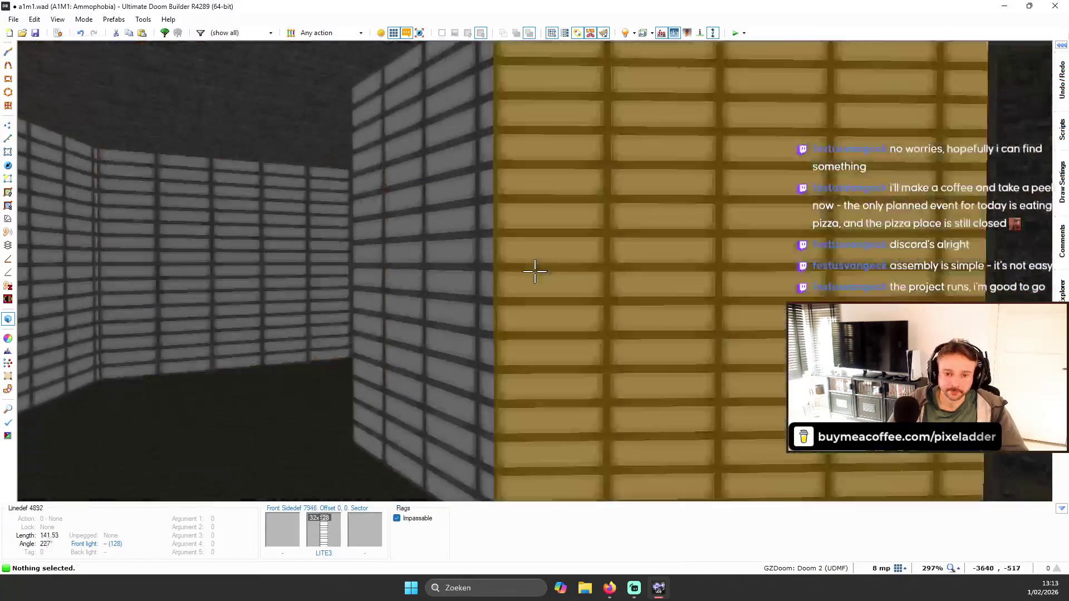
{"action": "key", "text": "w"}
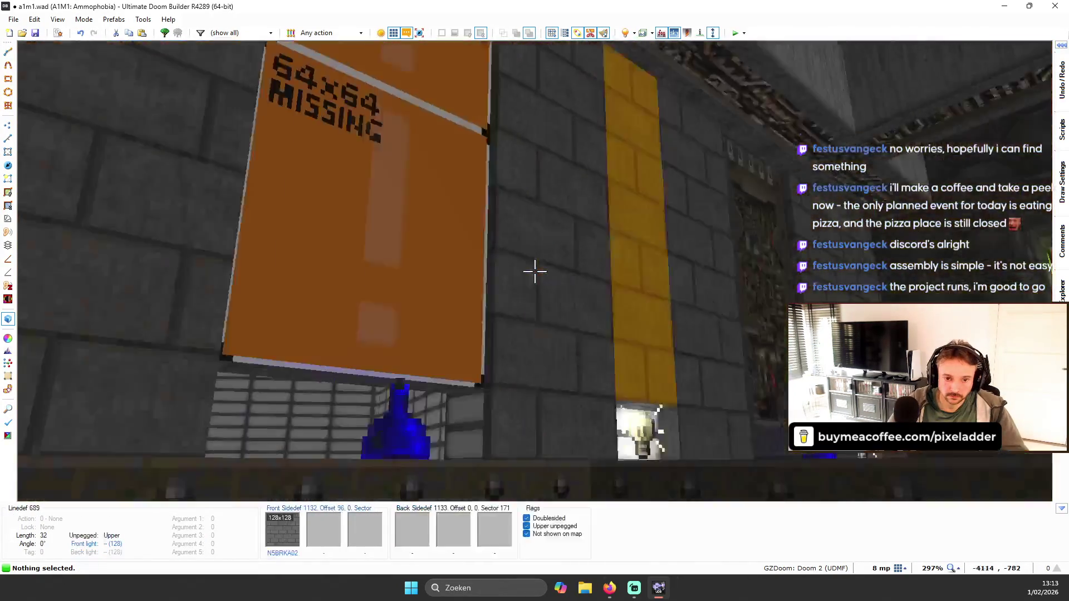
{"action": "key", "text": "s"}
{"action": "key", "text": "ctrl+c"}
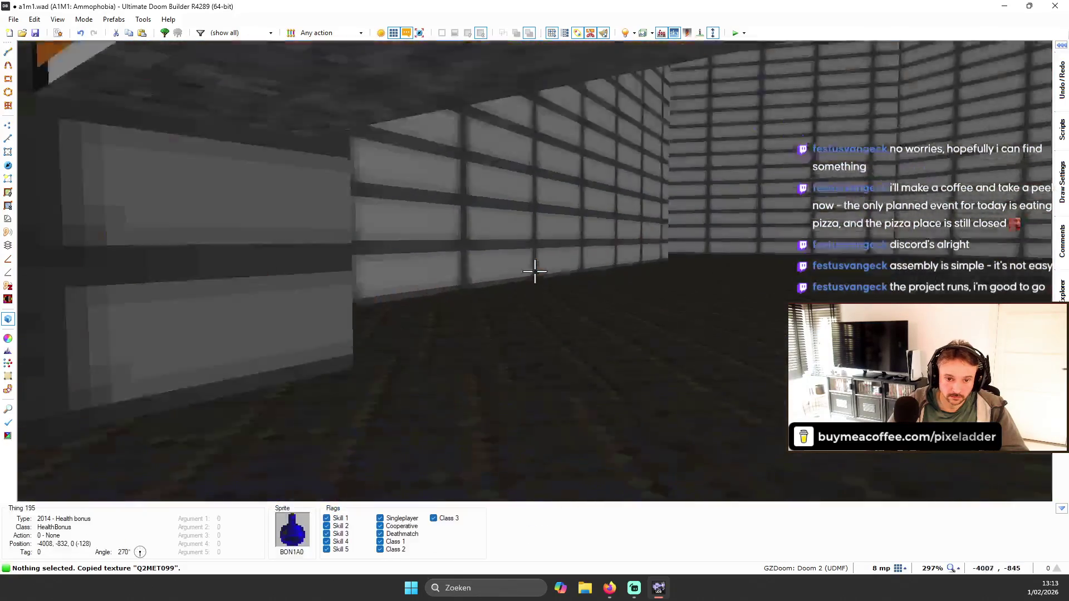
- Give both doorway sides the DOORED red door texture with lower unpegged edges
{"action": "key", "text": "s"}
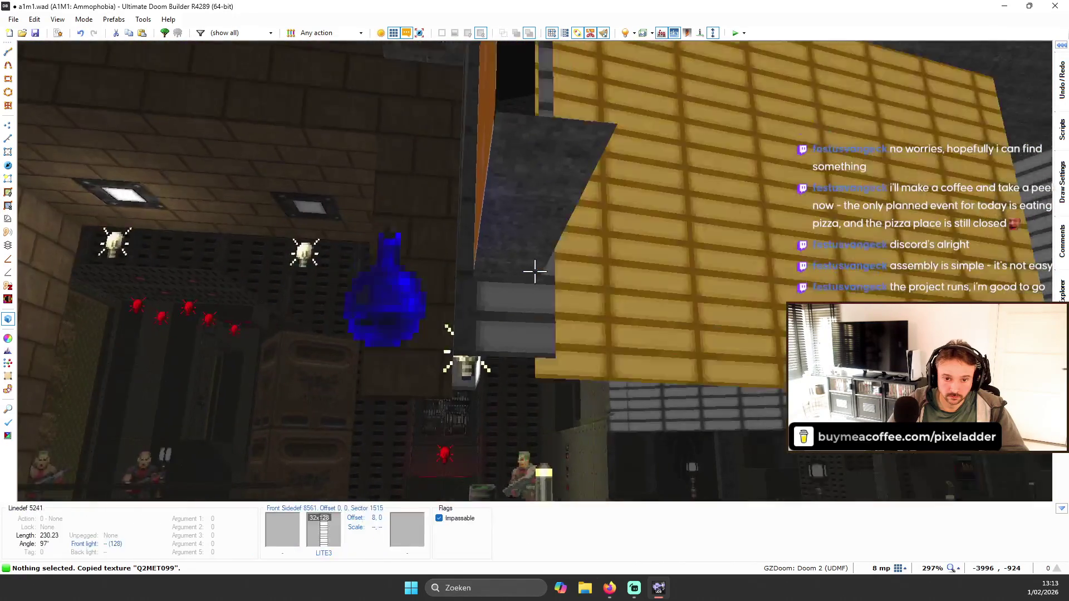
{"action": "key", "text": "t"}
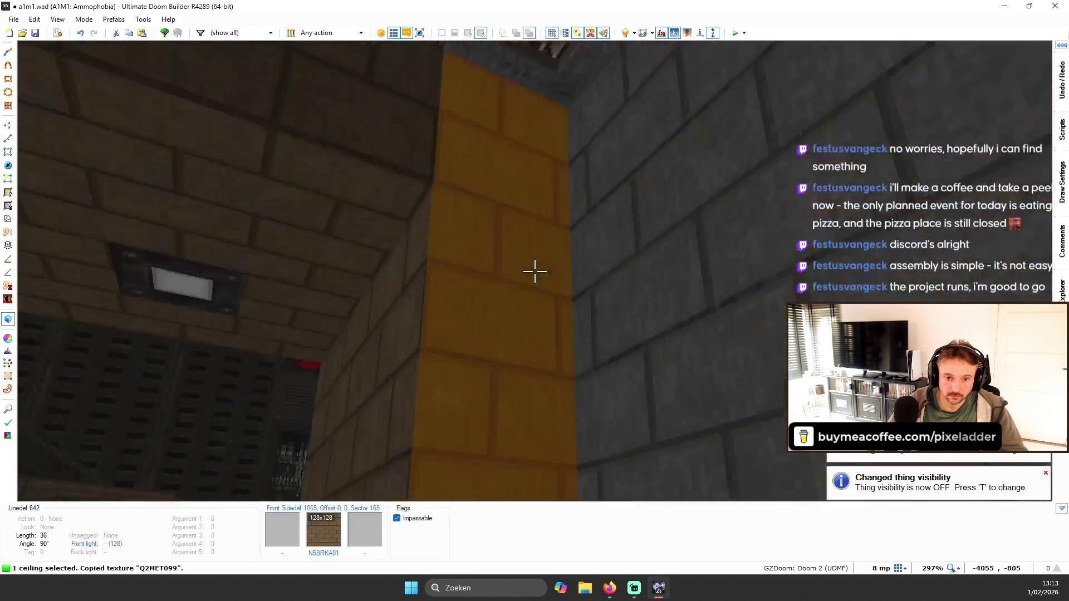
{"action": "key", "text": "w"}
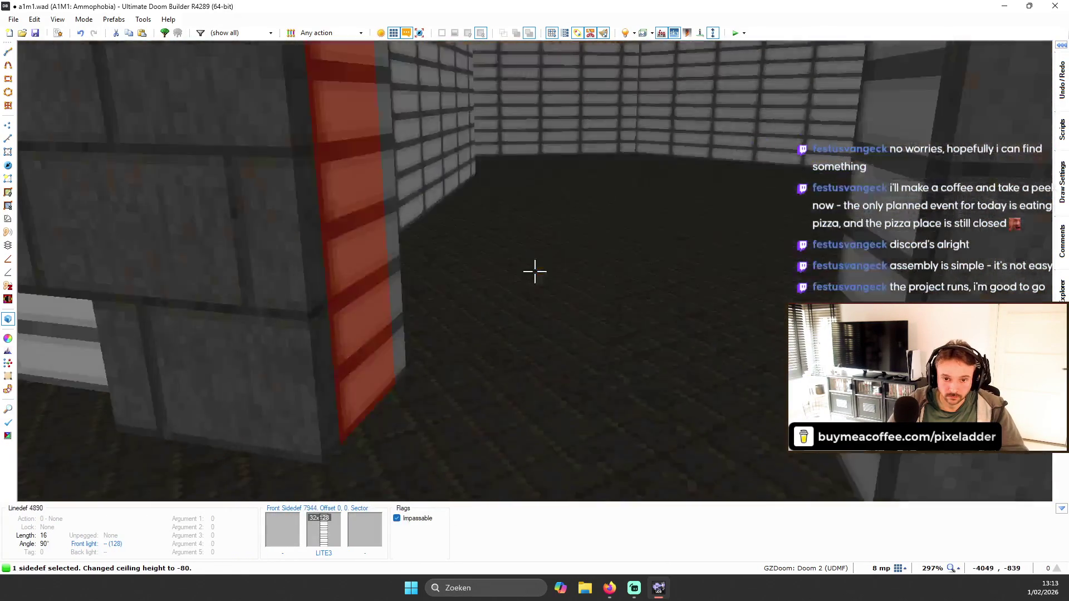
{"action": "key", "text": "w"}
{"action": "left_click", "coordinate": [535, 271]}
{"action": "key", "text": "t"}
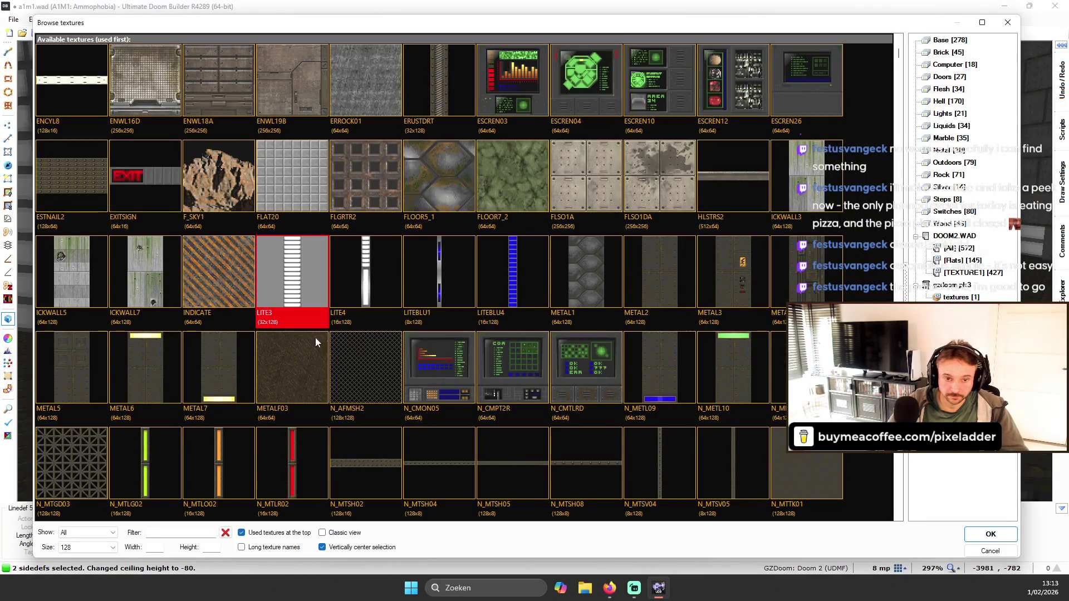
{"action": "type", "text": "DOO"}
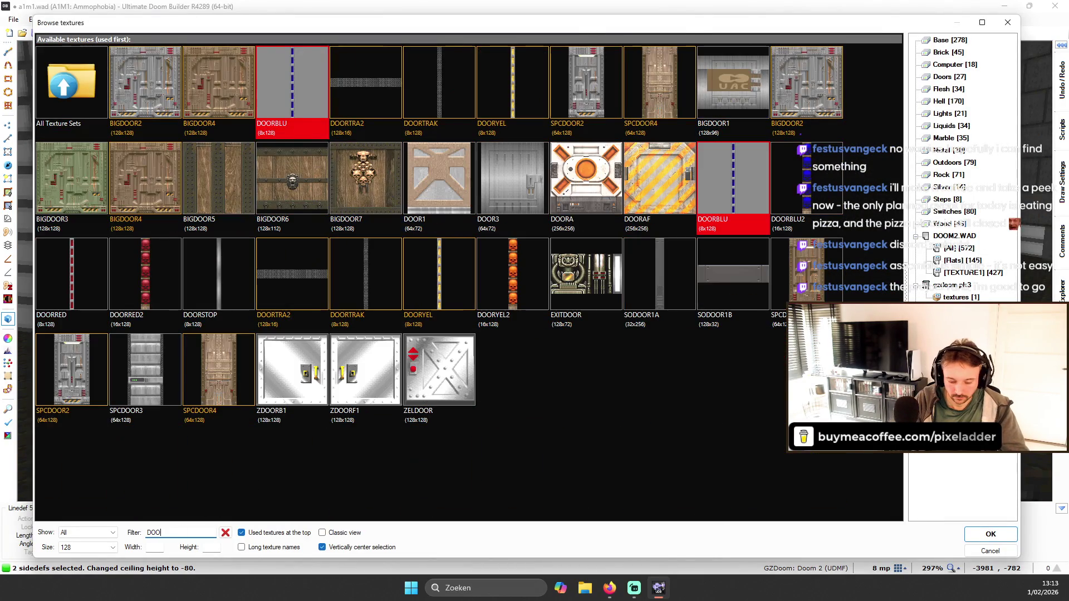
{"action": "type", "text": "RED"}
{"action": "key", "text": "Return"}
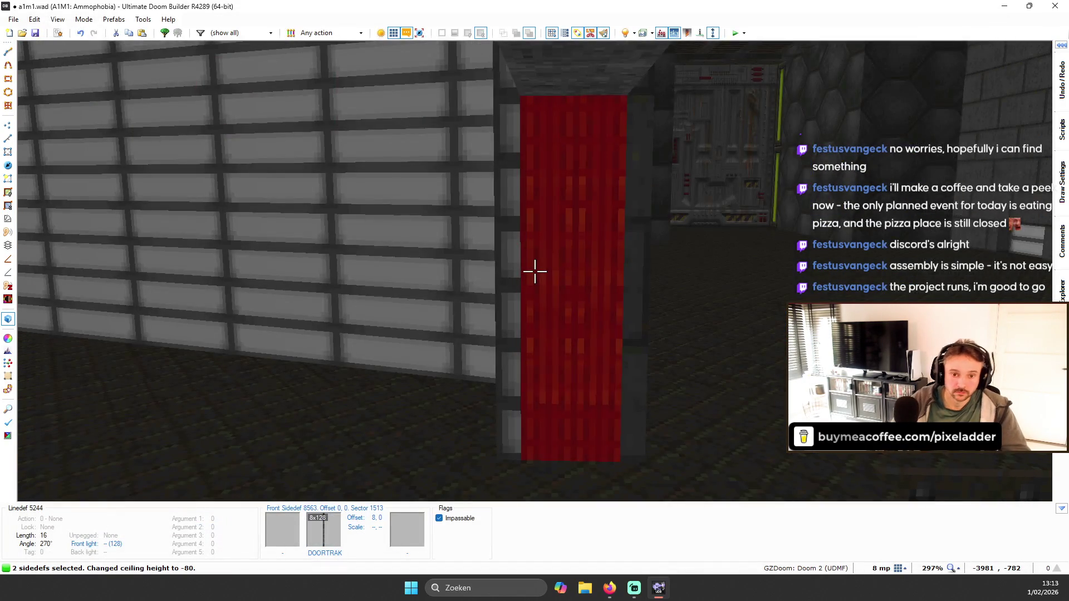
{"action": "right_click", "coordinate": [536, 274]}
{"action": "left_click", "coordinate": [747, 229]}
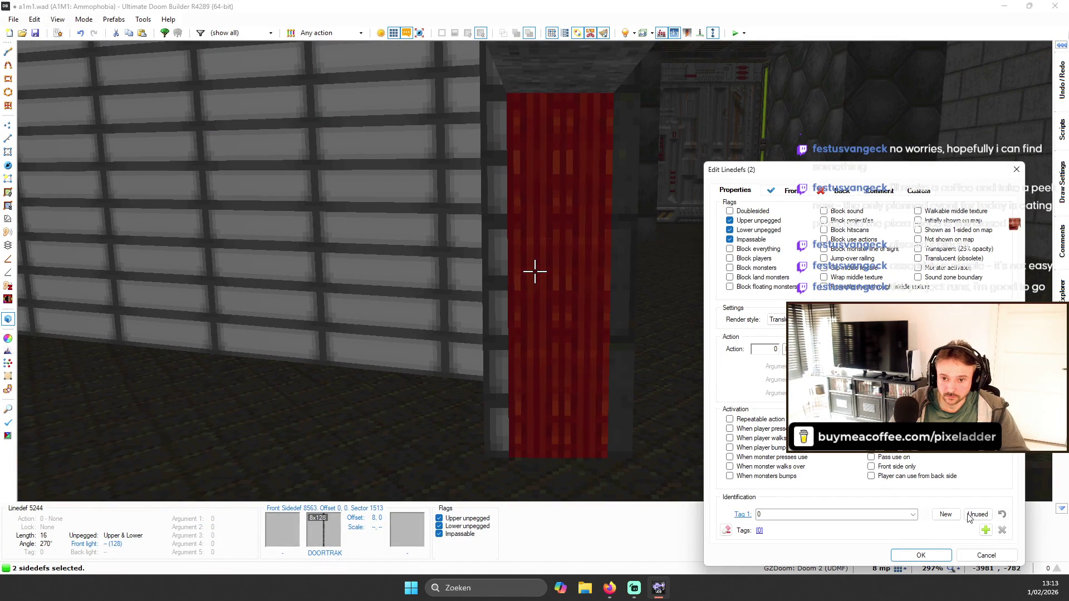
{"action": "left_click", "coordinate": [920, 555]}
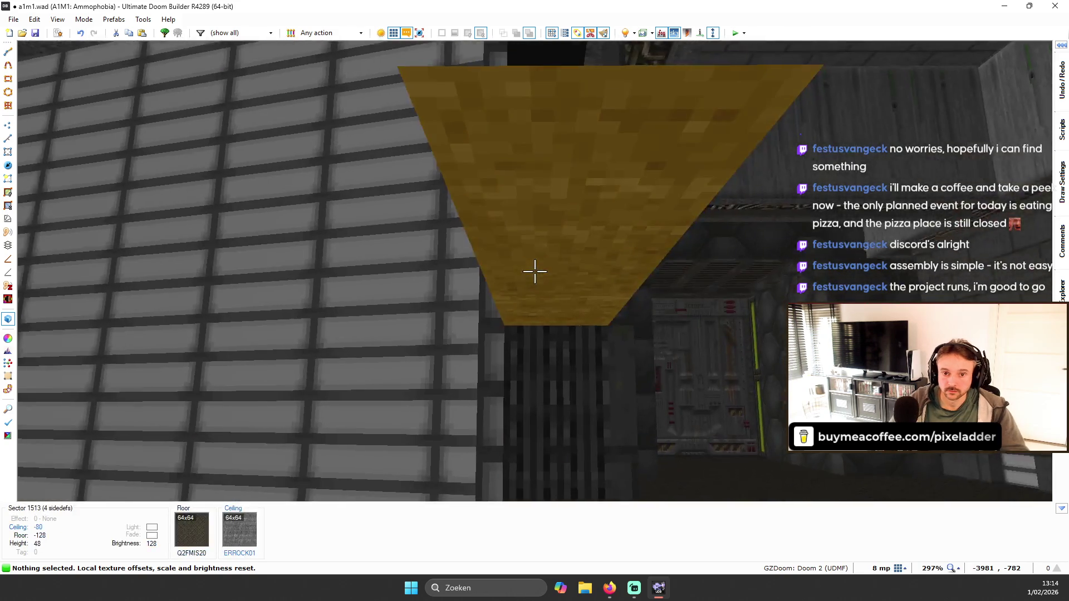
- Set the orange ceiling above the doorway to the N_MTTK18 flat
{"action": "left_click", "coordinate": [535, 271]}
{"action": "scroll", "coordinate": [534, 271], "scroll_direction": "down", "scroll_amount": 5}
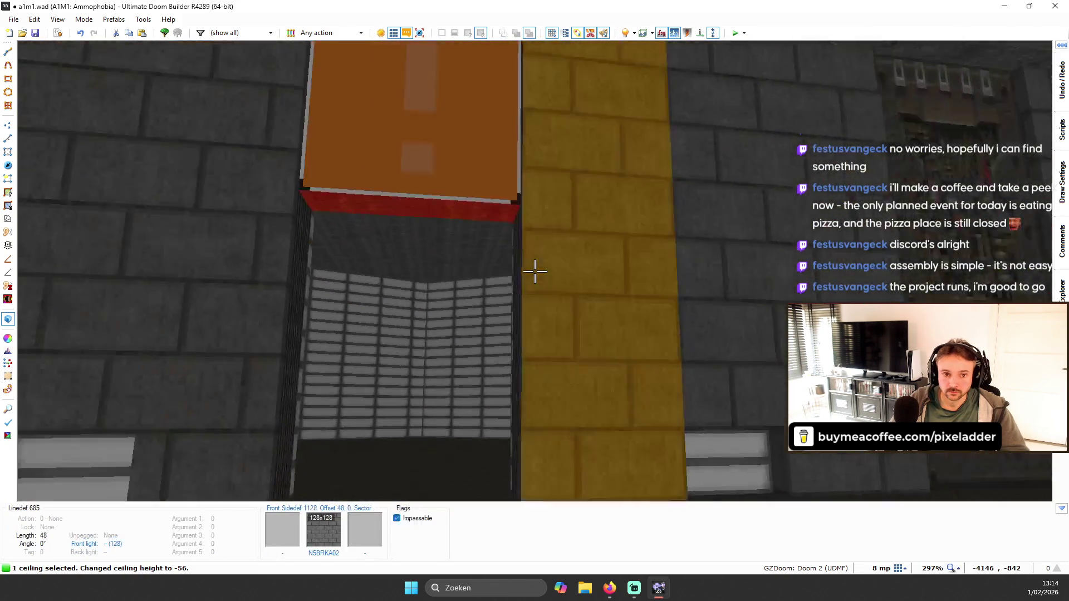
{"action": "right_click", "coordinate": [534, 271]}
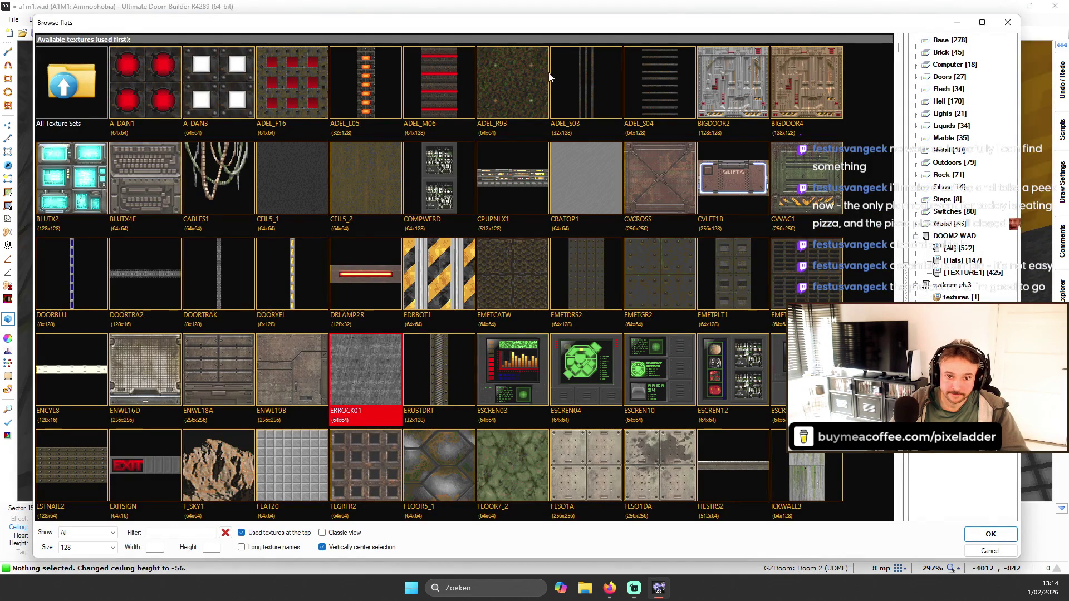
{"action": "scroll", "coordinate": [502, 246], "scroll_direction": "down", "scroll_amount": 5}
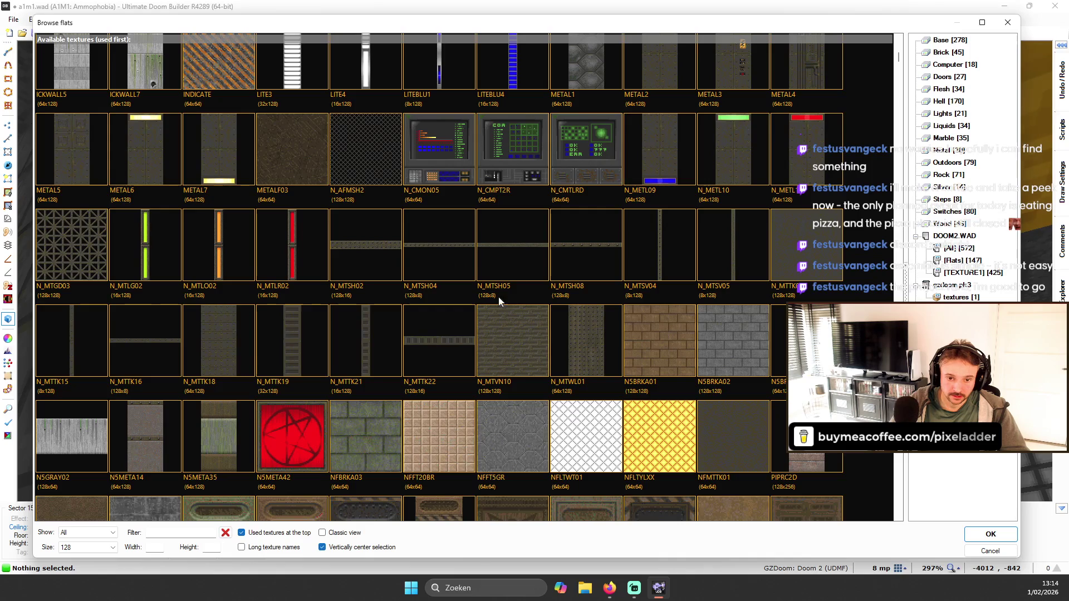
{"action": "double_click", "coordinate": [226, 337]}
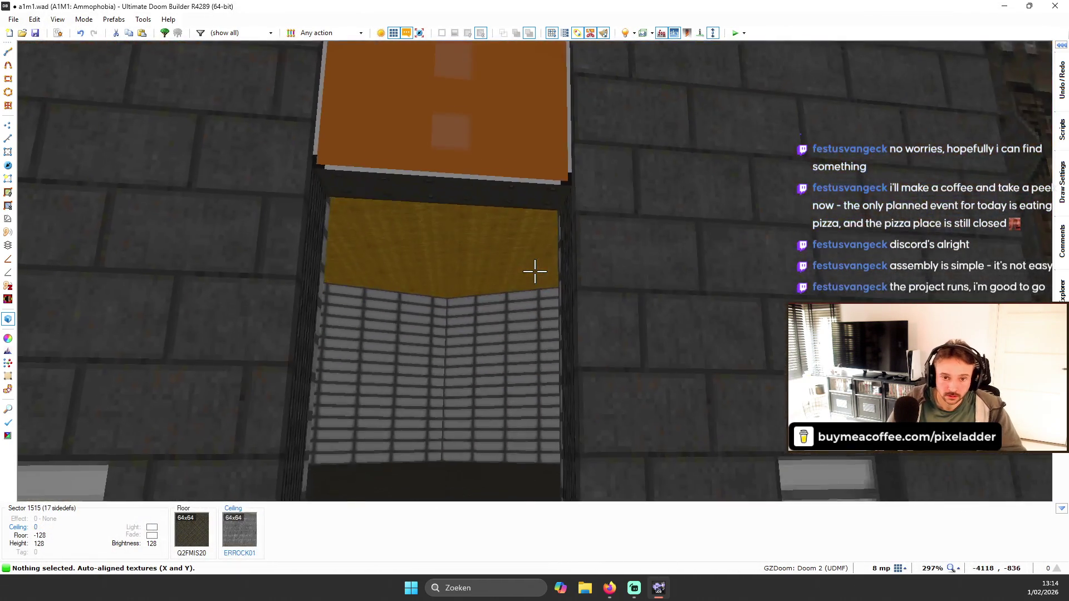
- Paste N5BRKA02 brick onto the grey brick wall, walk through the doorway, and return to 2D
{"action": "key", "text": "w"}
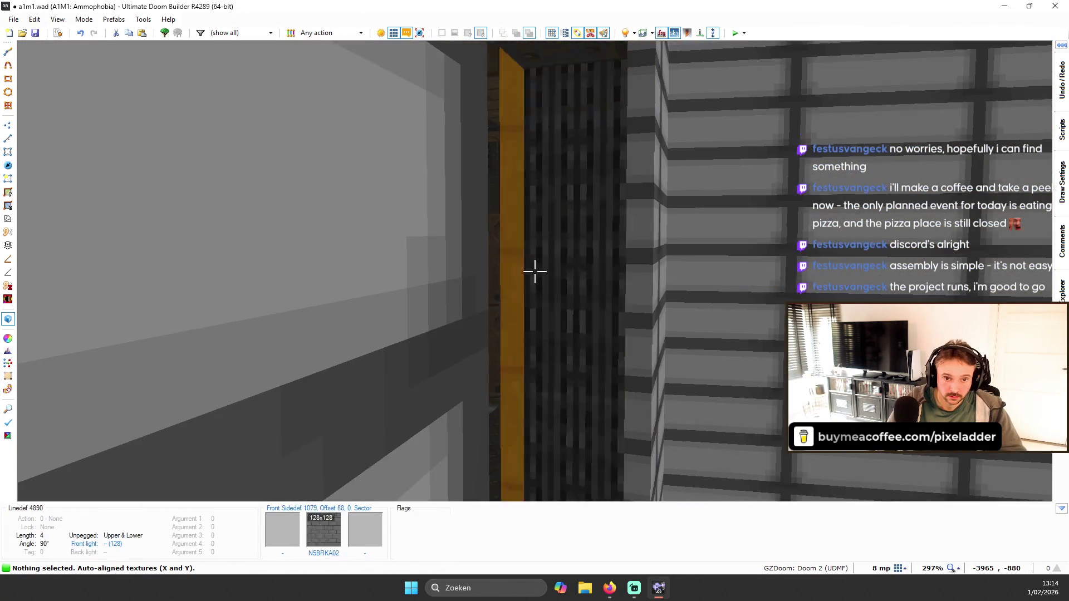
{"action": "key", "text": "ctrl+c"}
{"action": "key", "text": "ctrl+v"}
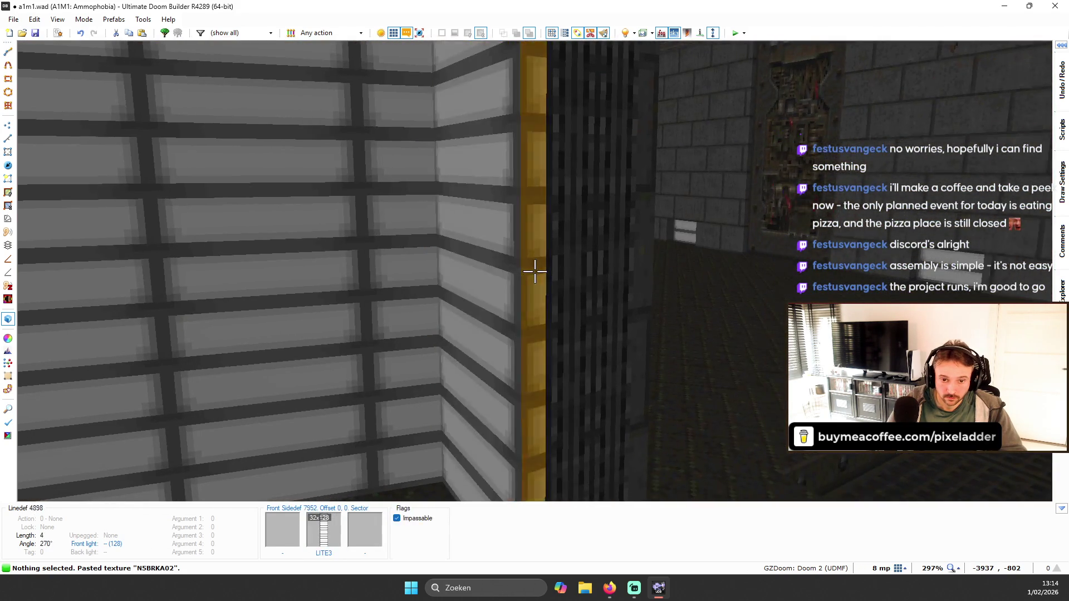
{"action": "key", "text": "s"}
{"action": "key", "text": "w"}
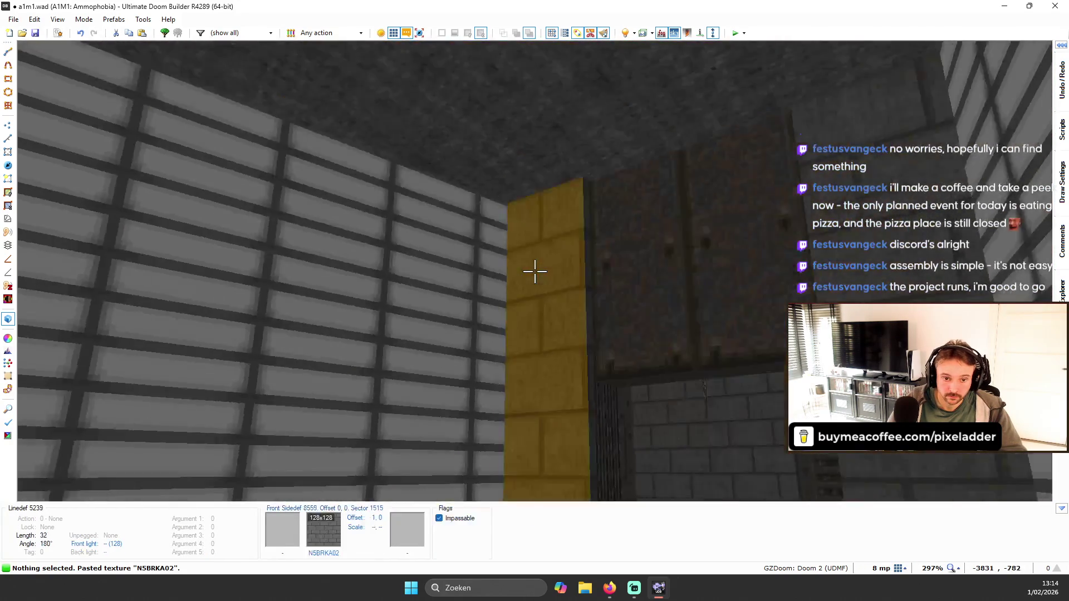
{"action": "key", "text": "w"}
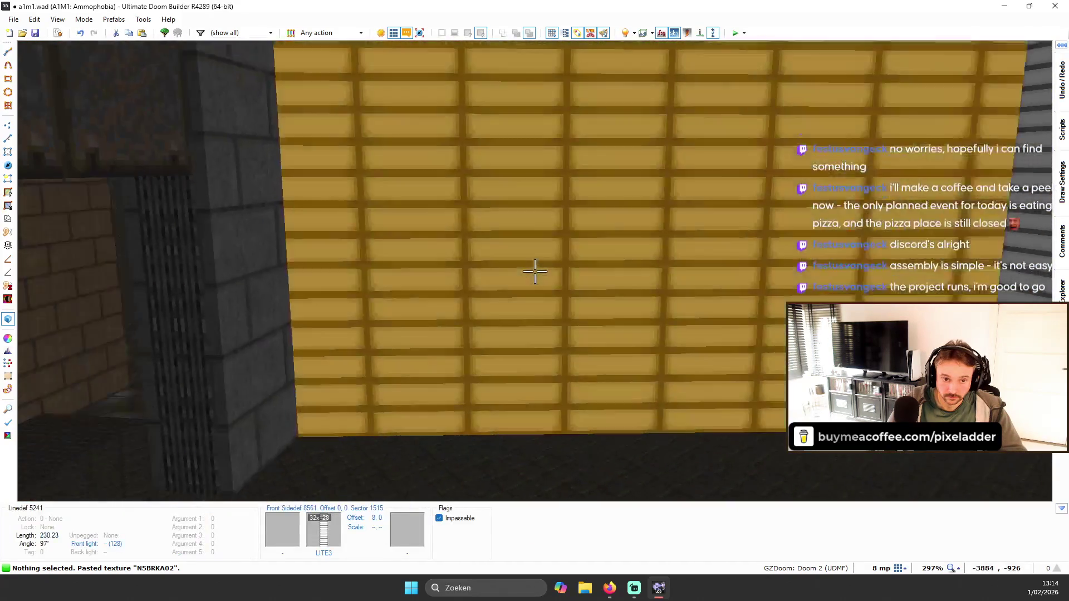
{"action": "key", "text": "q"}
{"action": "scroll", "coordinate": [467, 149], "scroll_direction": "up", "scroll_amount": 4}
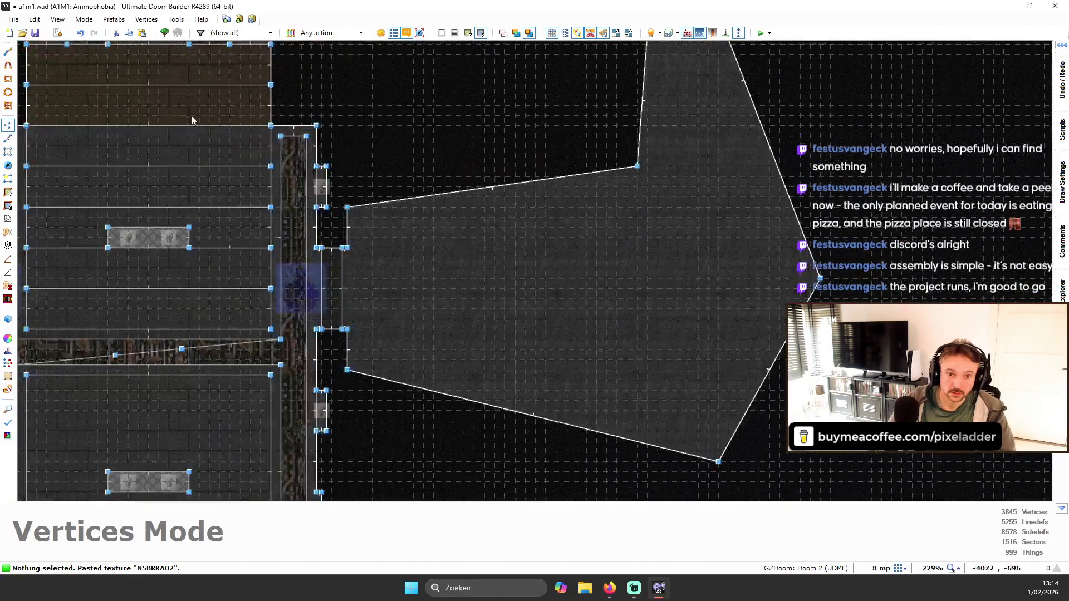
- Drag the room mouth's two corners outward and insert vertex 3845 at -3840, -768 on the bottom edge
{"action": "scroll", "coordinate": [532, 262], "scroll_direction": "up", "scroll_amount": 3}
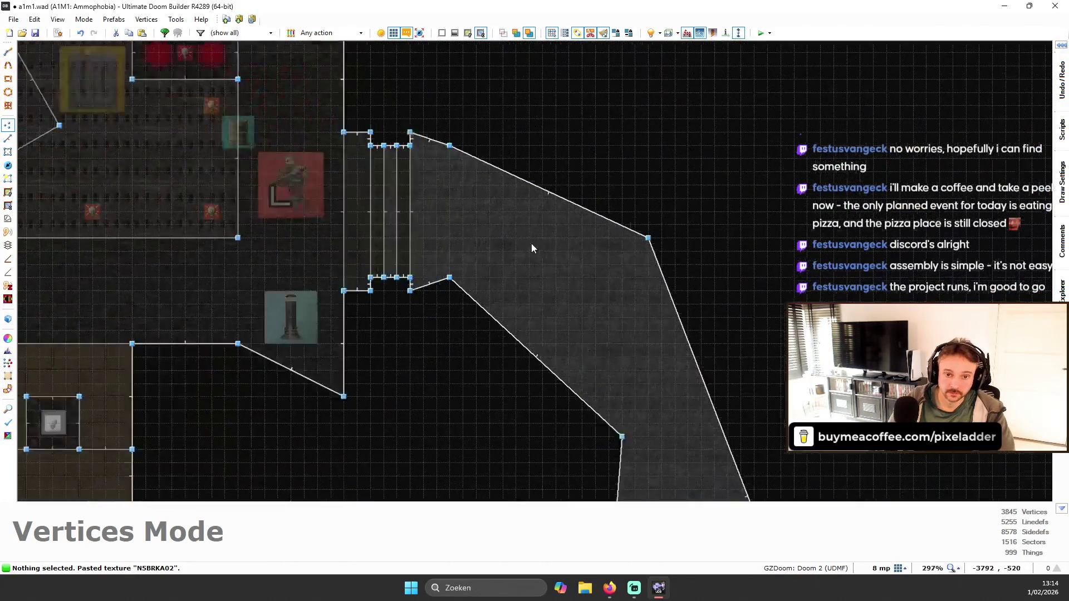
{"action": "left_click_drag", "start_coordinate": [427, 119], "coordinate": [412, 101]}
{"action": "left_click_drag", "start_coordinate": [425, 289], "coordinate": [409, 312]}
{"action": "scroll", "coordinate": [442, 282], "scroll_direction": "down", "scroll_amount": 4}
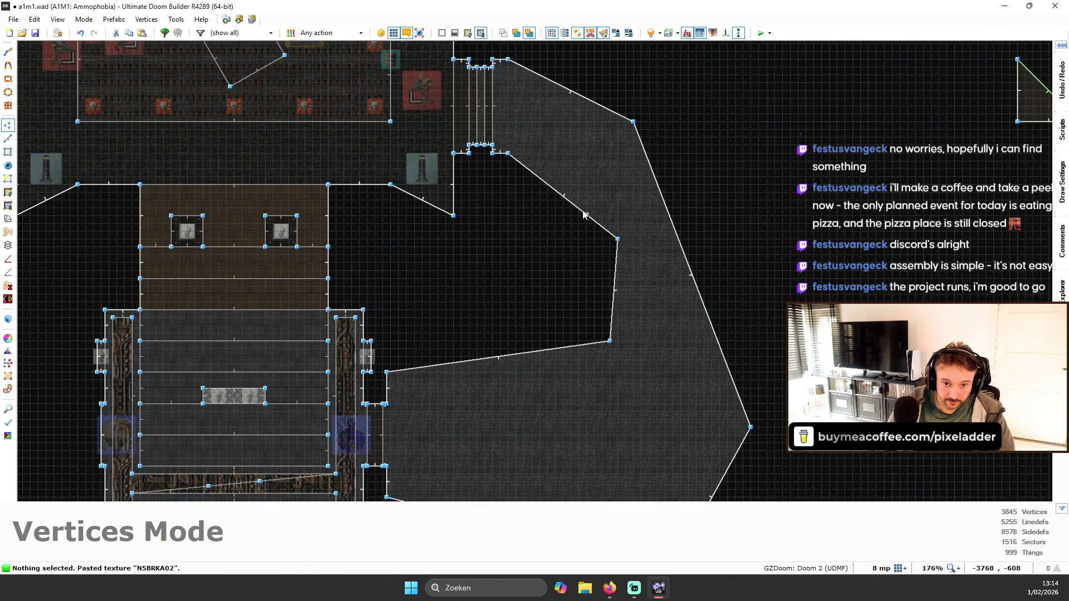
{"action": "mouse_move", "coordinate": [558, 204]}
{"action": "left_mouse_down"}
{"action": "mouse_move", "coordinate": [410, 329]}
{"action": "mouse_move", "coordinate": [470, 313]}
{"action": "left_mouse_up"}
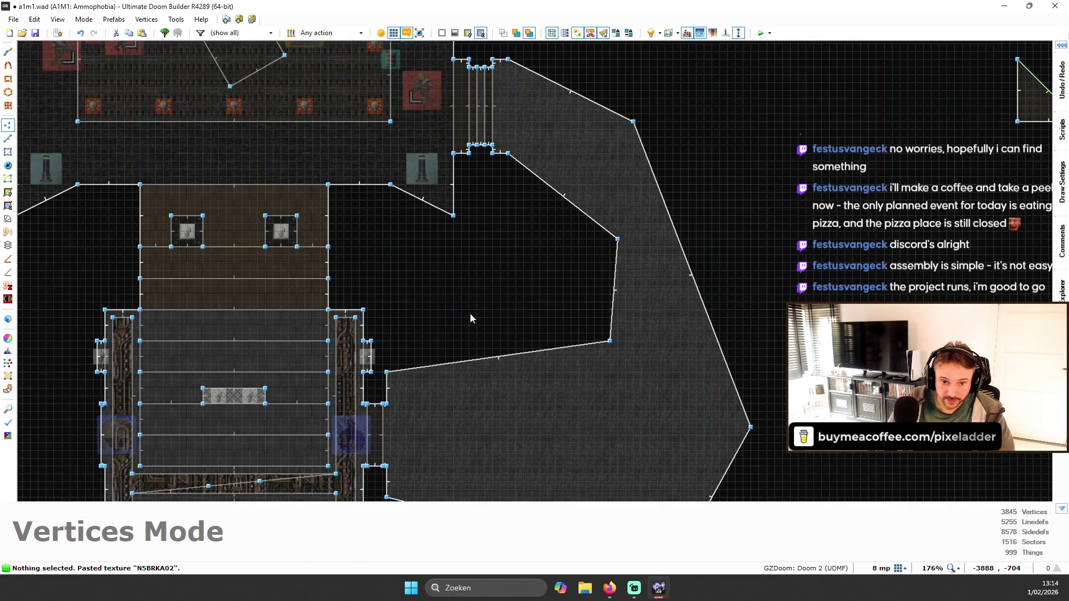
{"action": "scroll", "coordinate": [410, 380], "scroll_direction": "up", "scroll_amount": 1}
{"action": "left_click_drag", "start_coordinate": [542, 352], "coordinate": [548, 369]}
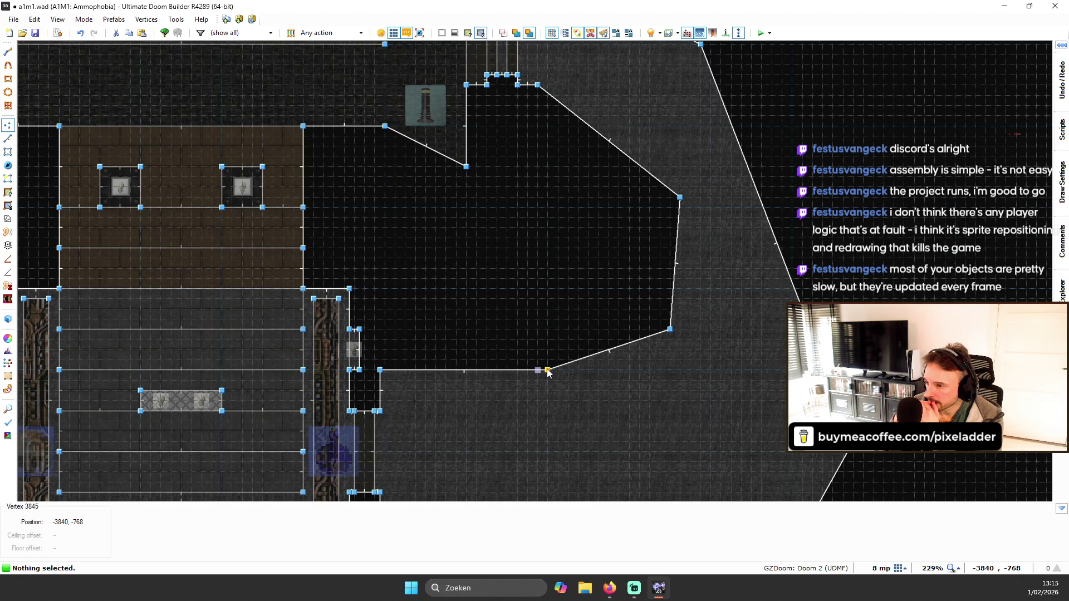
- Delete the two extra corner vertices on the side room's right edge
{"action": "mouse_move", "coordinate": [587, 149]}
{"action": "left_mouse_down"}
{"action": "mouse_move", "coordinate": [698, 380]}
{"action": "mouse_move", "coordinate": [693, 362]}
{"action": "left_mouse_up"}
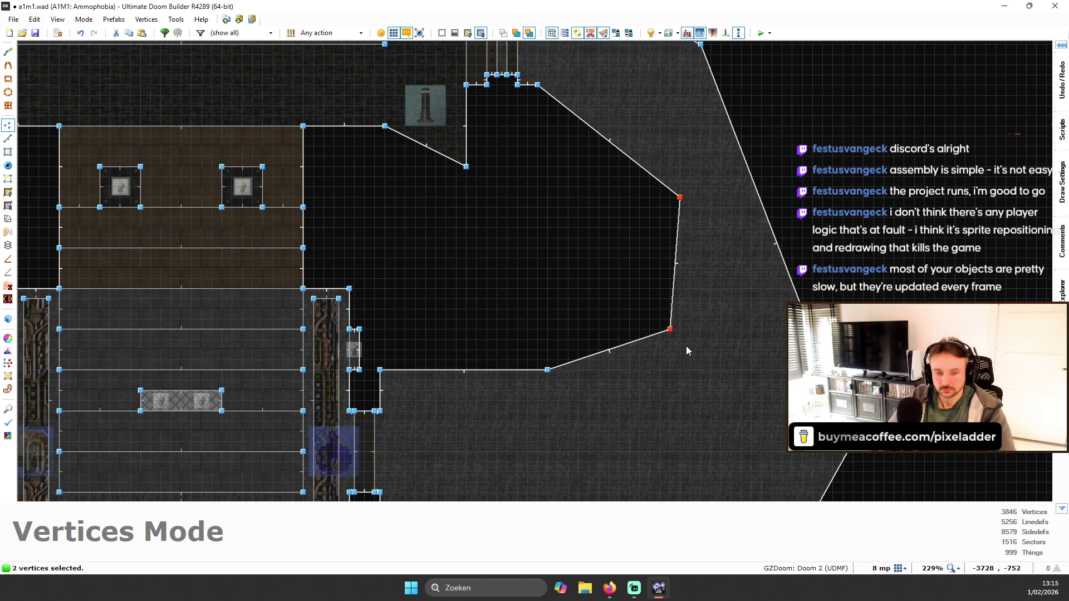
{"action": "key", "text": "Delete"}
{"action": "scroll", "coordinate": [533, 393], "scroll_direction": "up", "scroll_amount": 2}
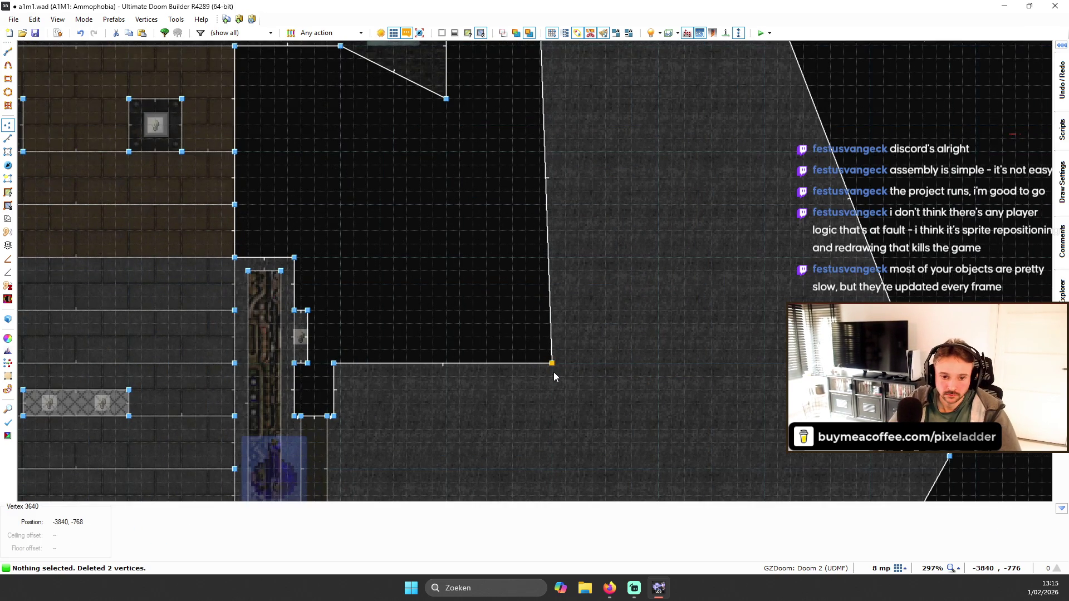
{"action": "scroll", "coordinate": [551, 368], "scroll_direction": "down", "scroll_amount": 6}
{"action": "scroll", "coordinate": [639, 172], "scroll_direction": "up", "scroll_amount": 4}
- Drag the remaining corners into a rectangle with a vertical right edge, then select the left linedef
{"action": "mouse_move", "coordinate": [648, 167]}
{"action": "left_mouse_down"}
{"action": "mouse_move", "coordinate": [724, 122]}
{"action": "mouse_move", "coordinate": [753, 88]}
{"action": "left_mouse_up"}
{"action": "scroll", "coordinate": [668, 408], "scroll_direction": "down", "scroll_amount": 3}
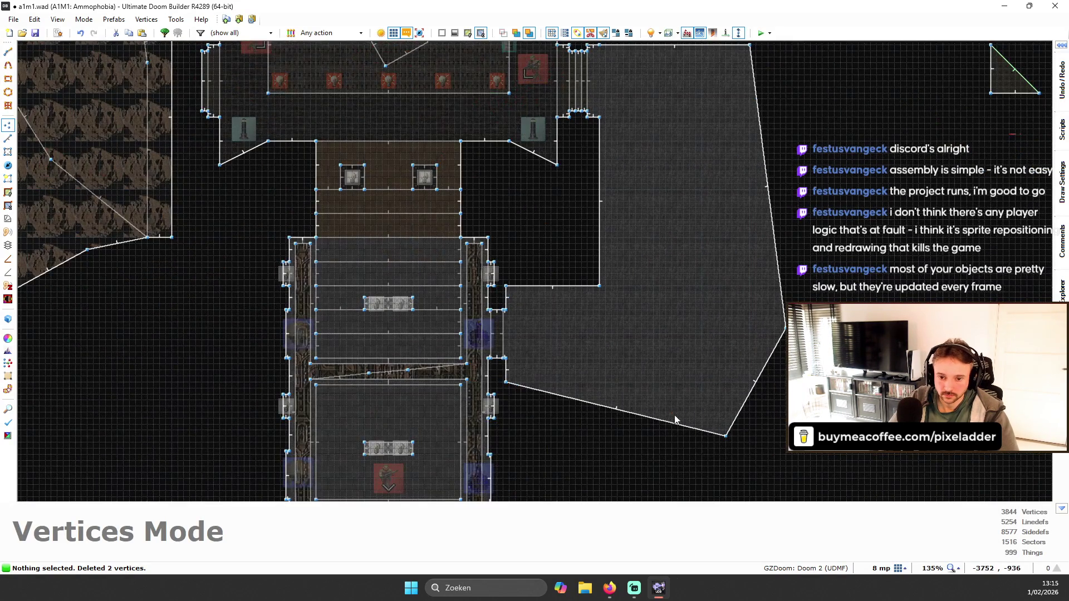
{"action": "left_click_drag", "start_coordinate": [725, 436], "coordinate": [726, 383]}
{"action": "scroll", "coordinate": [704, 366], "scroll_direction": "up", "scroll_amount": 2}
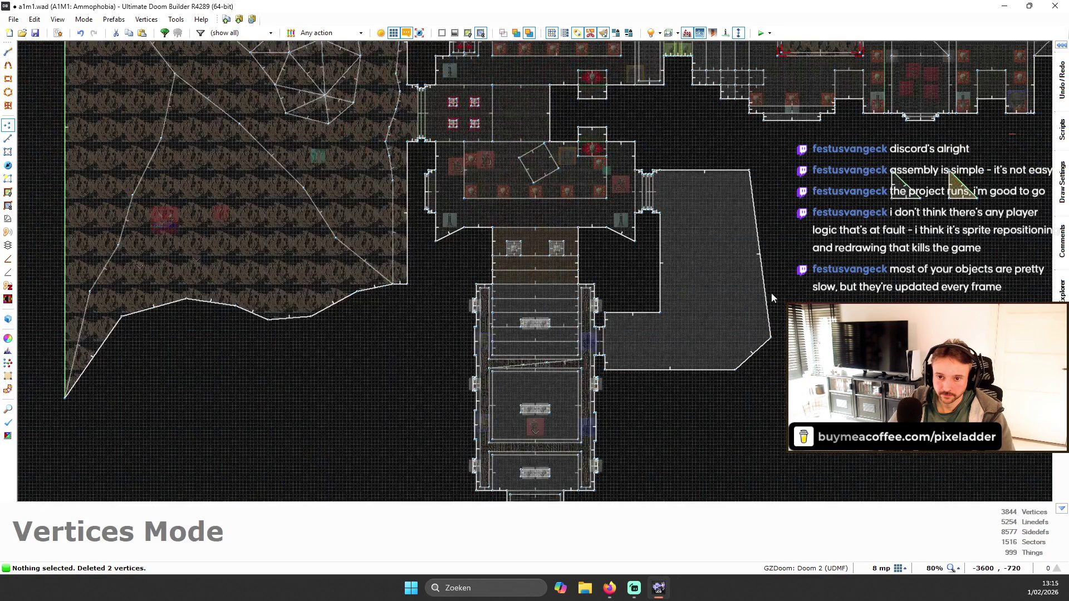
{"action": "key", "text": "Delete"}
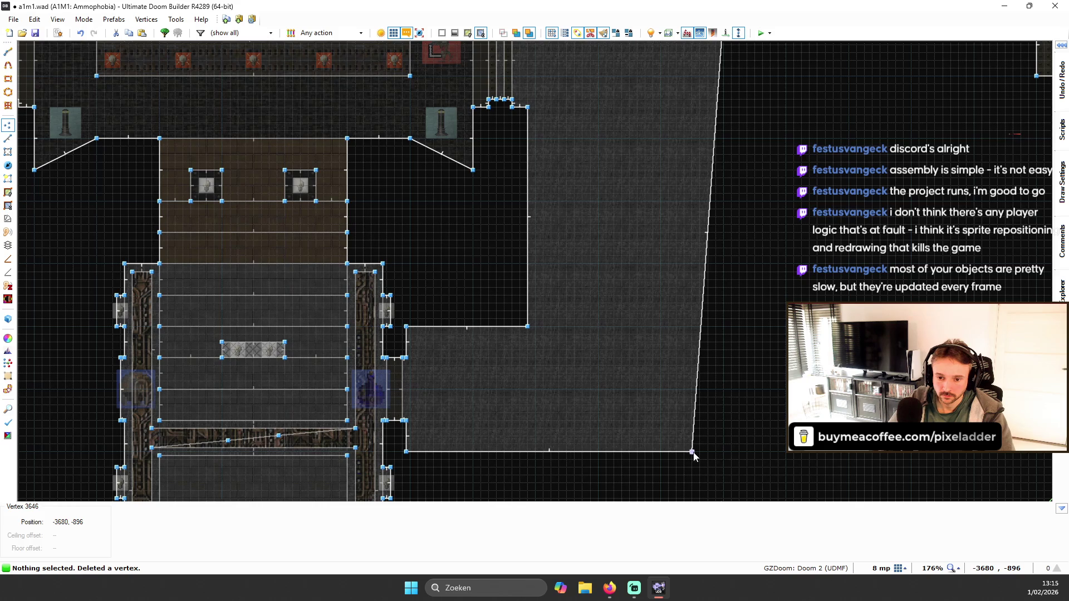
{"action": "left_click_drag", "start_coordinate": [694, 455], "coordinate": [726, 455]}
{"action": "scroll", "coordinate": [680, 340], "scroll_direction": "down", "scroll_amount": 2}
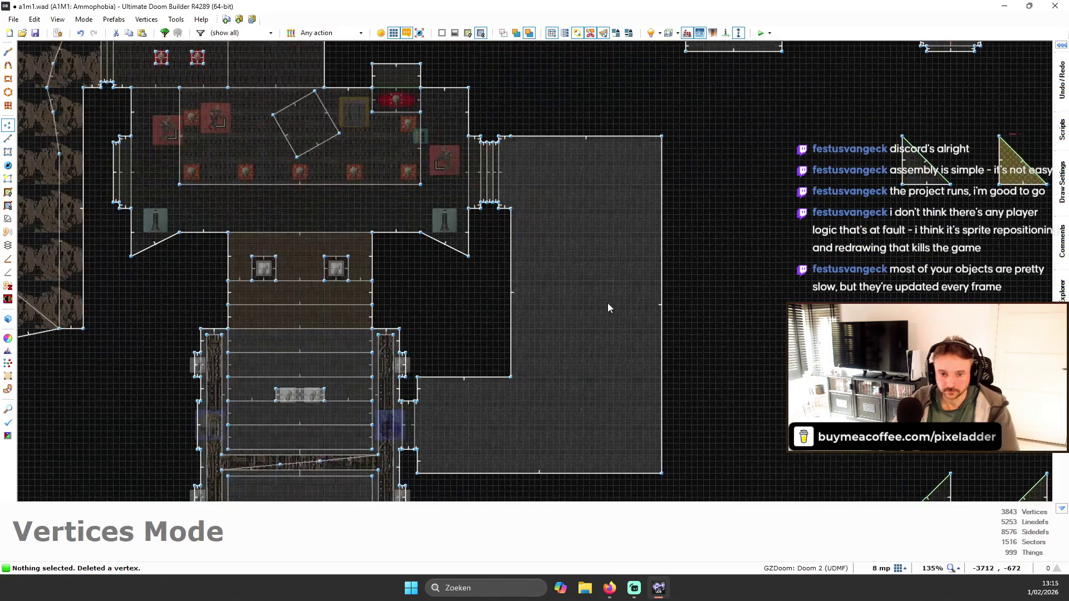
{"action": "key", "text": "l"}
{"action": "left_click", "coordinate": [509, 289]}
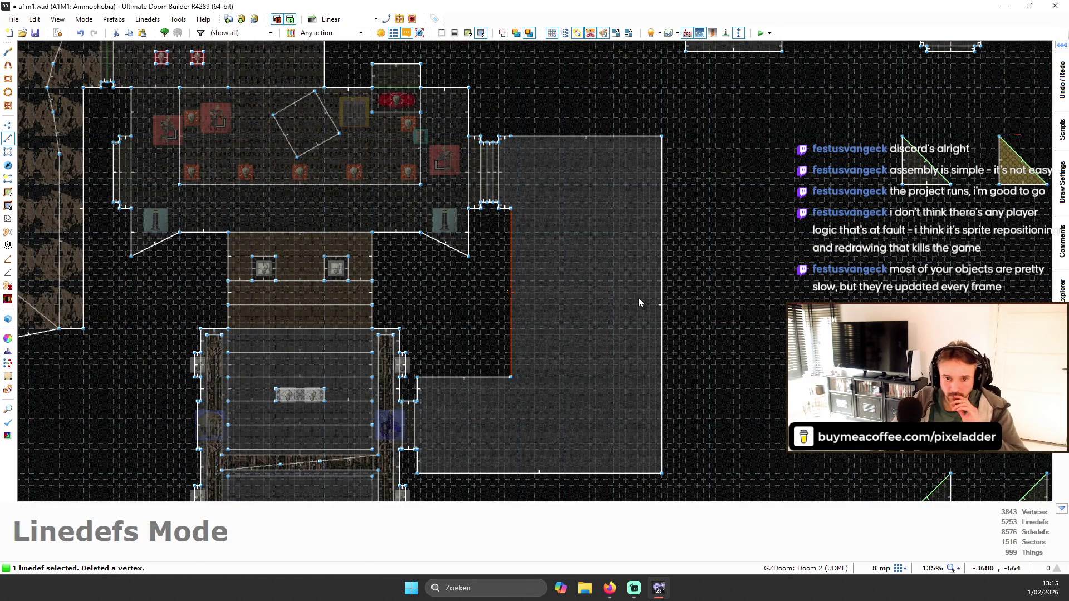
{"action": "key", "text": "f"}
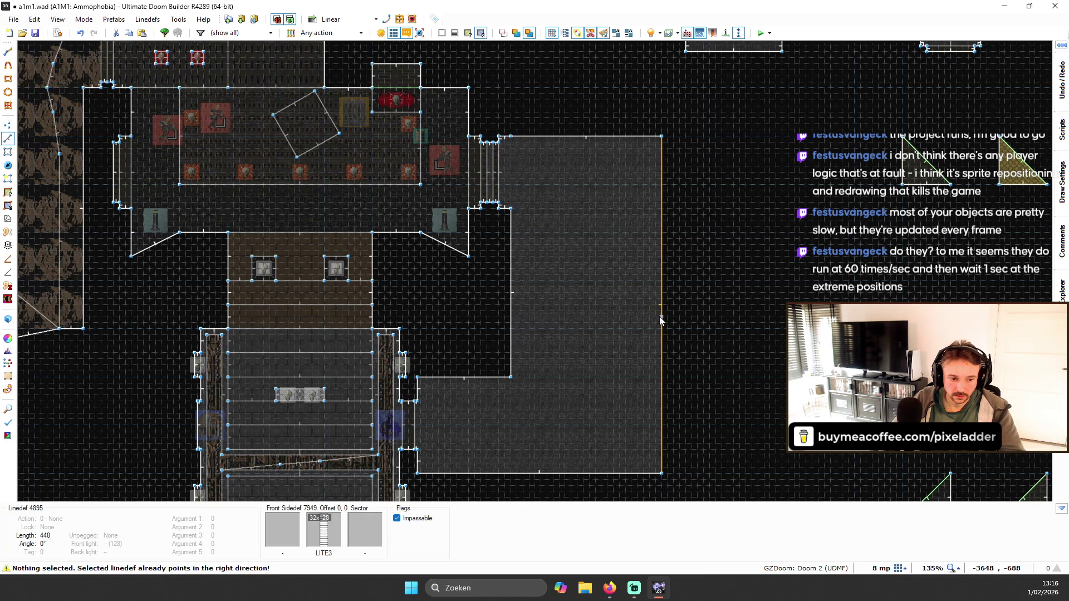
{"action": "left_click", "coordinate": [509, 305]}
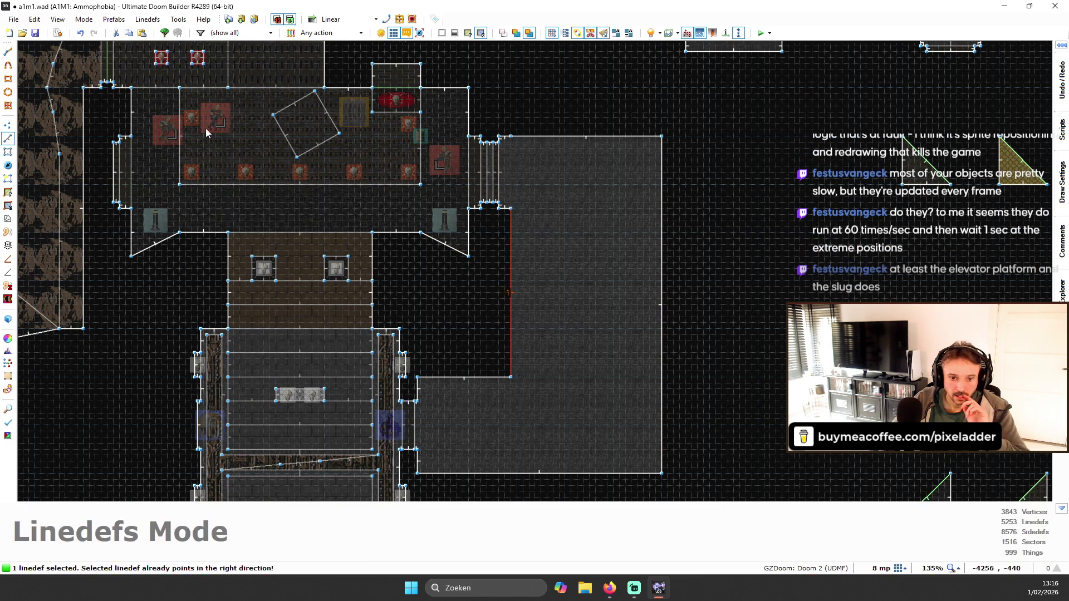
{"action": "mouse_move", "coordinate": [1062, 128]}
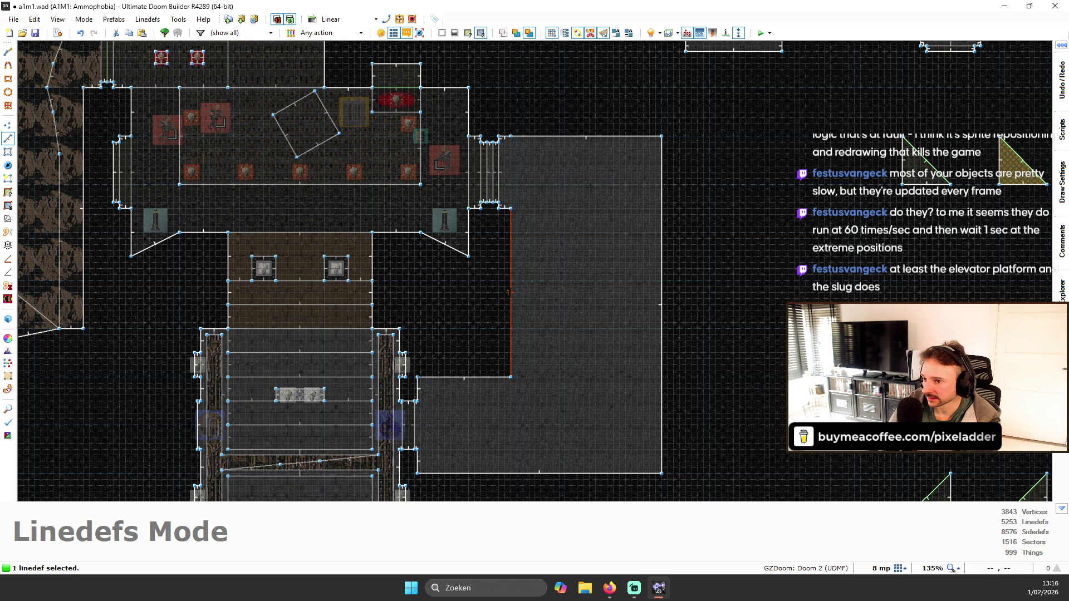
- Save the map to a1m1.wad and preview a curve on the side room's left edge
{"action": "key", "text": "ctrl+s"}
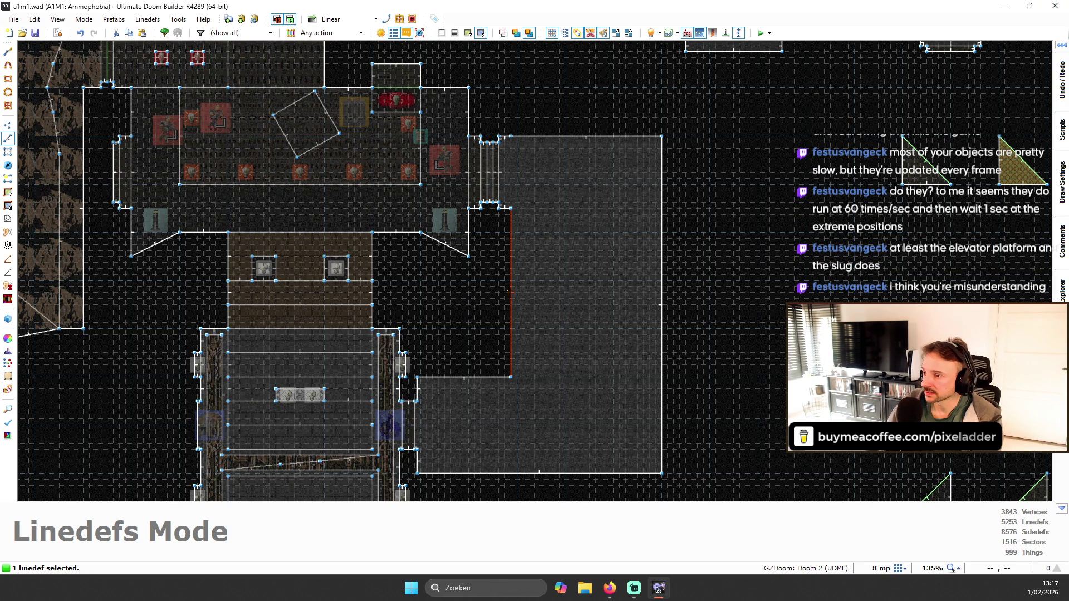
{"action": "key", "text": "ctrl+s"}
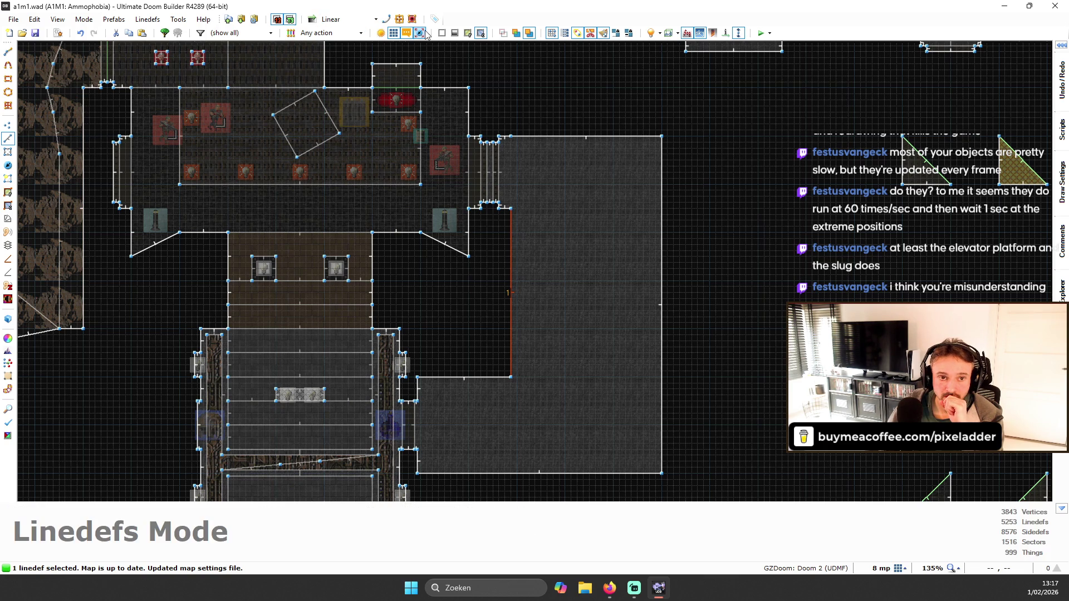
{"action": "left_click", "coordinate": [387, 20]}
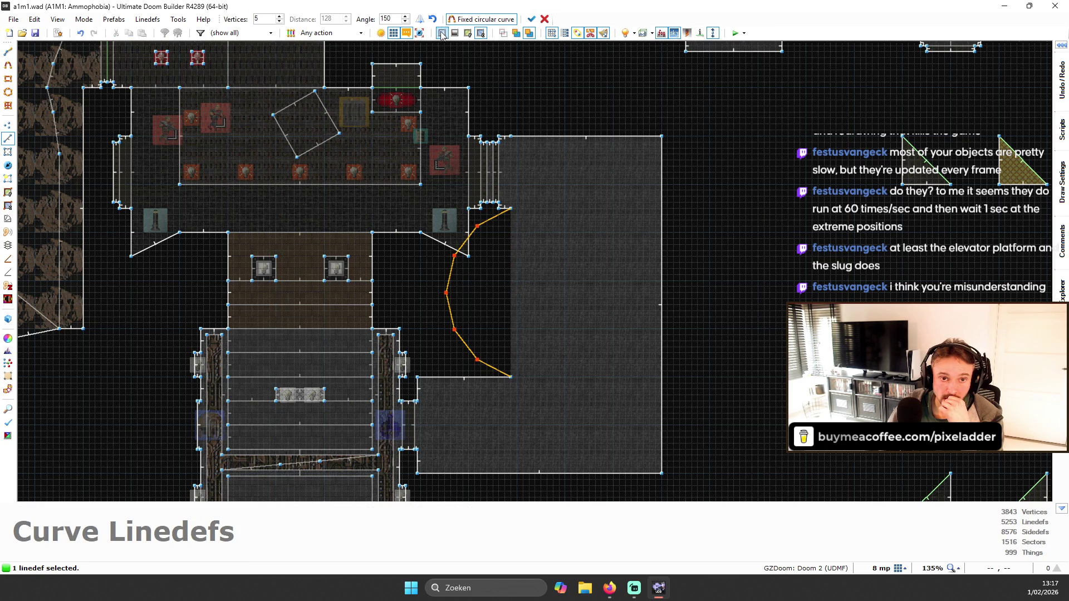
- Flip the curve to bulge into the room, set it to 3 vertices, and apply it
{"action": "left_click", "coordinate": [420, 19]}
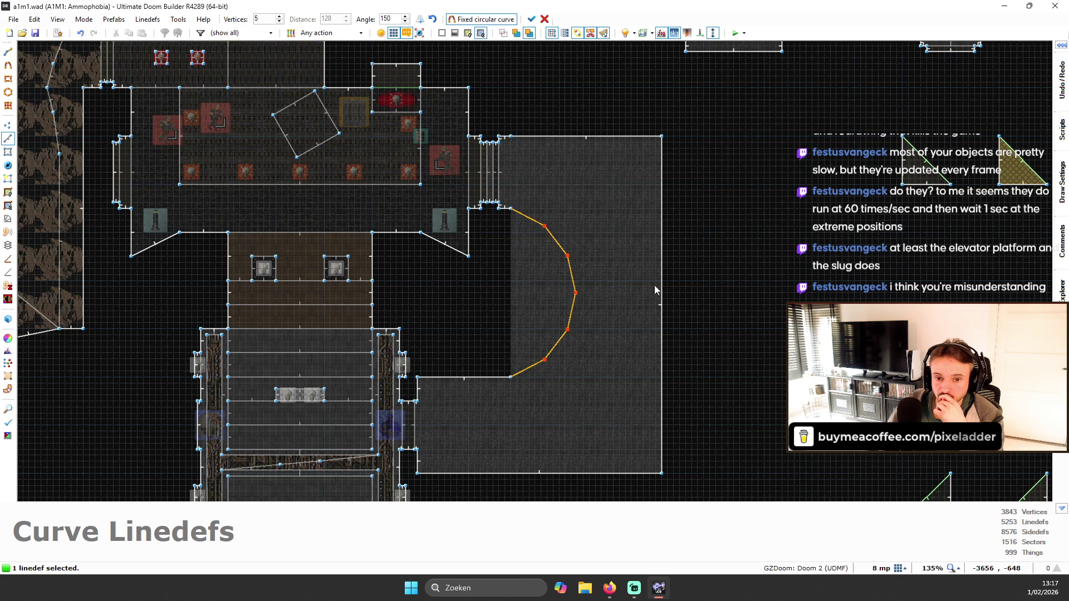
{"action": "left_click", "coordinate": [279, 22]}
{"action": "left_click", "coordinate": [280, 22]}
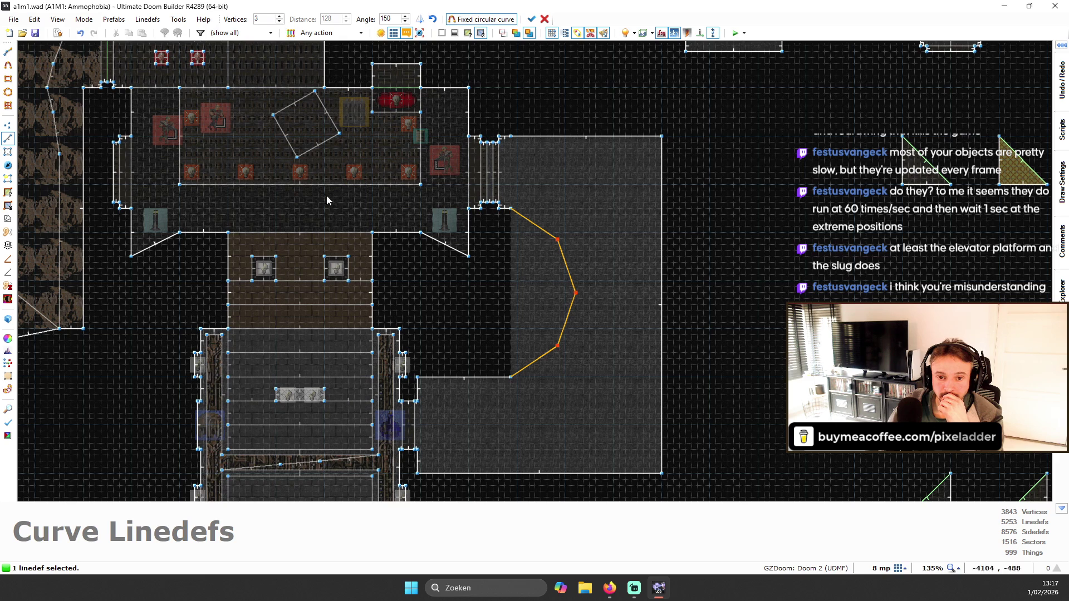
{"action": "left_click", "coordinate": [531, 19]}
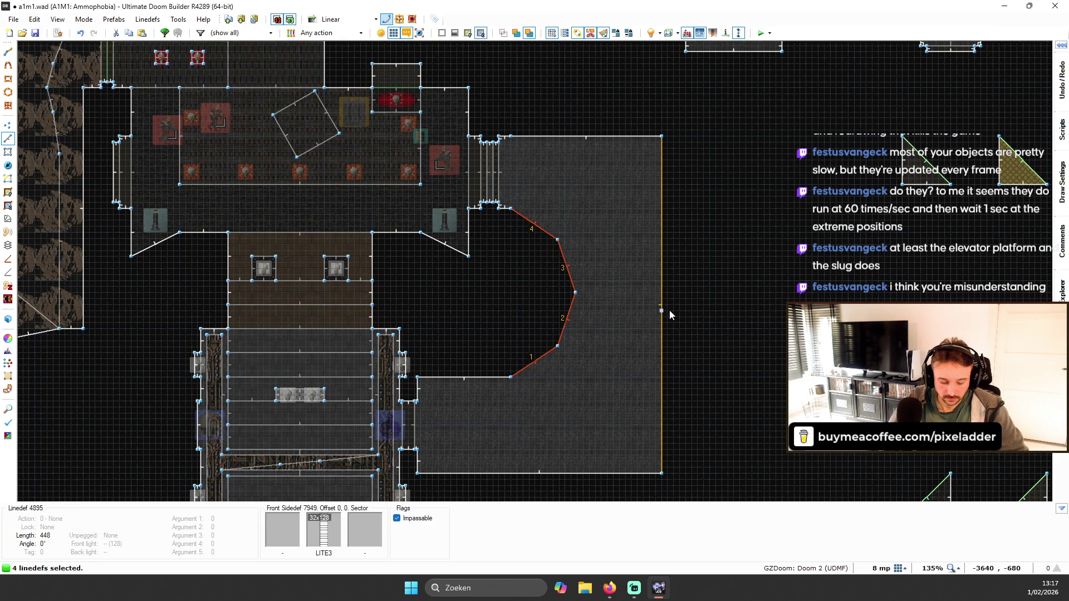
{"action": "key", "text": "l"}
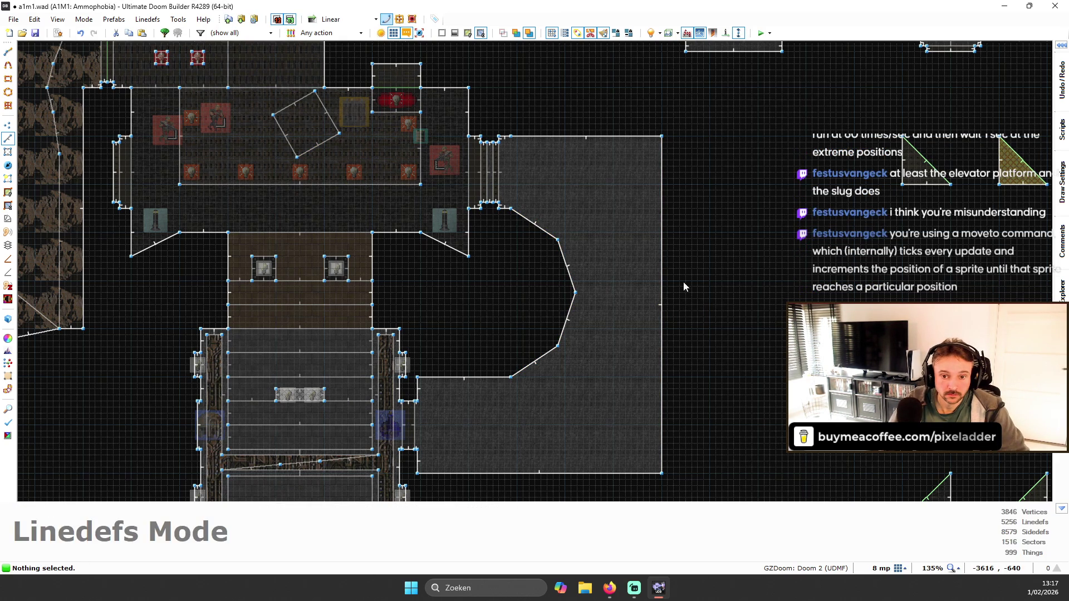
{"action": "left_click", "coordinate": [667, 293]}
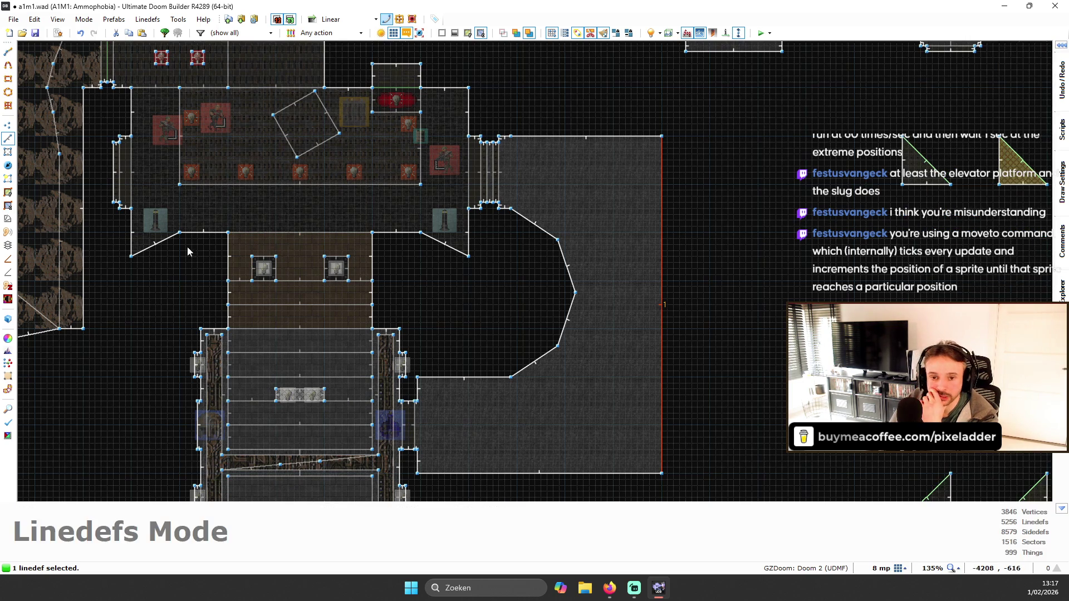
{"action": "left_click", "coordinate": [9, 221]}
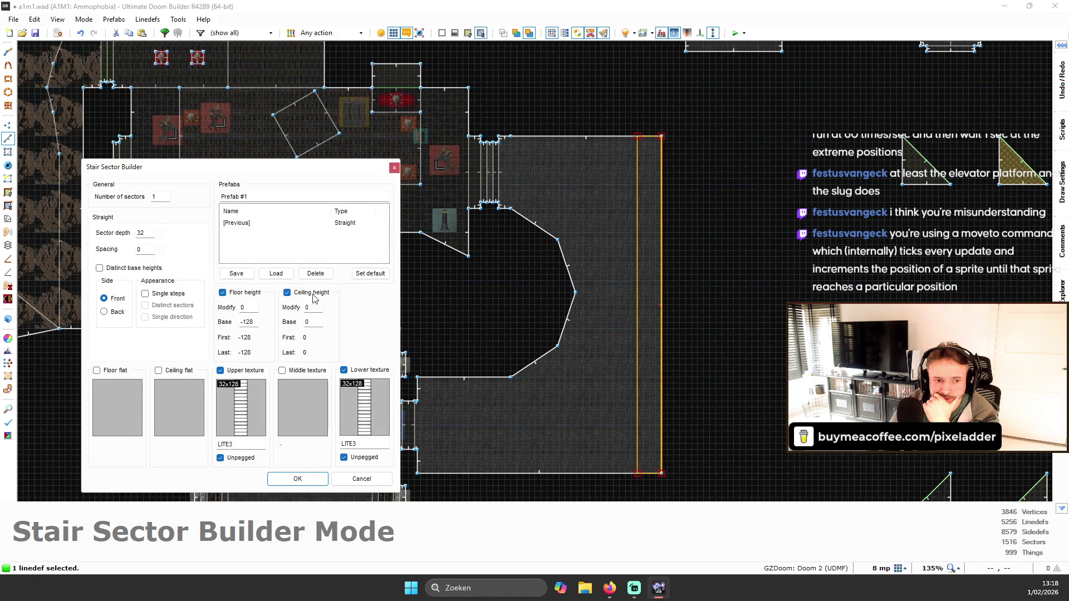
{"action": "left_click", "coordinate": [362, 479]}
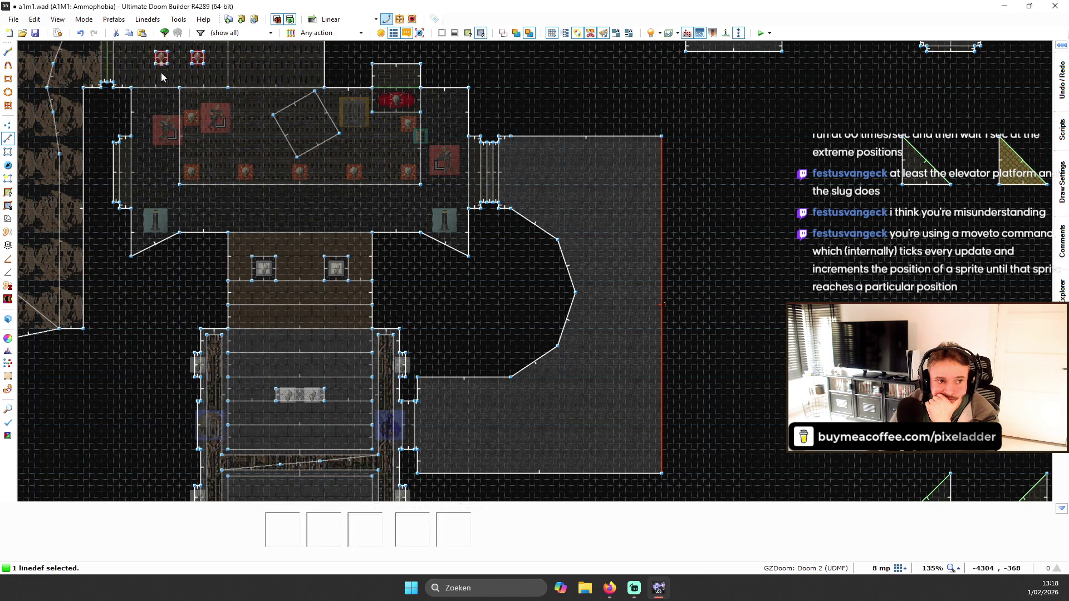
{"action": "left_click", "coordinate": [8, 64]}
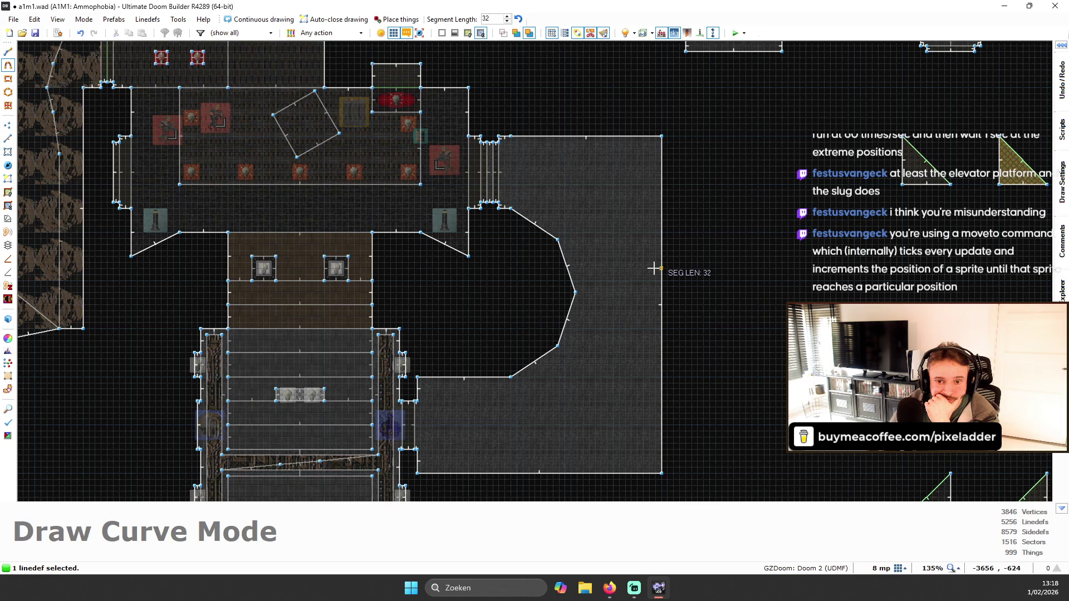
{"action": "key", "text": "Escape"}
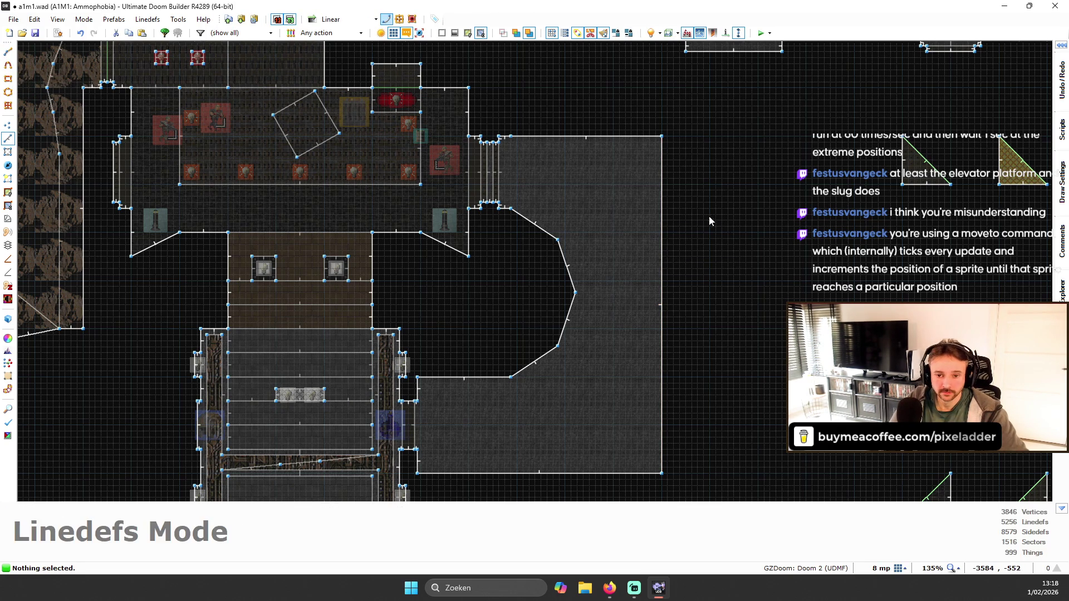
- Drag the room's right wall inward toward the curved left wall
{"action": "left_click", "coordinate": [661, 276]}
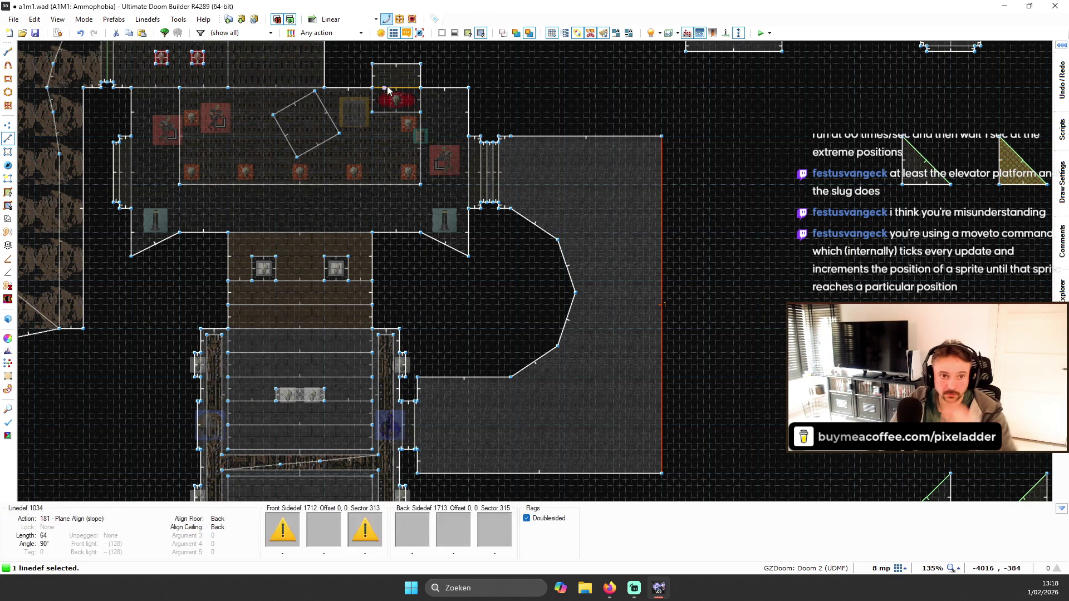
{"action": "left_click", "coordinate": [387, 20]}
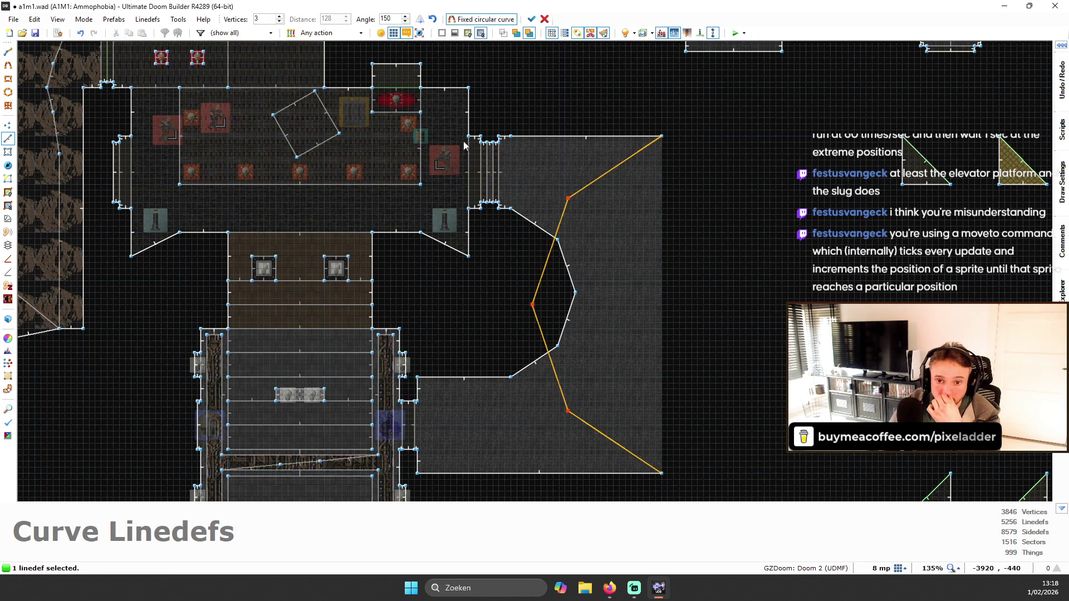
{"action": "left_click", "coordinate": [420, 19]}
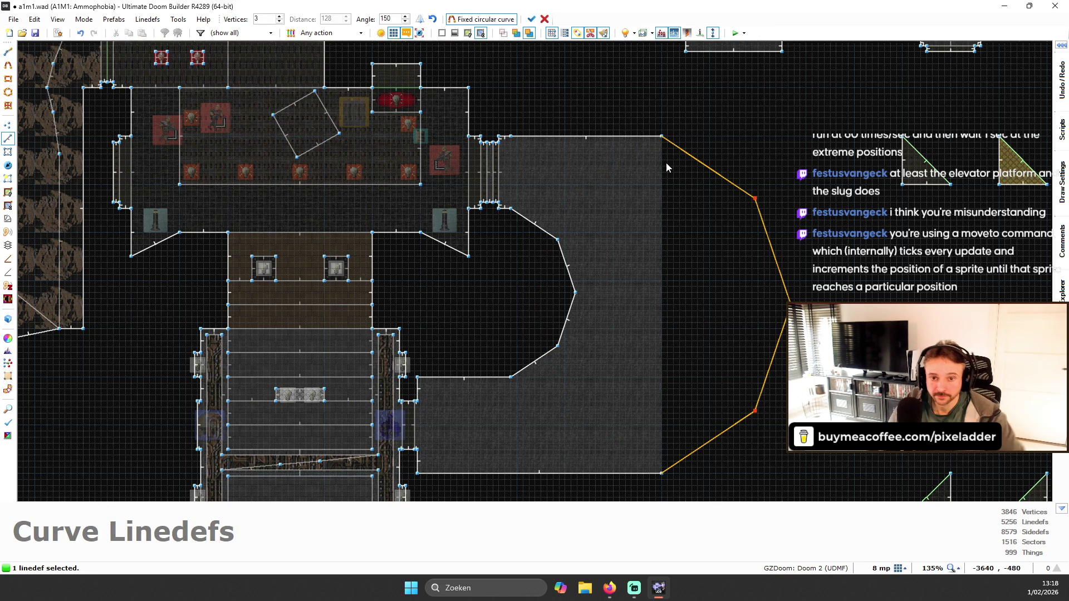
{"action": "key", "text": "Escape"}
{"action": "left_click", "coordinate": [674, 250]}
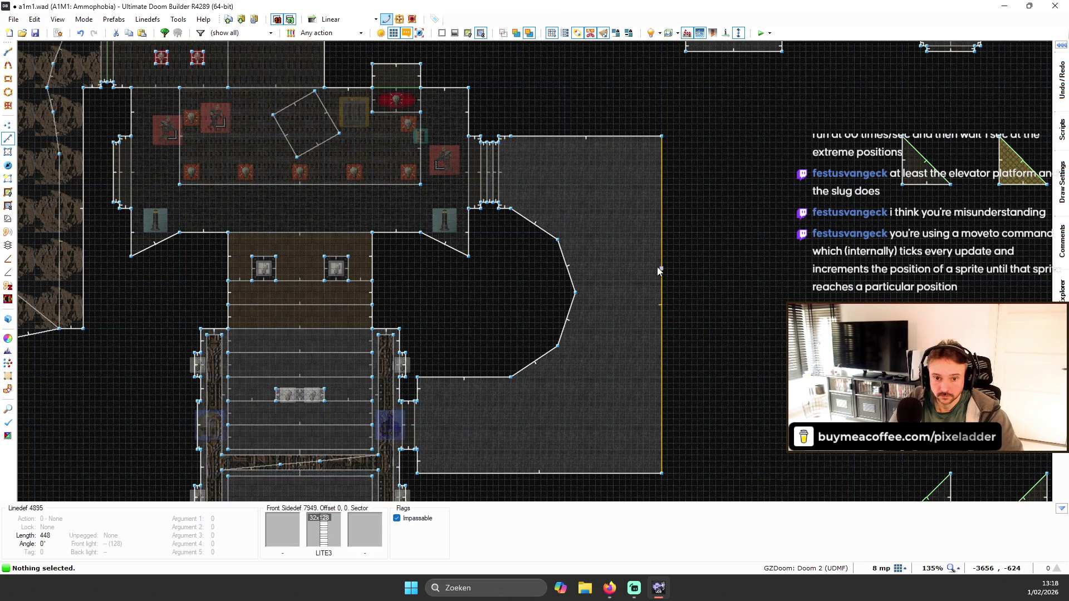
{"action": "left_click_drag", "start_coordinate": [664, 275], "coordinate": [590, 272]}
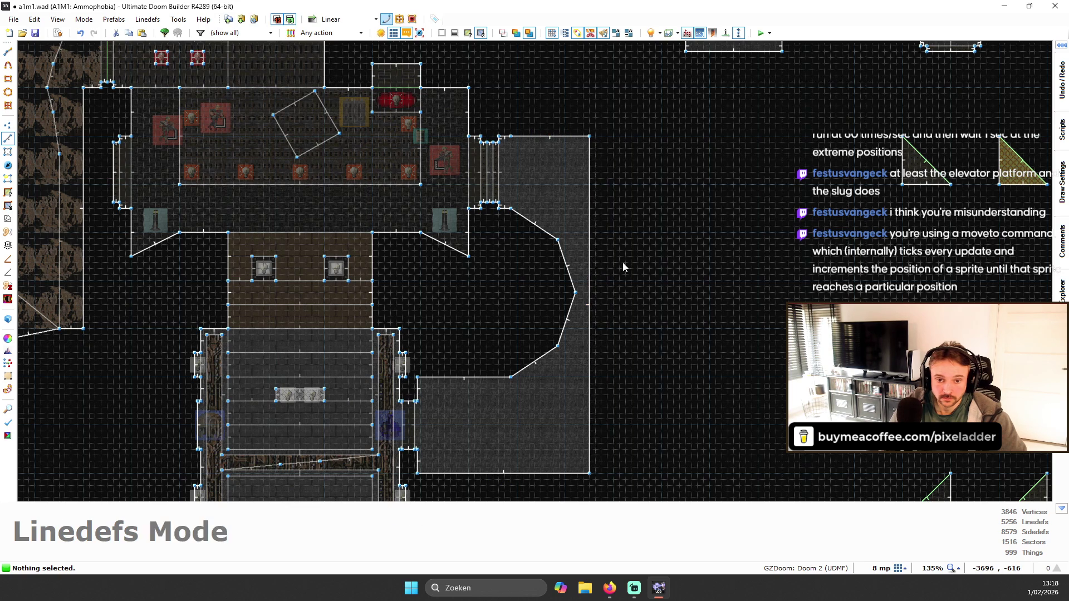
- Curve the moved right wall into a four-segment outward arc and box-select its new vertices
{"action": "left_click", "coordinate": [590, 294]}
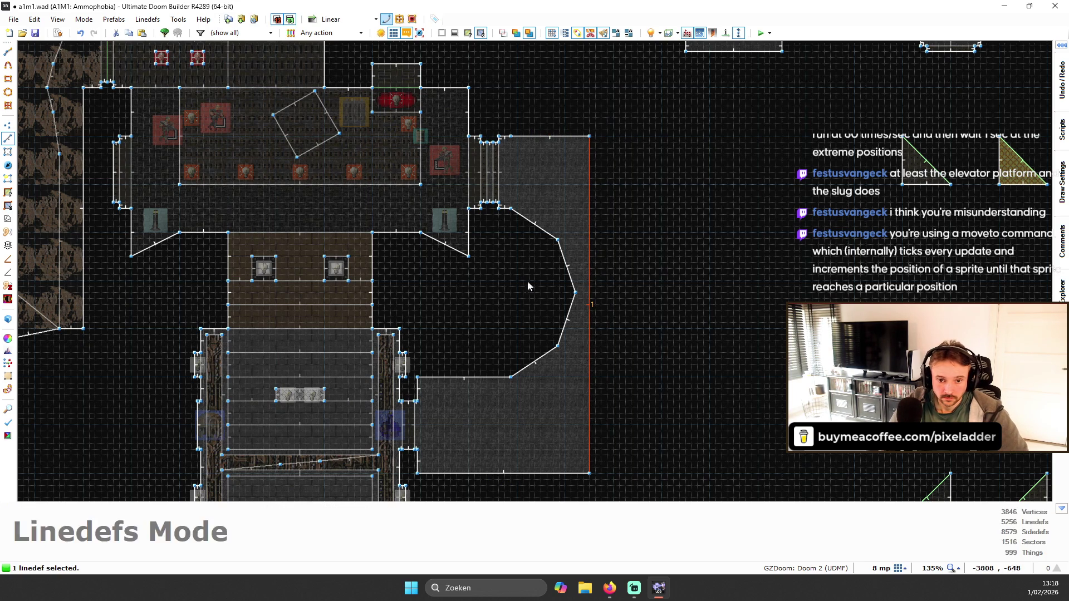
{"action": "left_click", "coordinate": [386, 19]}
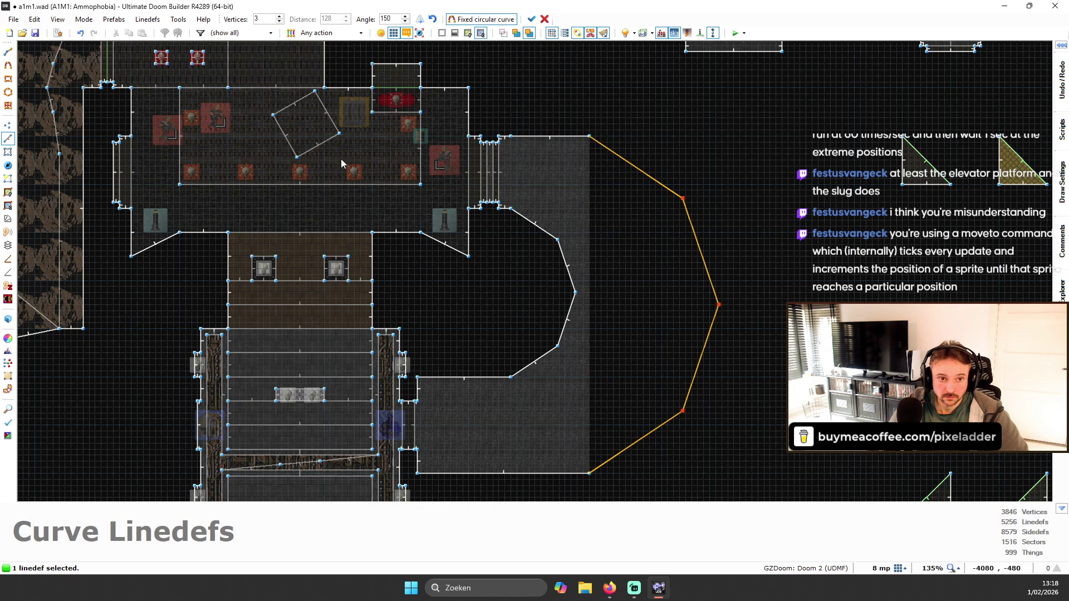
{"action": "left_click", "coordinate": [532, 19]}
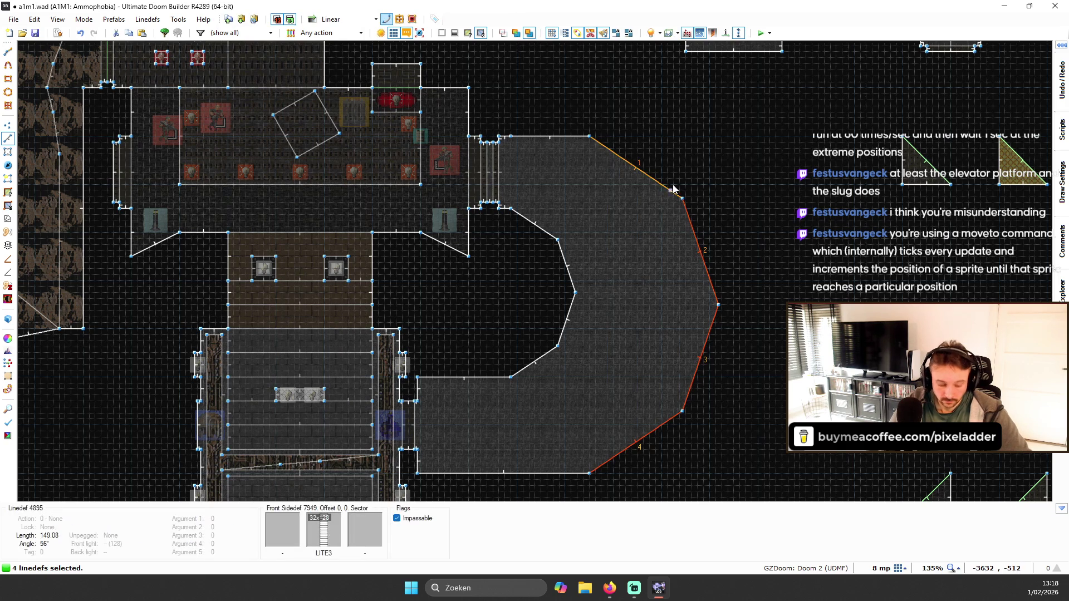
{"action": "key", "text": "v"}
{"action": "left_click_drag", "start_coordinate": [570, 96], "coordinate": [719, 213]}
{"action": "mouse_move", "coordinate": [647, 281]}
{"action": "left_mouse_down"}
{"action": "mouse_move", "coordinate": [689, 324]}
{"action": "mouse_move", "coordinate": [783, 485]}
{"action": "left_mouse_up"}
{"action": "left_click_drag", "start_coordinate": [568, 447], "coordinate": [697, 510]}
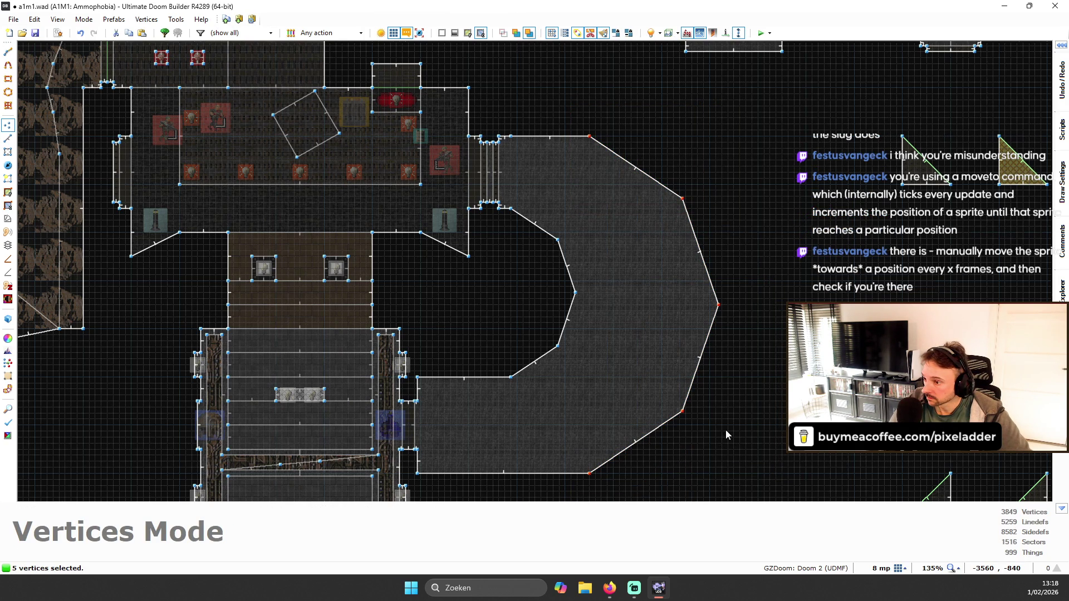
- Zoom in and out over the curved corridor to inspect it and clear the vertex selection
{"action": "scroll", "coordinate": [540, 89], "scroll_direction": "up", "scroll_amount": 2}
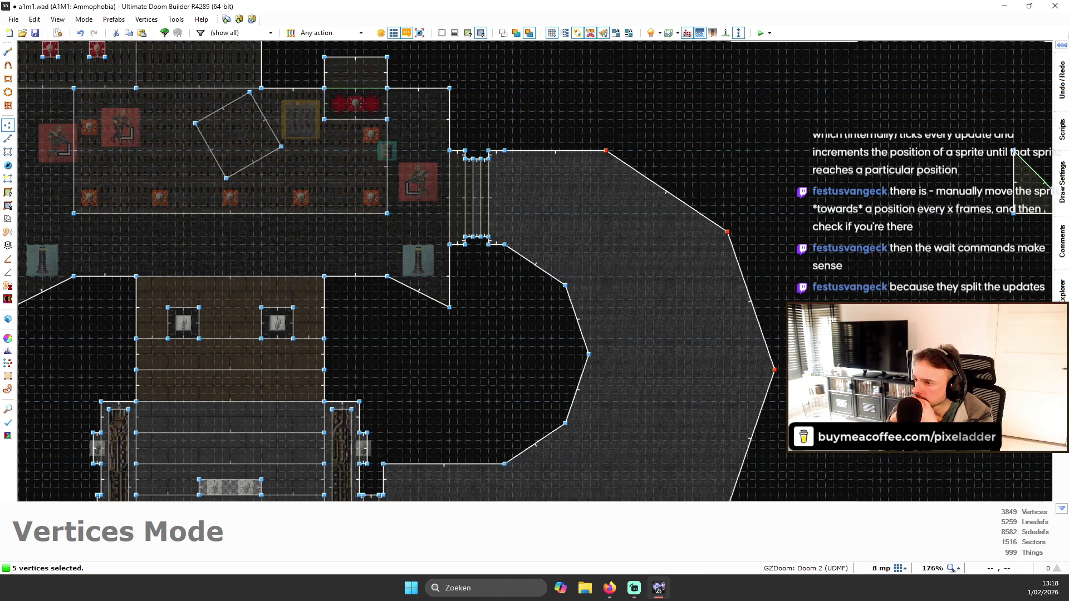
{"action": "scroll", "coordinate": [647, 295], "scroll_direction": "down", "scroll_amount": 3}
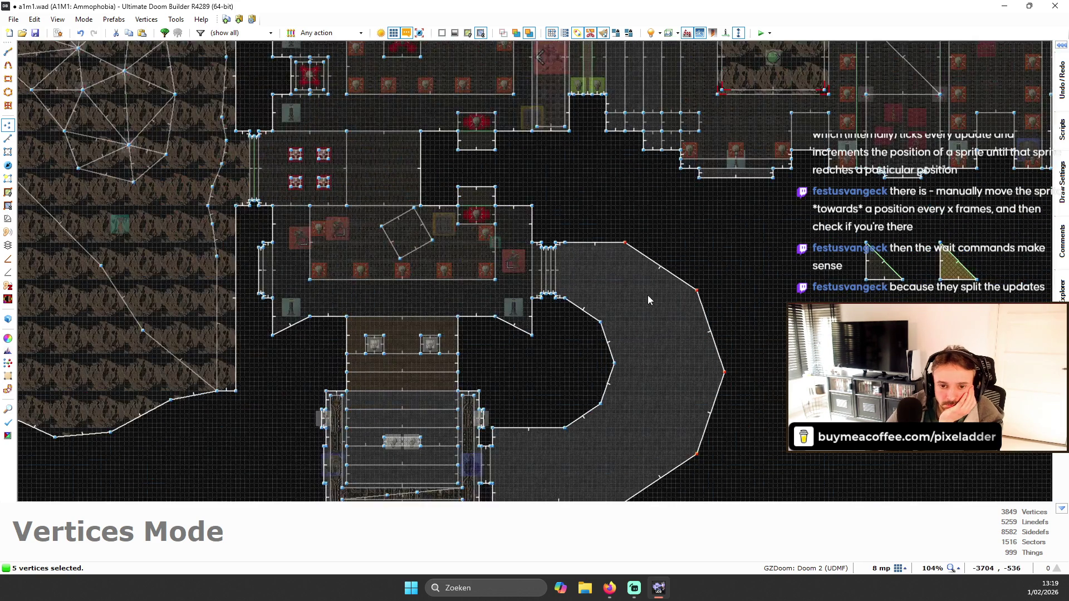
{"action": "scroll", "coordinate": [723, 361], "scroll_direction": "up", "scroll_amount": 4}
{"action": "scroll", "coordinate": [757, 423], "scroll_direction": "down", "scroll_amount": 3}
{"action": "scroll", "coordinate": [763, 406], "scroll_direction": "up", "scroll_amount": 5}
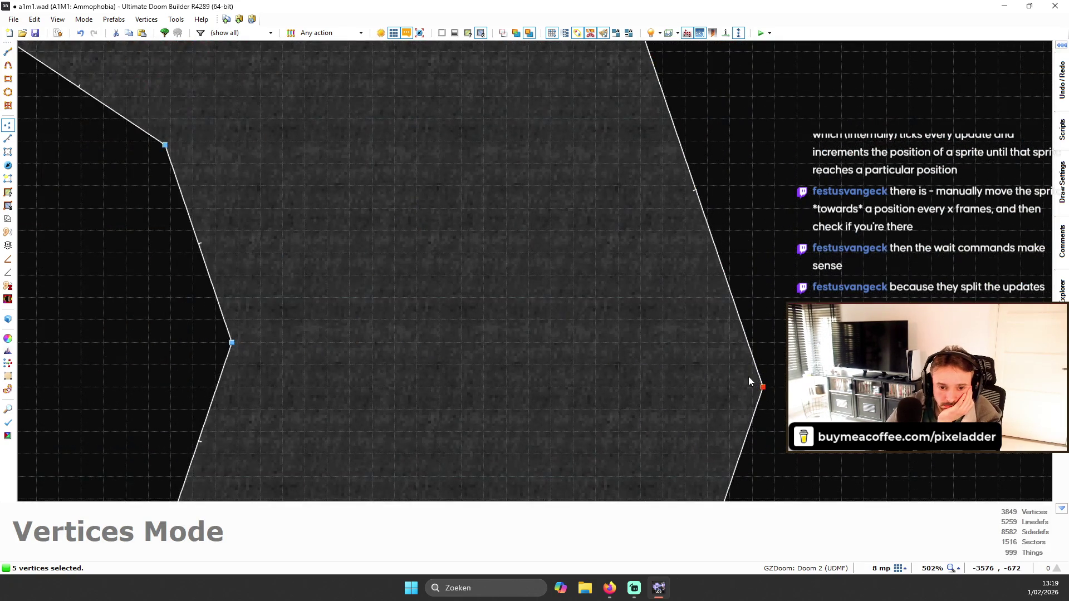
{"action": "scroll", "coordinate": [751, 379], "scroll_direction": "down", "scroll_amount": 8}
{"action": "scroll", "coordinate": [761, 384], "scroll_direction": "up", "scroll_amount": 4}
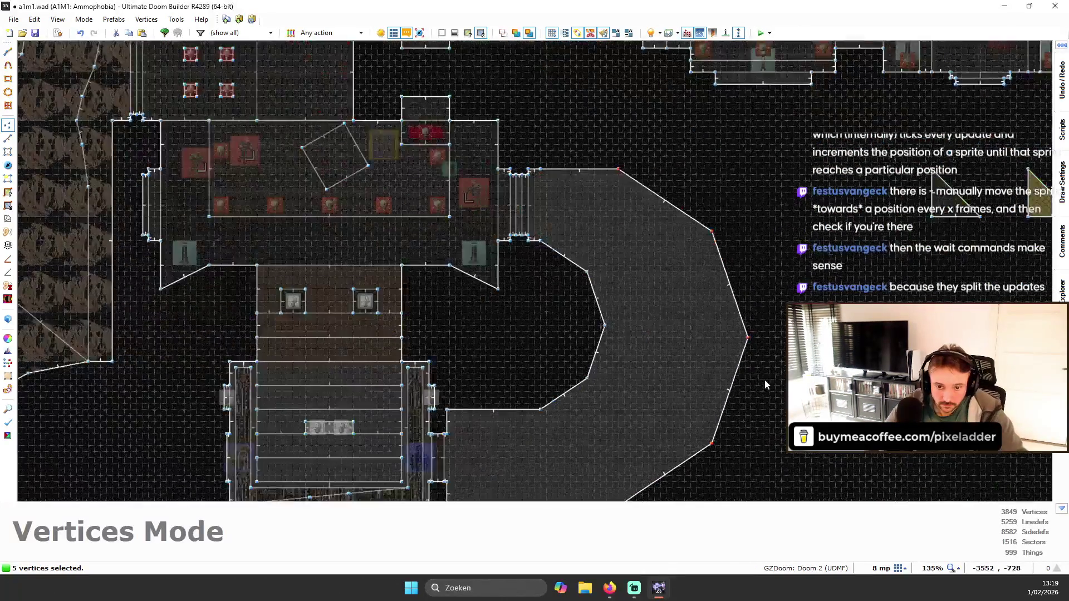
{"action": "scroll", "coordinate": [723, 395], "scroll_direction": "down", "scroll_amount": 1}
{"action": "scroll", "coordinate": [644, 423], "scroll_direction": "up", "scroll_amount": 1}
{"action": "scroll", "coordinate": [612, 421], "scroll_direction": "down", "scroll_amount": 1}
{"action": "scroll", "coordinate": [518, 415], "scroll_direction": "up", "scroll_amount": 1}
{"action": "scroll", "coordinate": [782, 334], "scroll_direction": "up", "scroll_amount": 3}
{"action": "scroll", "coordinate": [782, 334], "scroll_direction": "down", "scroll_amount": 3}
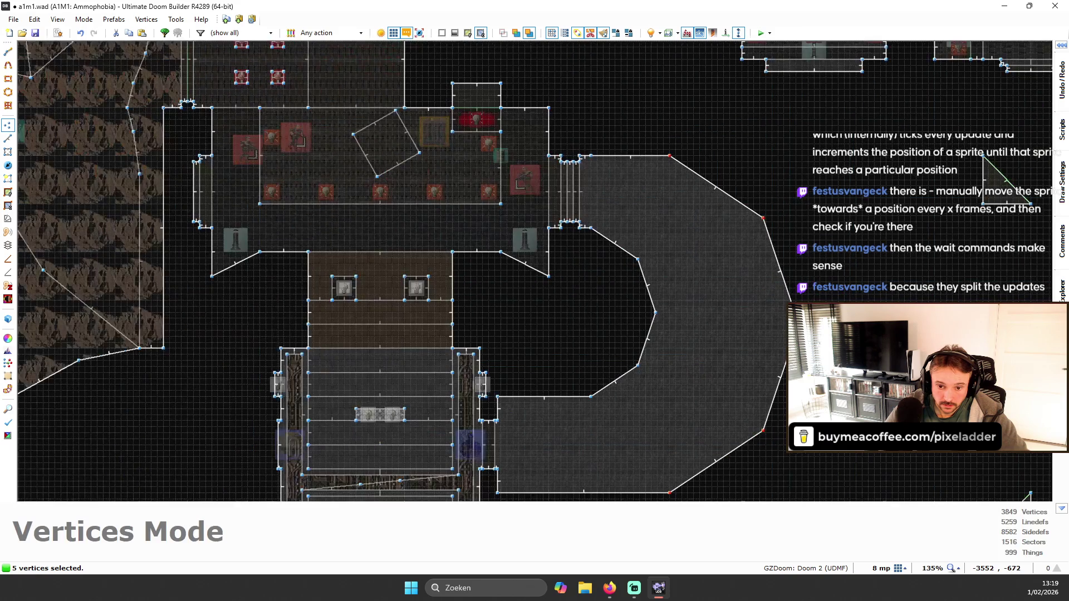
{"action": "scroll", "coordinate": [767, 323], "scroll_direction": "up", "scroll_amount": 3}
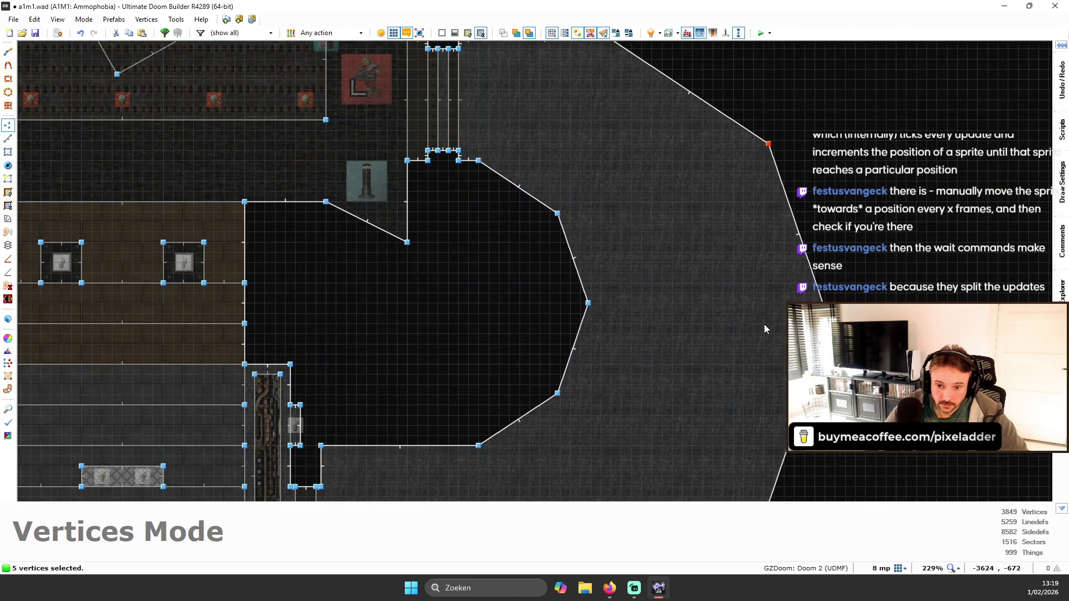
{"action": "scroll", "coordinate": [765, 318], "scroll_direction": "down", "scroll_amount": 1}
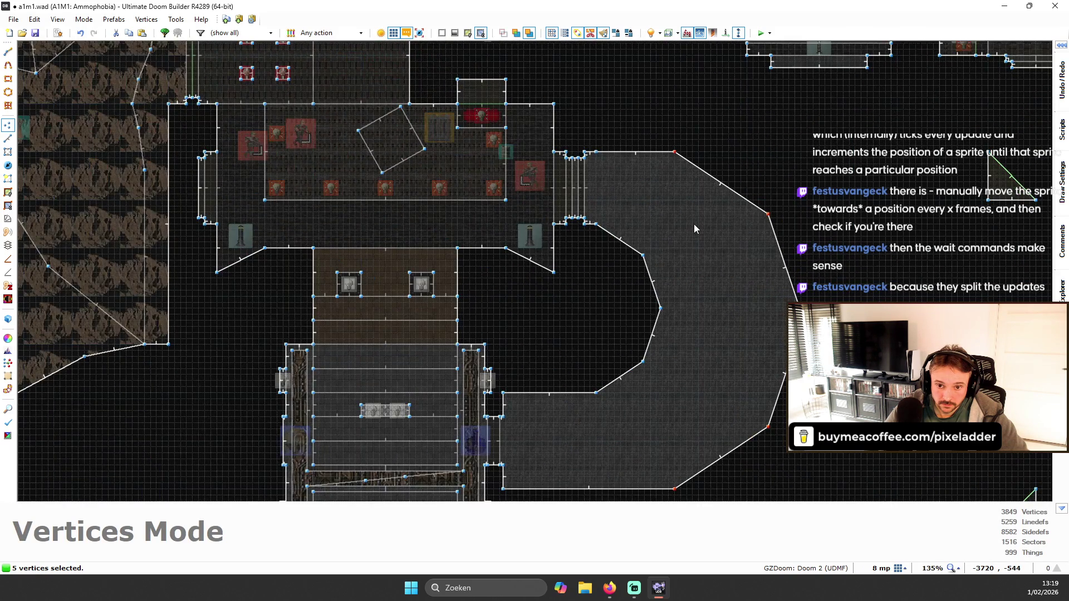
{"action": "scroll", "coordinate": [694, 225], "scroll_direction": "down", "scroll_amount": 1}
{"action": "left_click", "coordinate": [693, 222]}
{"action": "scroll", "coordinate": [693, 222], "scroll_direction": "down", "scroll_amount": 4}
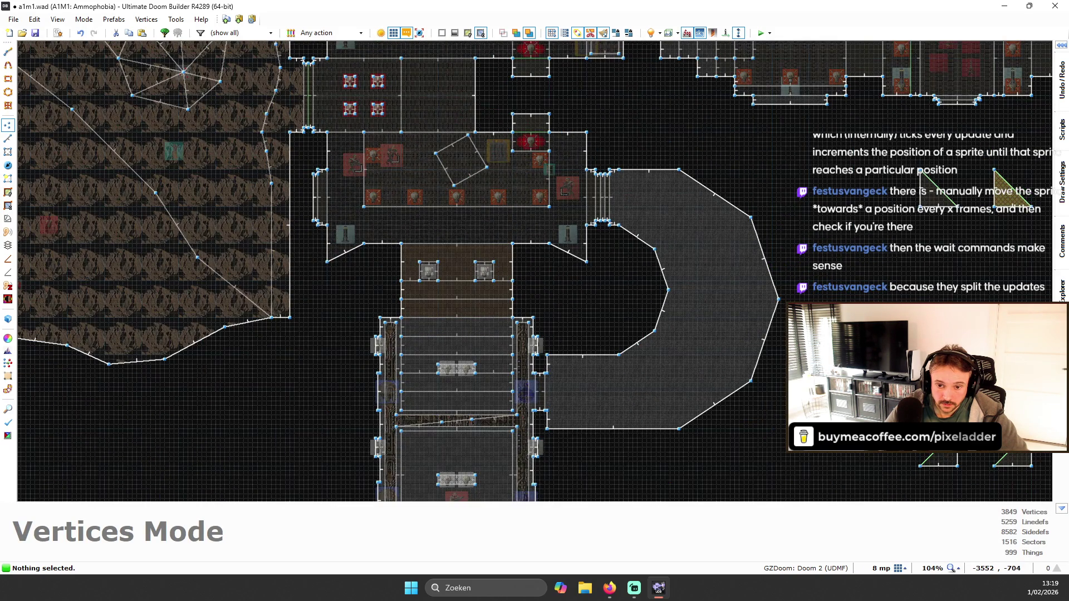
{"action": "key", "text": "Down"}
{"action": "key", "text": "Right"}
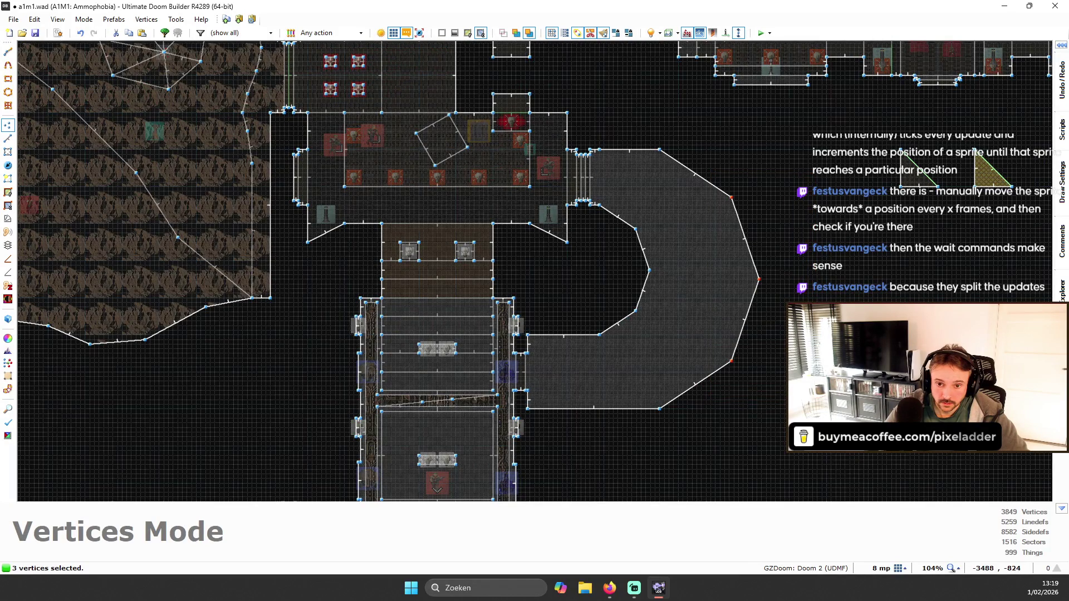
- Save the map to a1m1.wad and minimise the map editor
{"action": "key", "text": "ctrl+s"}
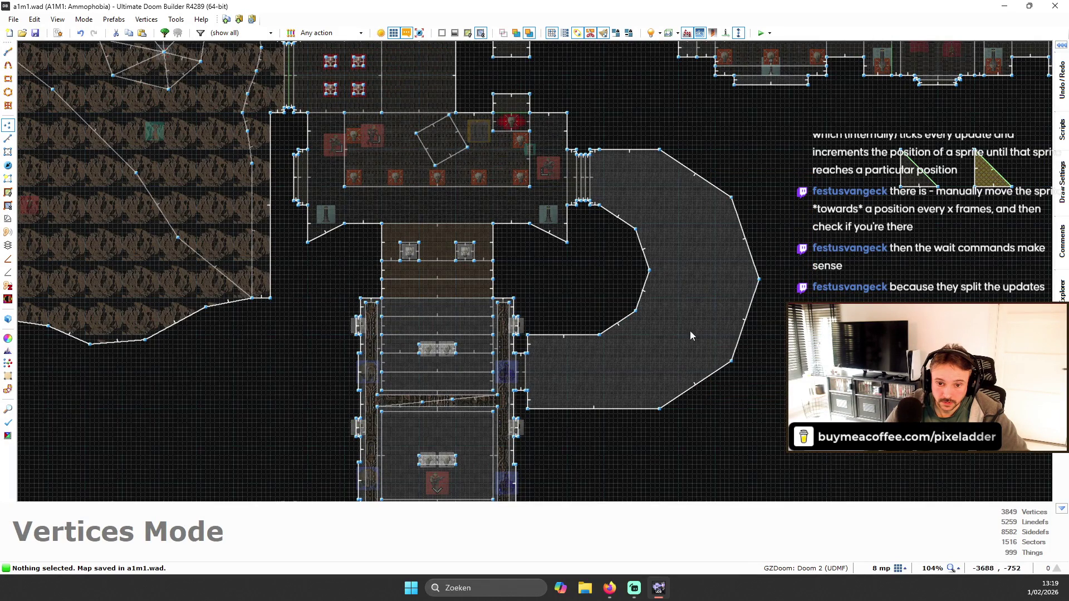
{"action": "scroll", "coordinate": [607, 357], "scroll_direction": "up", "scroll_amount": 1}
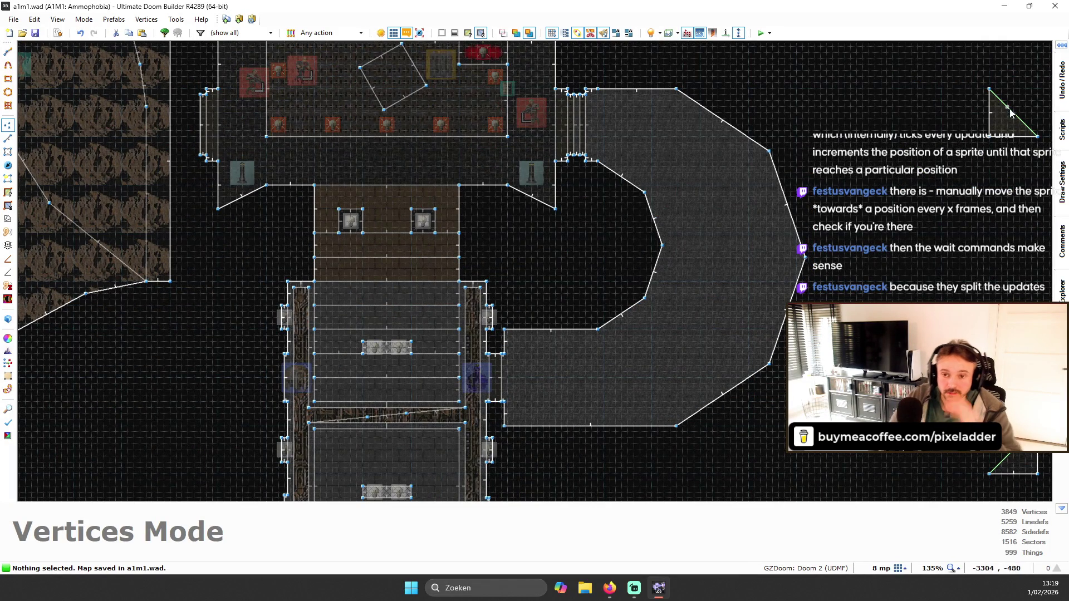
{"action": "left_click", "coordinate": [1004, 7]}
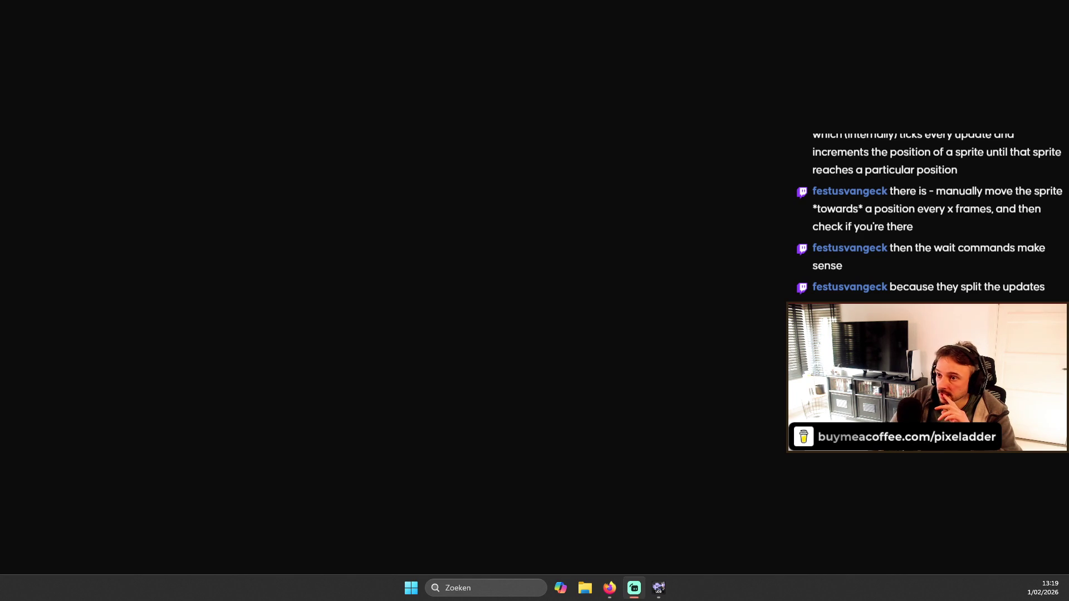
- Launch GB Studio and show Actor 2's On Update script in Spiderlair - Pre-boss
{"action": "key", "text": "alt+Tab"}
{"action": "double_click", "coordinate": [158, 146]}
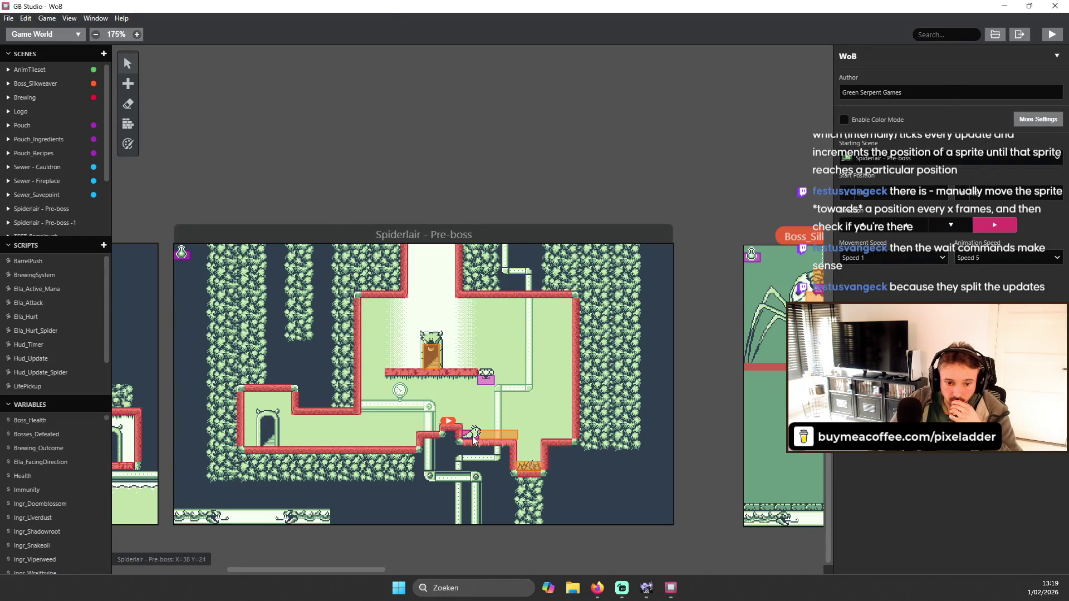
{"action": "left_click", "coordinate": [473, 440]}
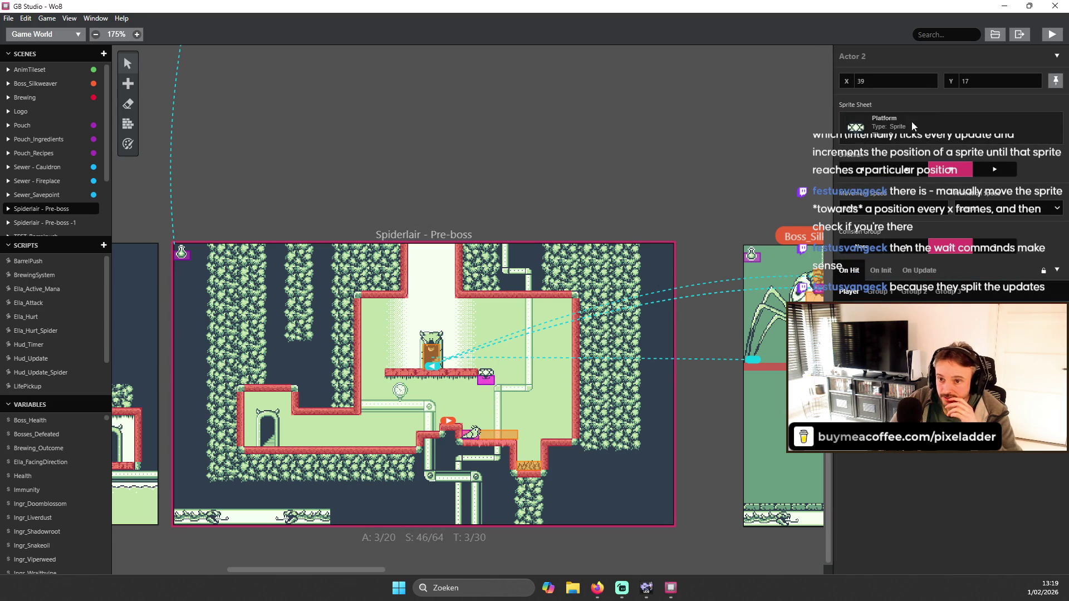
{"action": "left_click", "coordinate": [920, 271]}
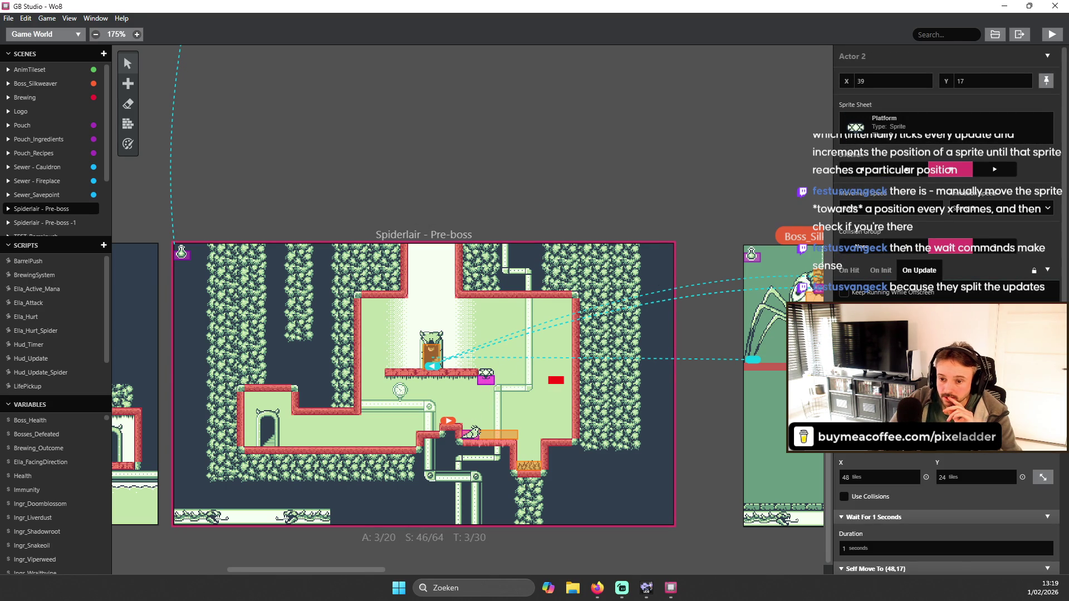
- Delete the Self Move To (48,17) event from the On Update script
{"action": "scroll", "coordinate": [947, 501], "scroll_direction": "down", "scroll_amount": 2}
{"action": "scroll", "coordinate": [946, 501], "scroll_direction": "up", "scroll_amount": 1}
{"action": "left_click", "coordinate": [1047, 493]}
{"action": "left_click", "coordinate": [1019, 556]}
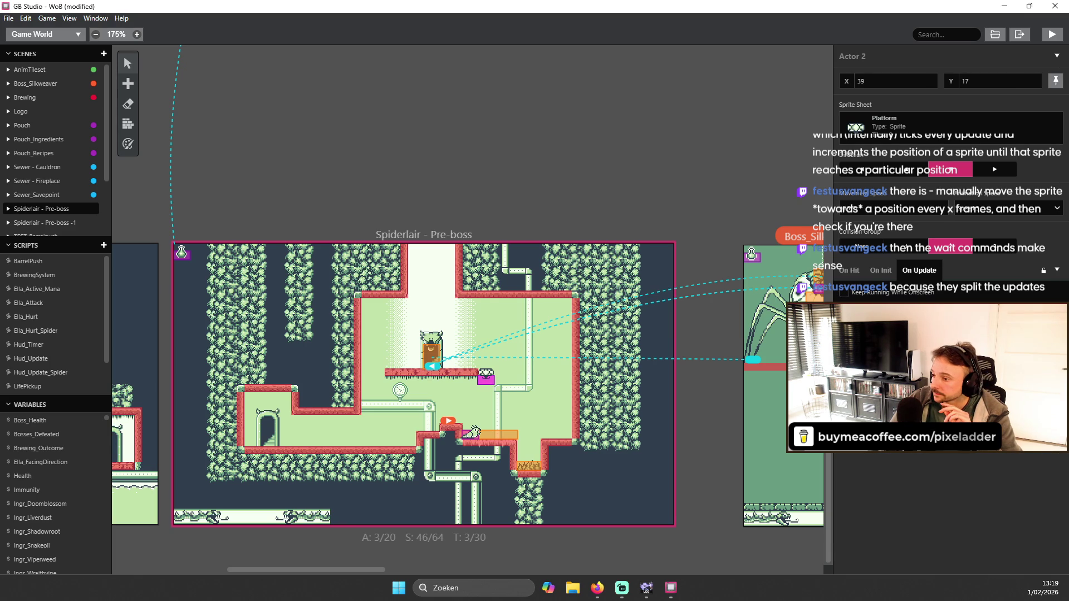
{"action": "left_click", "coordinate": [597, 588]}
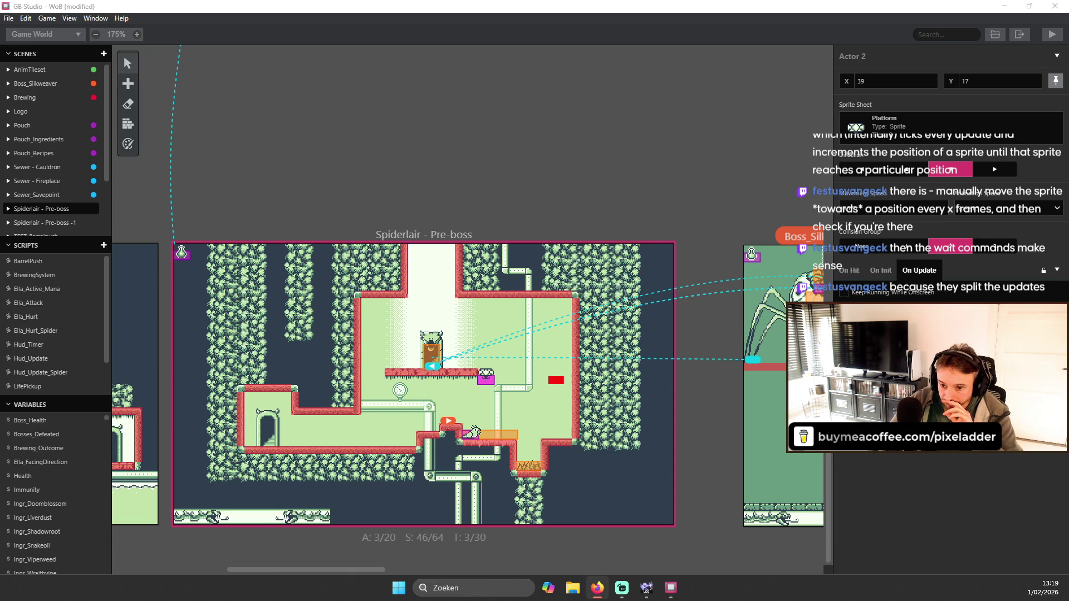
- Search events for 'mo' to find move events, then bring up Actor 2's Add Event list
{"action": "key", "text": "alt+Tab"}
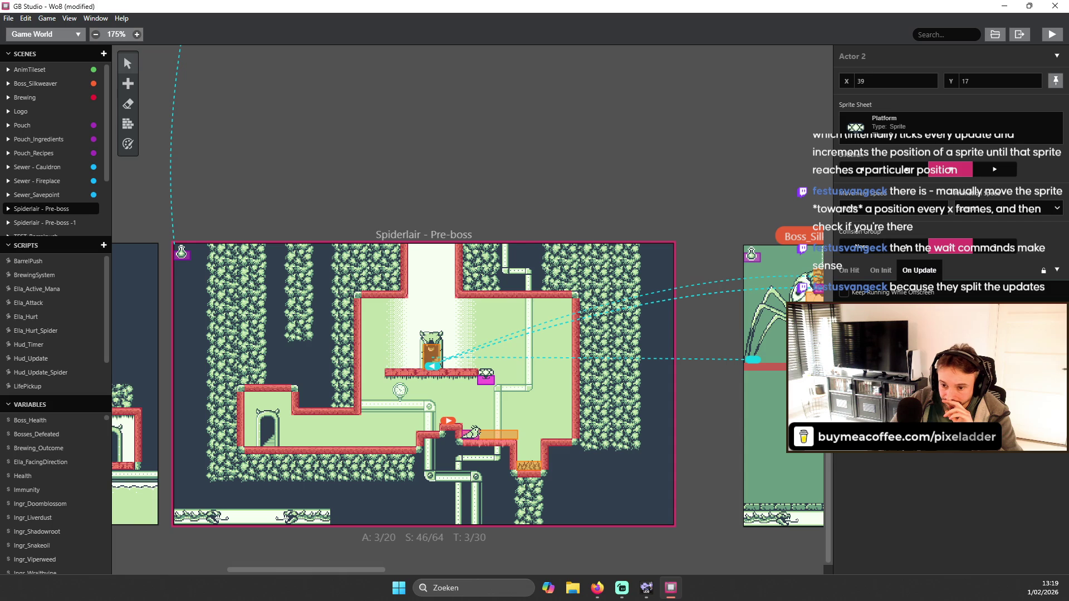
{"action": "type", "text": "mod"}
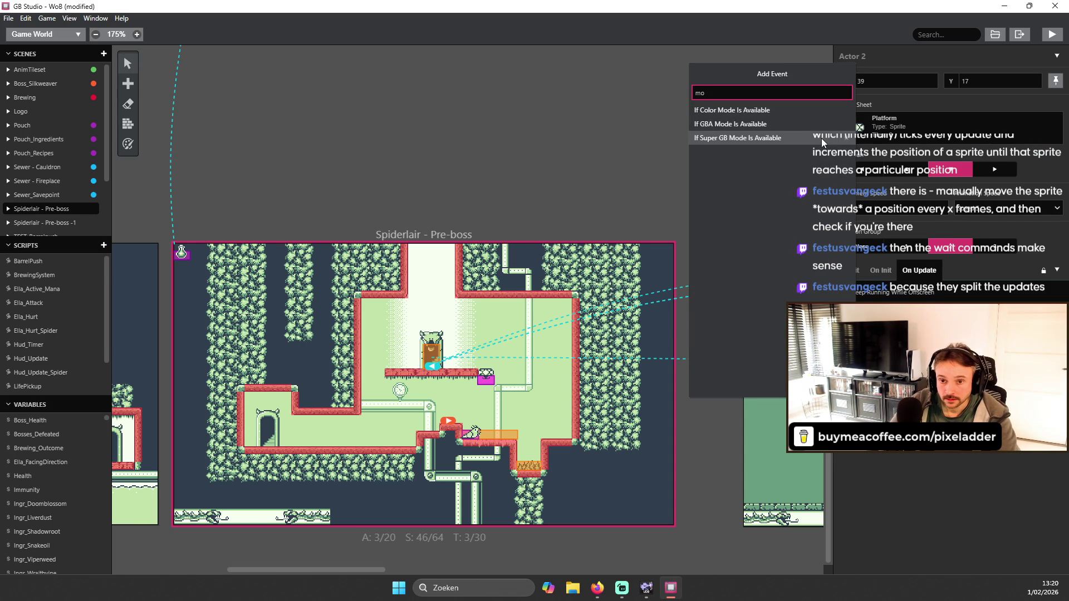
{"action": "key", "text": "BackSpace"}
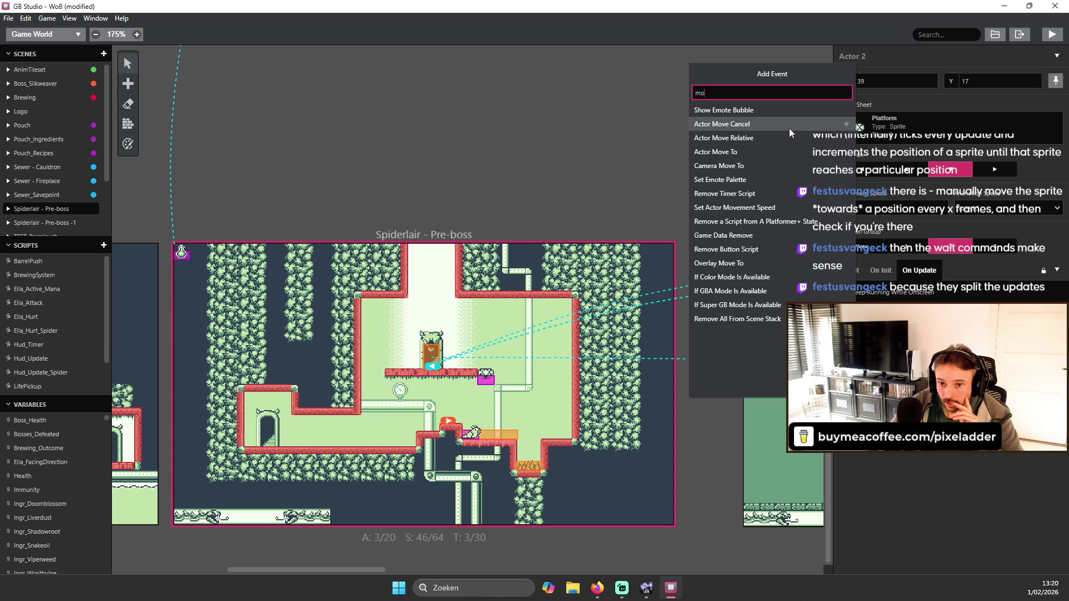
{"action": "key", "text": "Escape"}
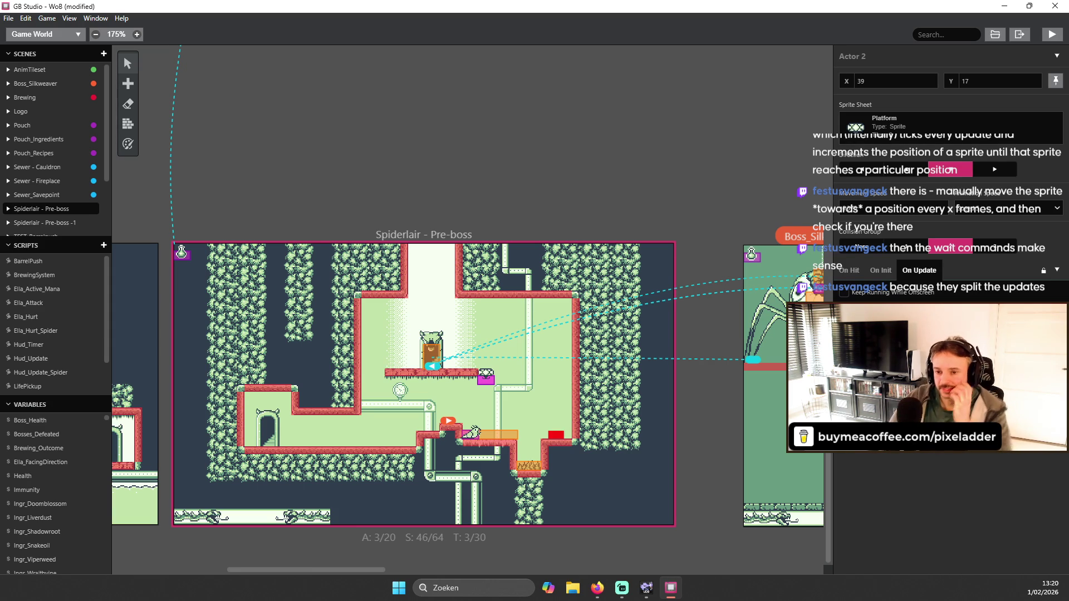
{"action": "left_click", "coordinate": [700, 105]}
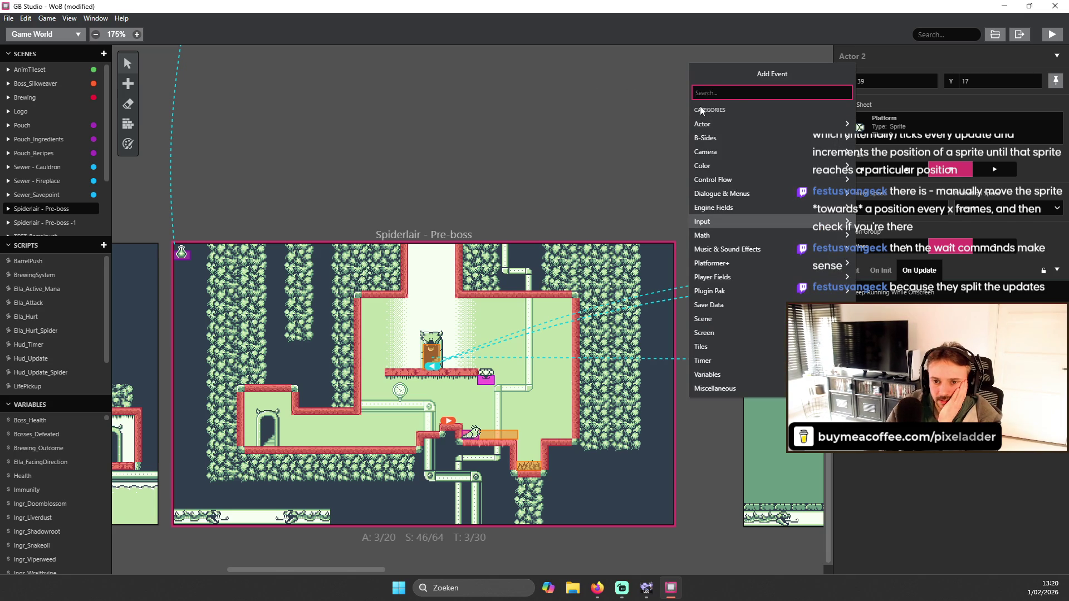
{"action": "left_click", "coordinate": [926, 540]}
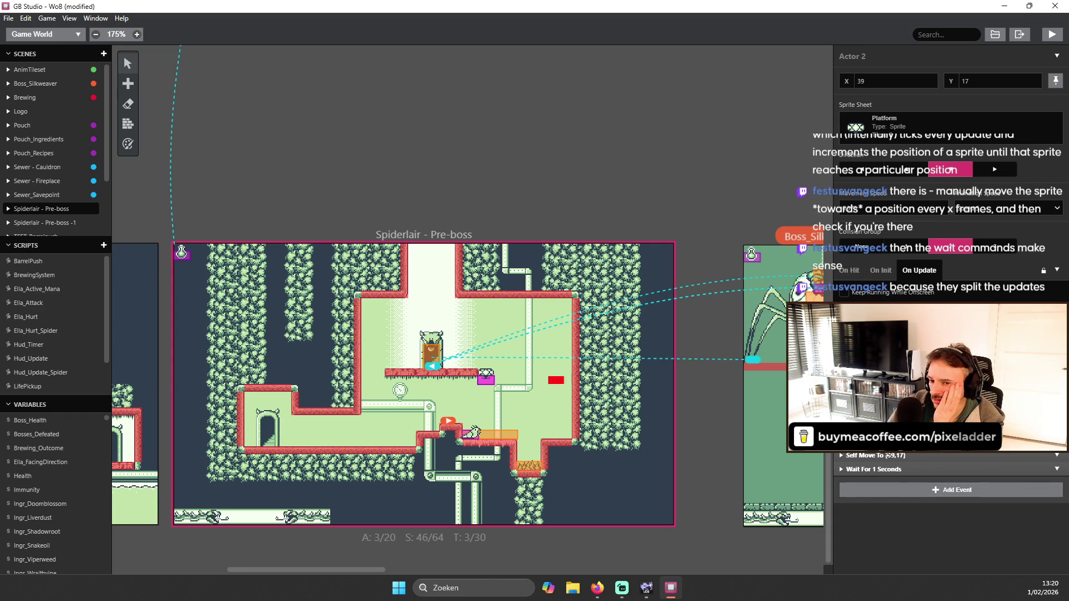
{"action": "left_click", "coordinate": [890, 491]}
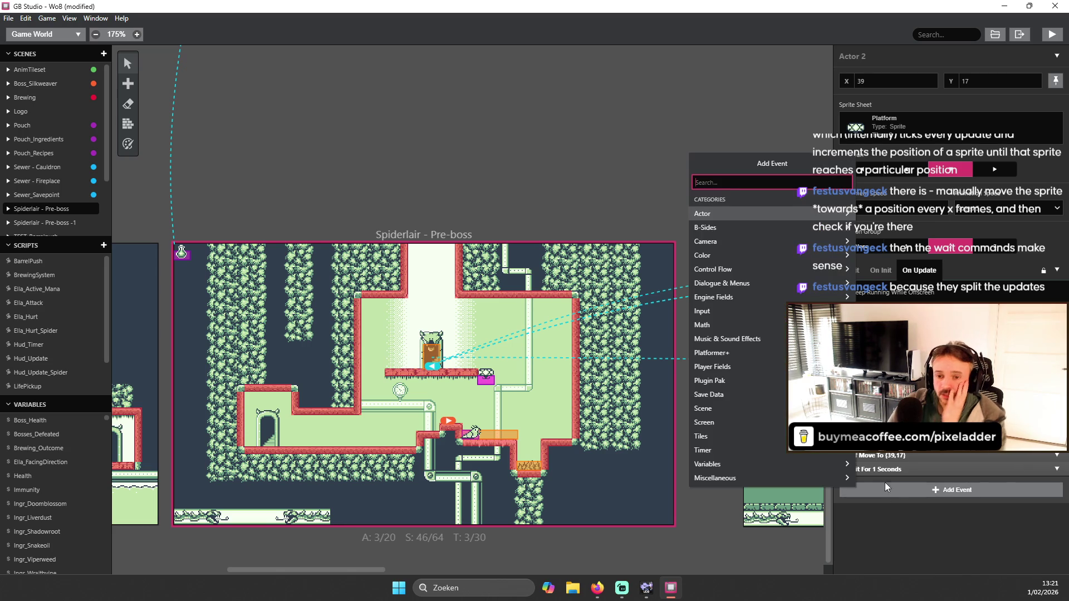
- Browse the Actor event category, then dismiss the event list without adding anything
{"action": "left_click", "coordinate": [750, 208]}
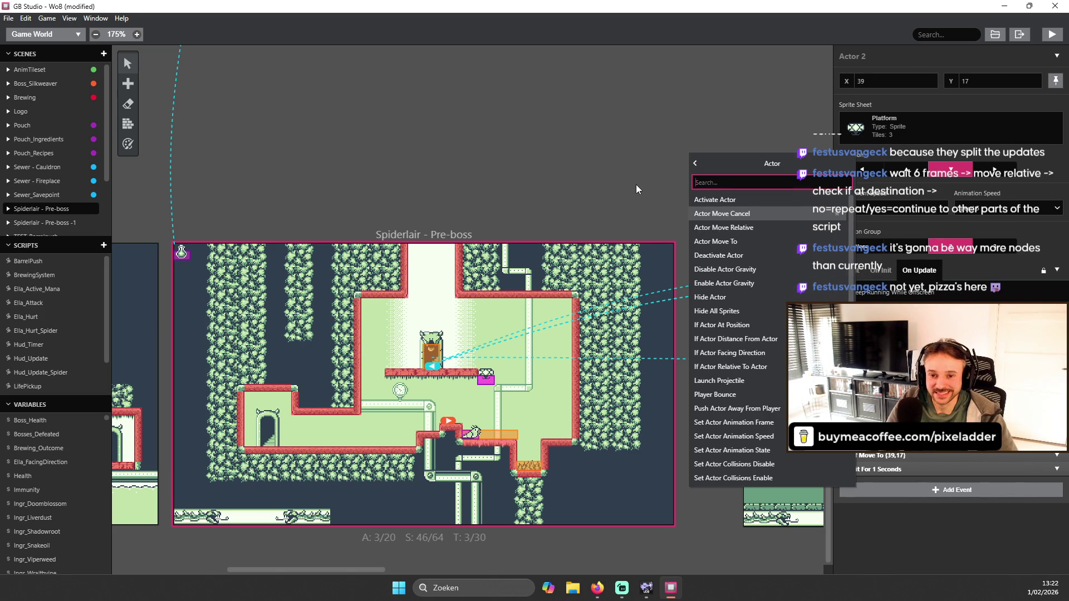
{"action": "left_click", "coordinate": [467, 436]}
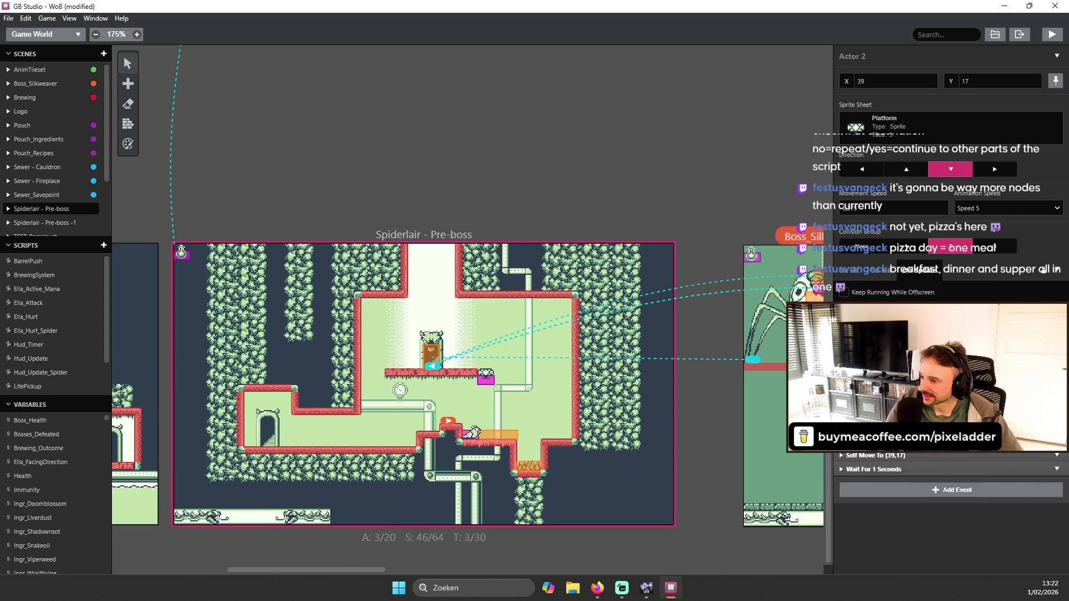
- Select the Monster_Slimey actor near the bottom centre of the Spiderlair - Pre-boss scene
{"action": "scroll", "coordinate": [644, 506], "scroll_direction": "up", "scroll_amount": 2}
{"action": "scroll", "coordinate": [564, 471], "scroll_direction": "down", "scroll_amount": 2}
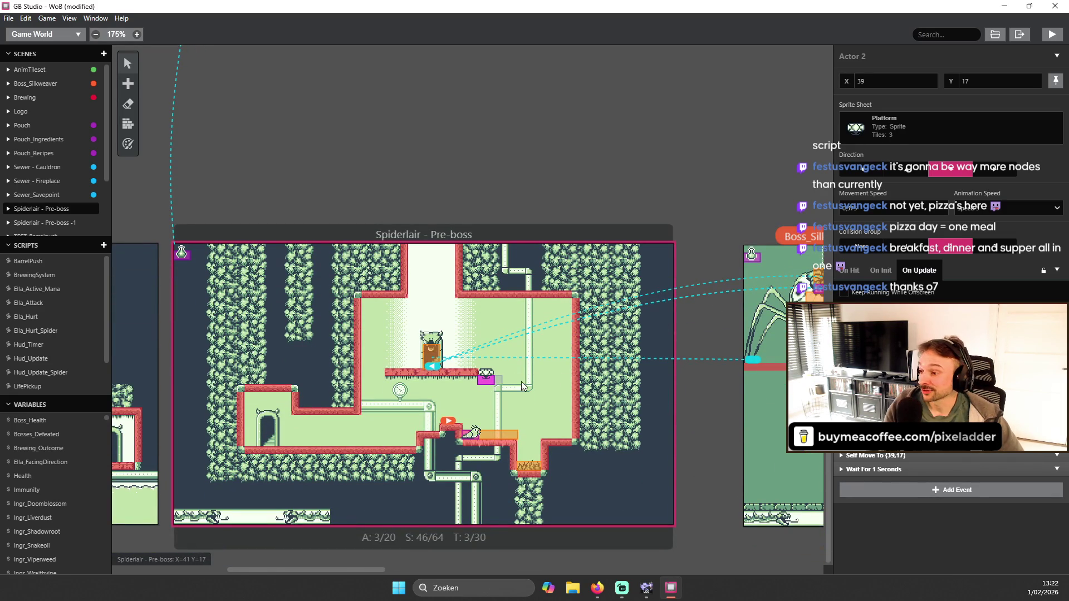
{"action": "left_click", "coordinate": [470, 430]}
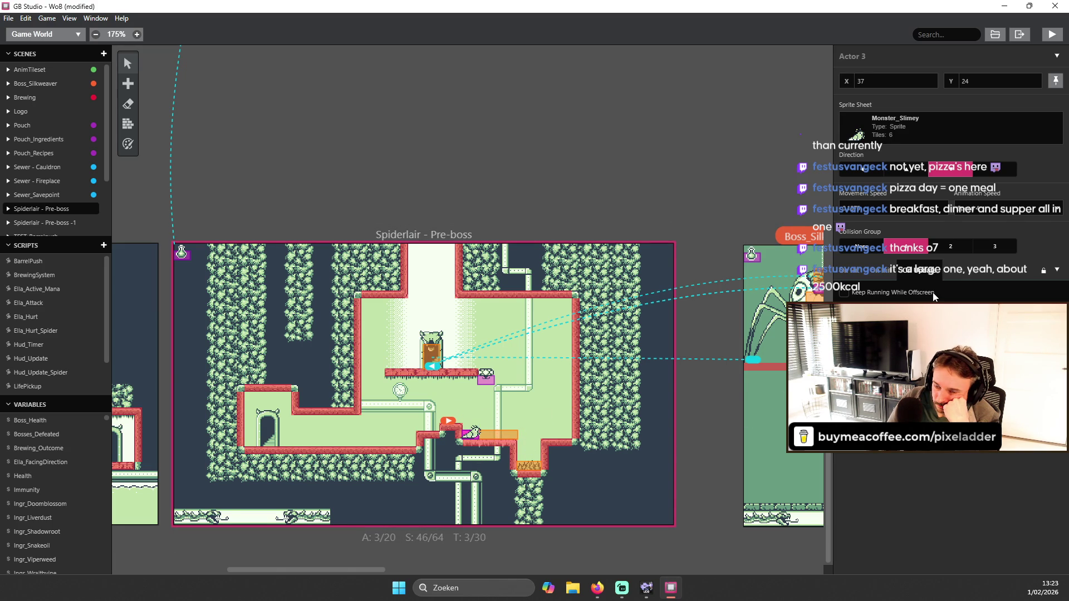
{"action": "key", "text": "alt+Tab"}
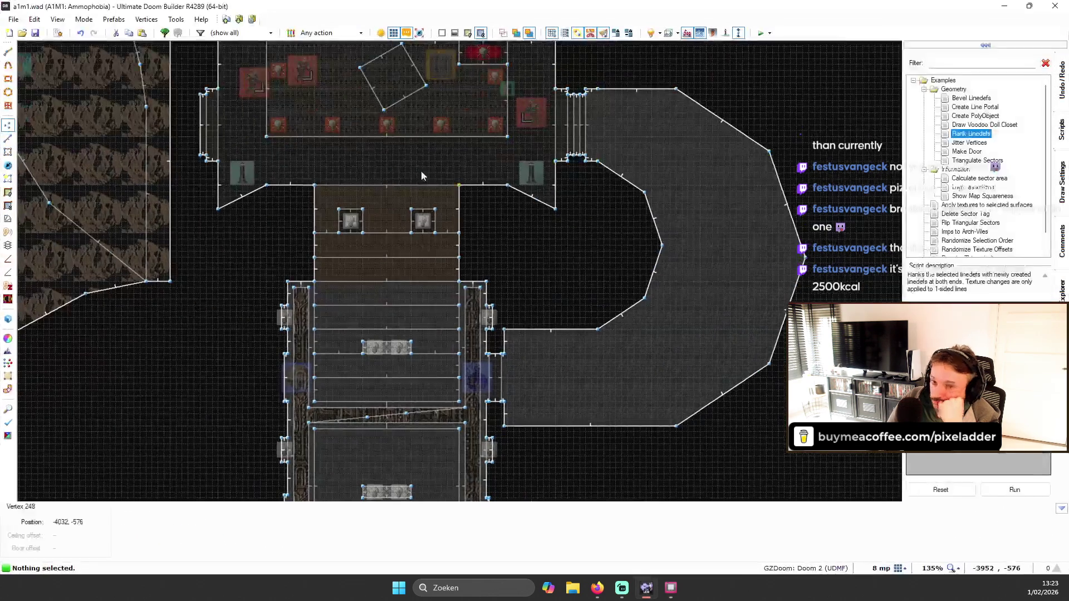
- Save the a1m1 map and close Ultimate Doom Builder
{"action": "left_click", "coordinate": [36, 33]}
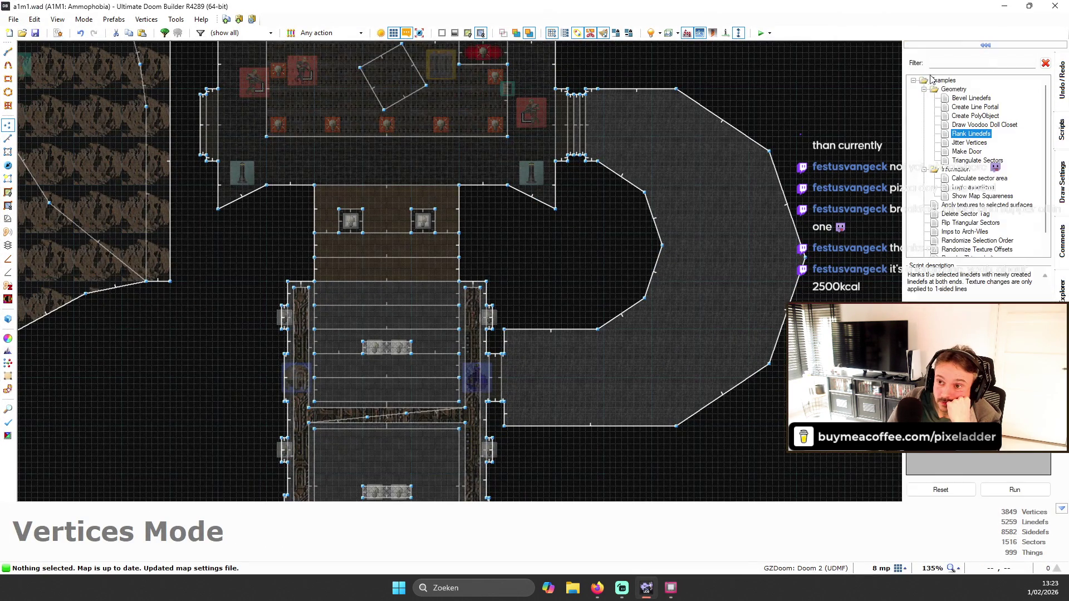
{"action": "left_click", "coordinate": [1055, 6]}
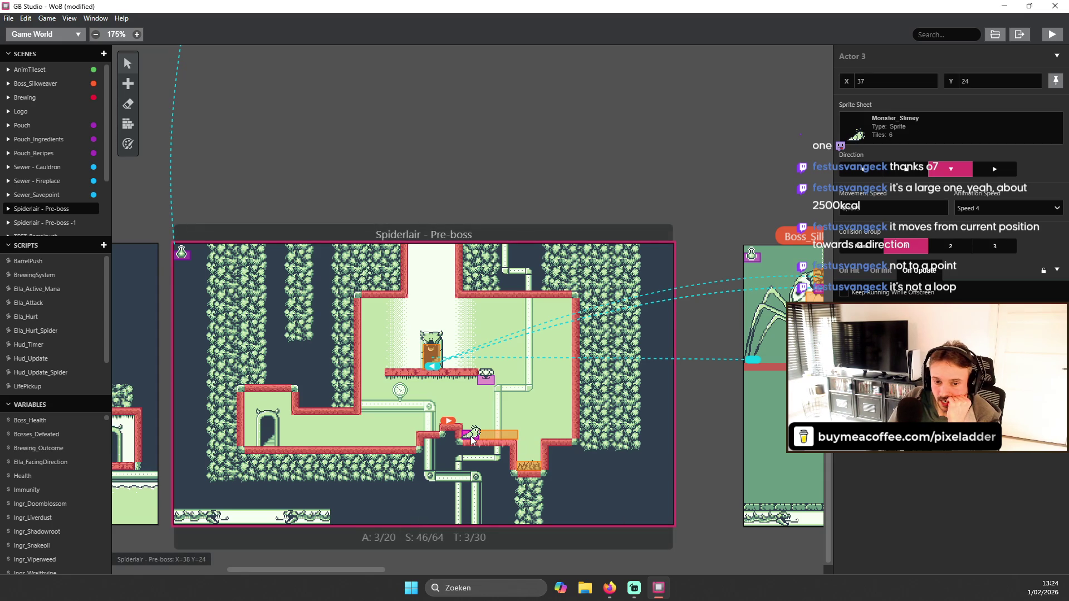
- Add an Actor Move Relative event to Actor 3's script, found by searching 'actor'
{"action": "left_click", "coordinate": [924, 314]}
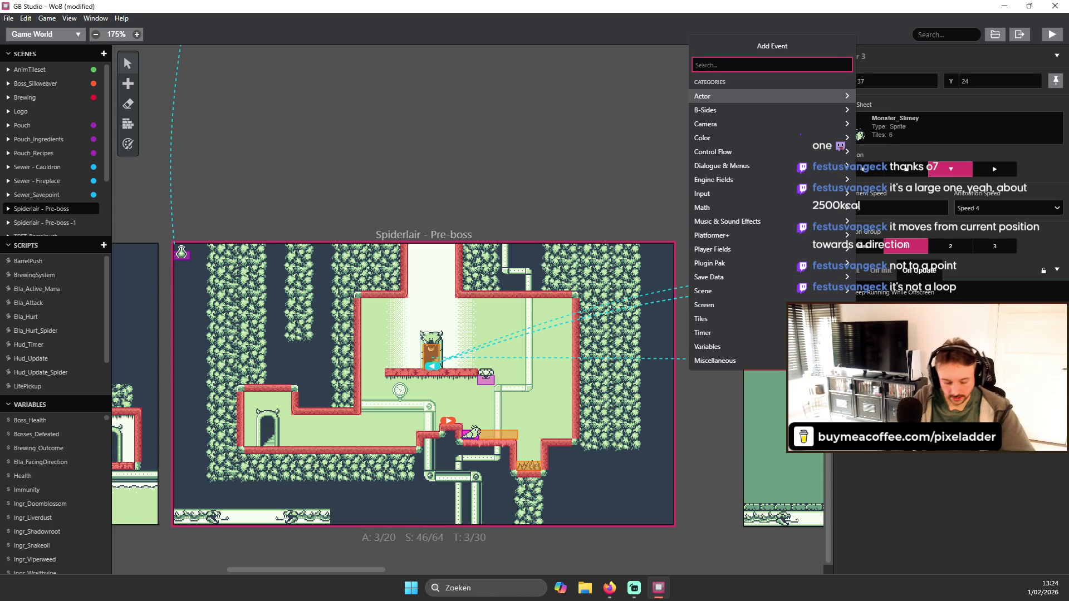
{"action": "type", "text": "actor"}
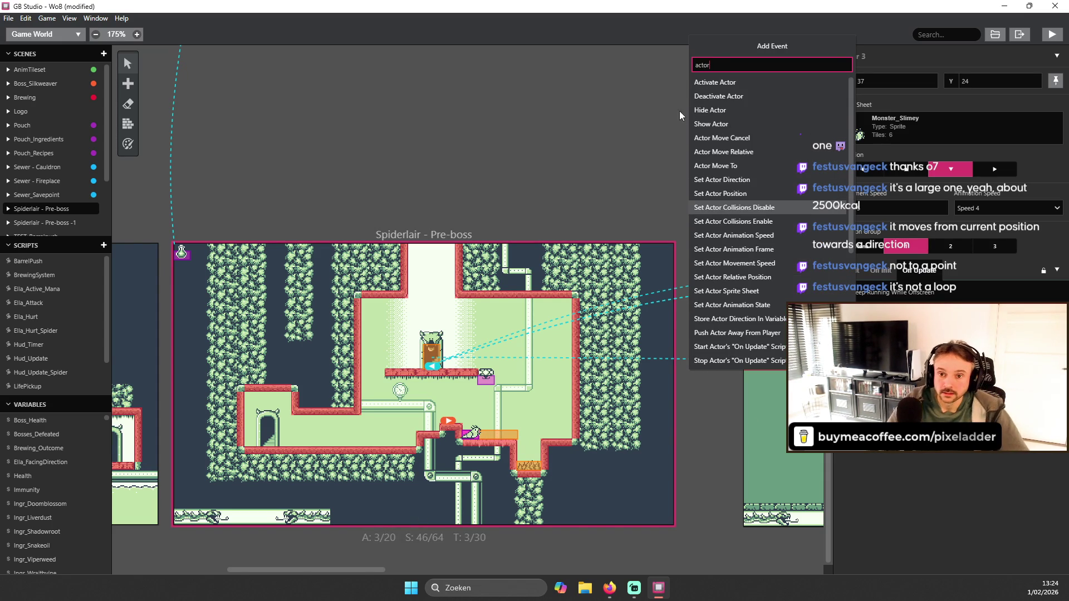
{"action": "left_click", "coordinate": [759, 153]}
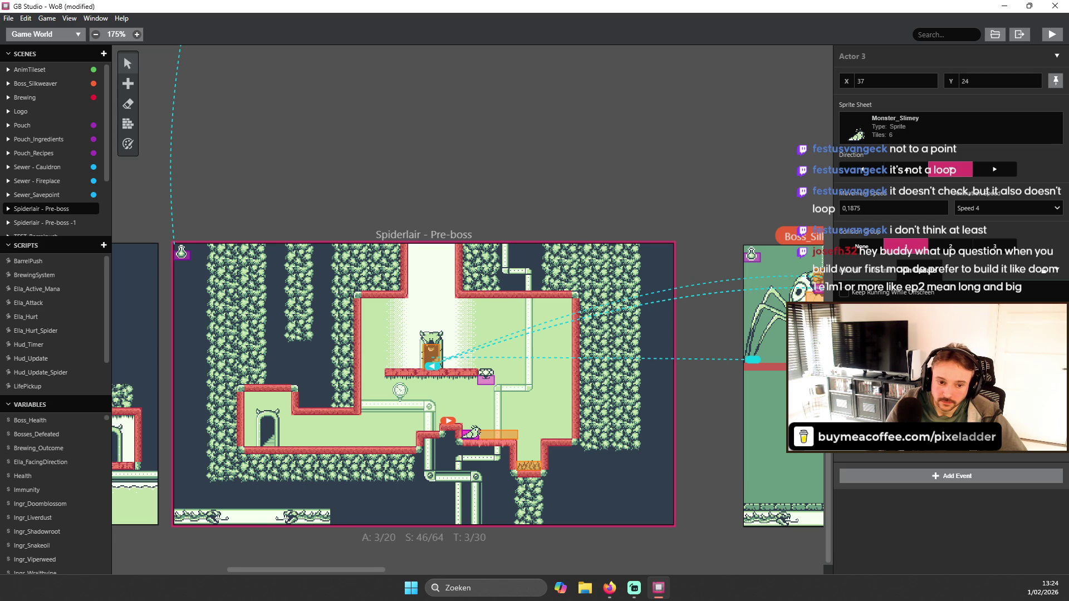
- Deselect and reselect the Monster_Slimey actor to bring its properties back
{"action": "left_click", "coordinate": [497, 407]}
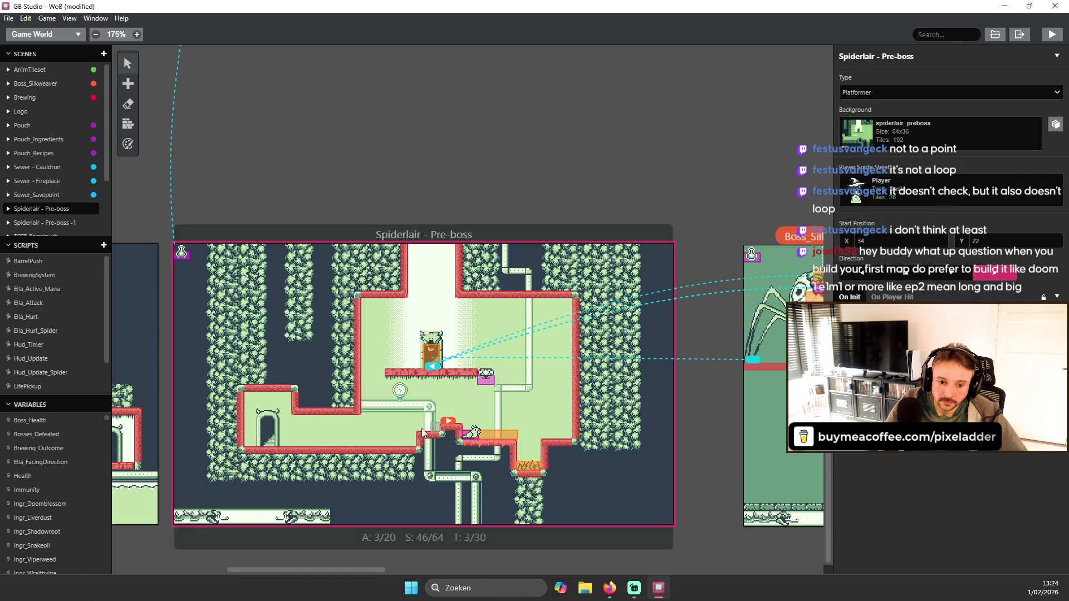
{"action": "left_click", "coordinate": [473, 432]}
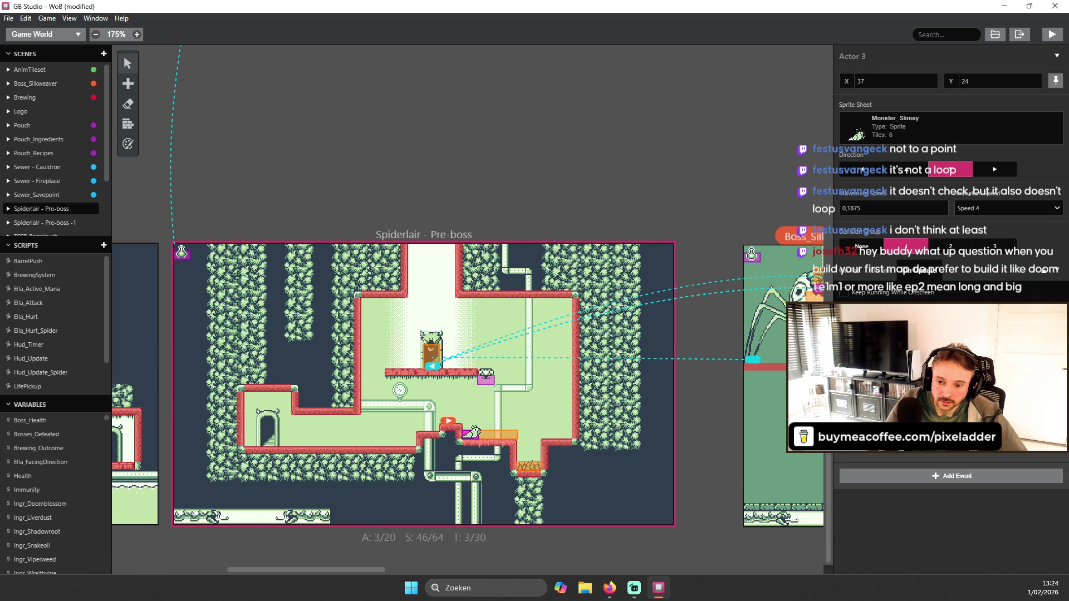
{"action": "scroll", "coordinate": [547, 409], "scroll_direction": "up", "scroll_amount": 2}
{"action": "scroll", "coordinate": [547, 409], "scroll_direction": "down", "scroll_amount": 2}
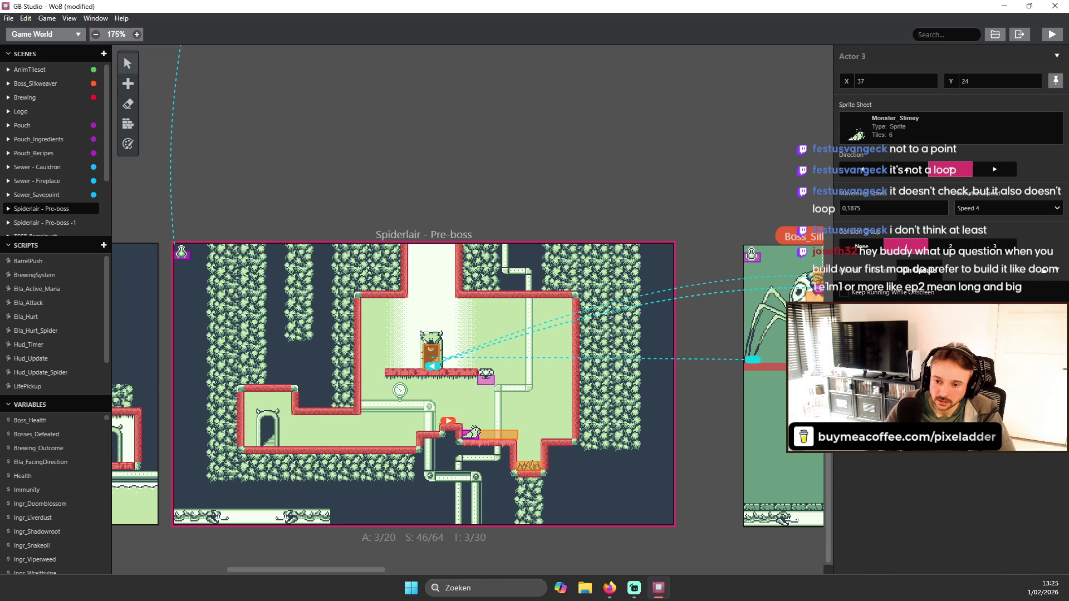
- Select the Platform actor (Actor 2) to view its Self Move To (39,17) and Wait events
{"action": "left_click", "coordinate": [1007, 463]}
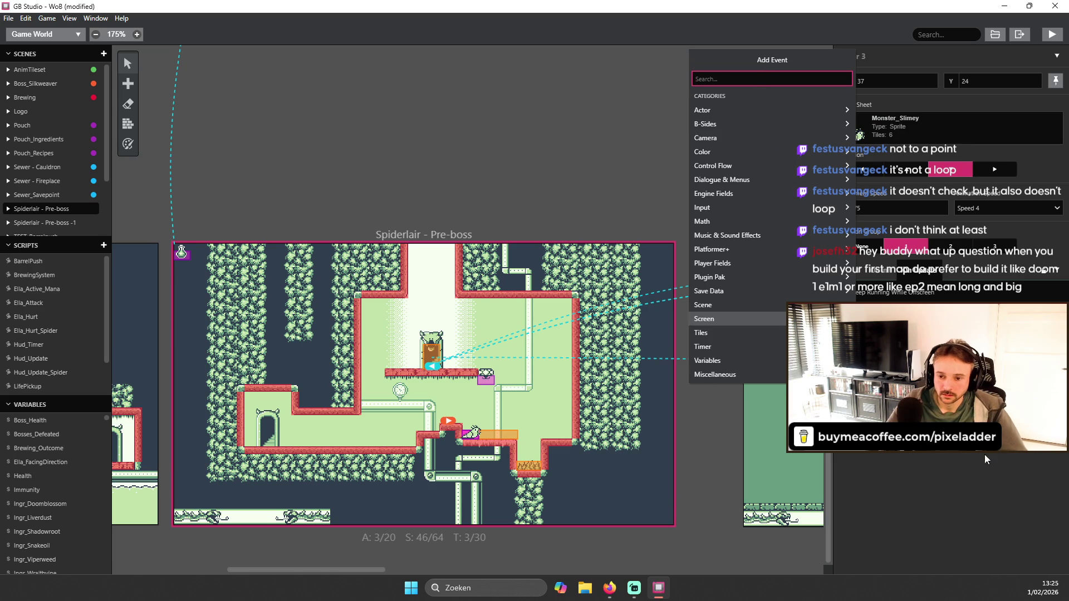
{"action": "key", "text": "Escape"}
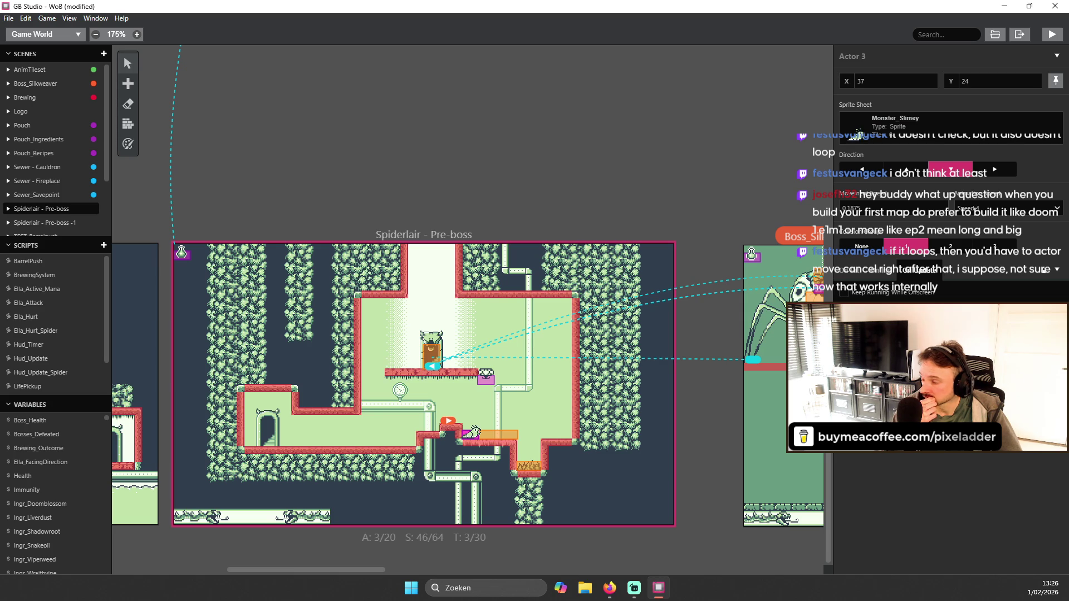
{"action": "left_click", "coordinate": [467, 431]}
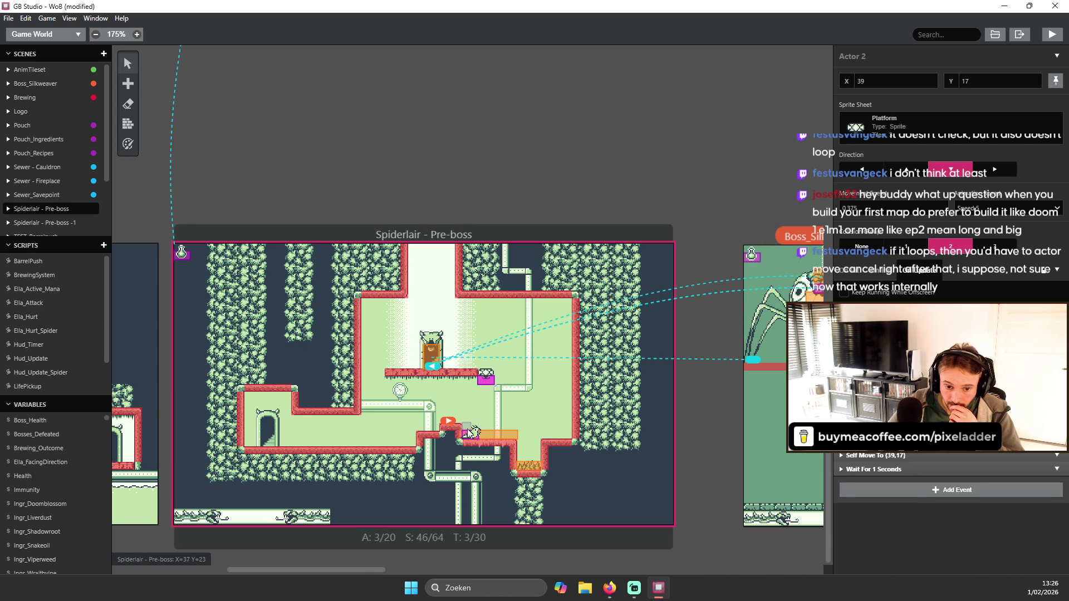
- Reselect the slime actor and add a Wait event to its script
{"action": "left_click", "coordinate": [471, 434]}
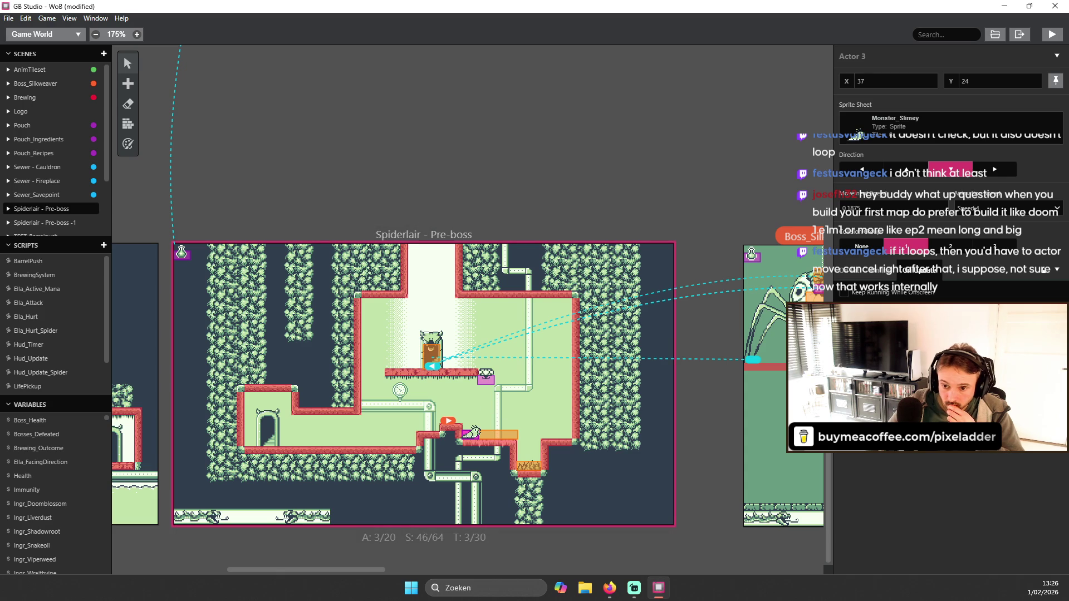
{"action": "left_click", "coordinate": [858, 384]}
{"action": "type", "text": "wait"}
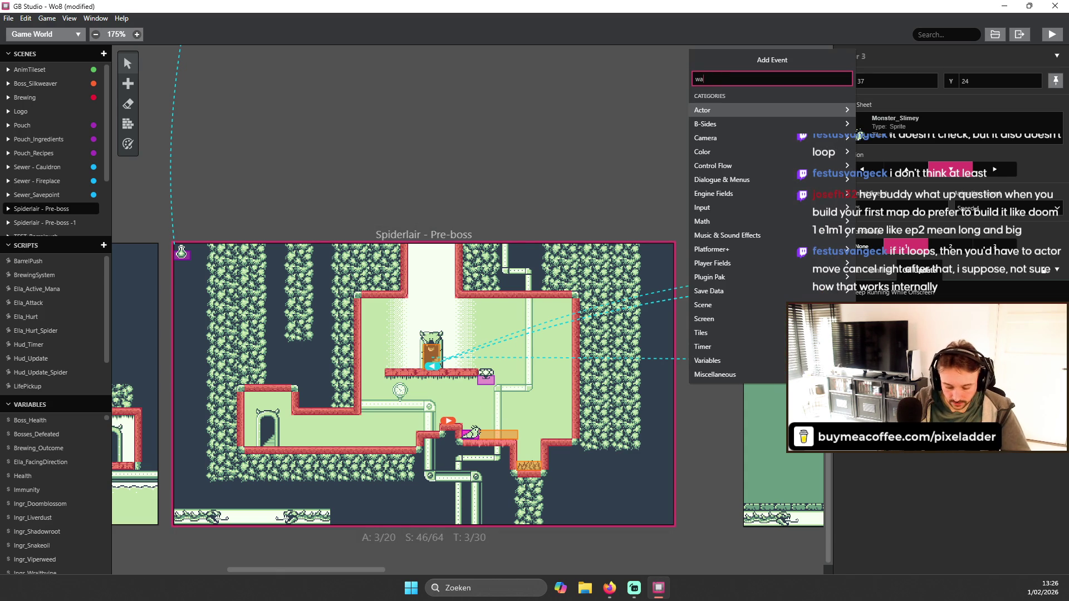
{"action": "left_click", "coordinate": [725, 98]}
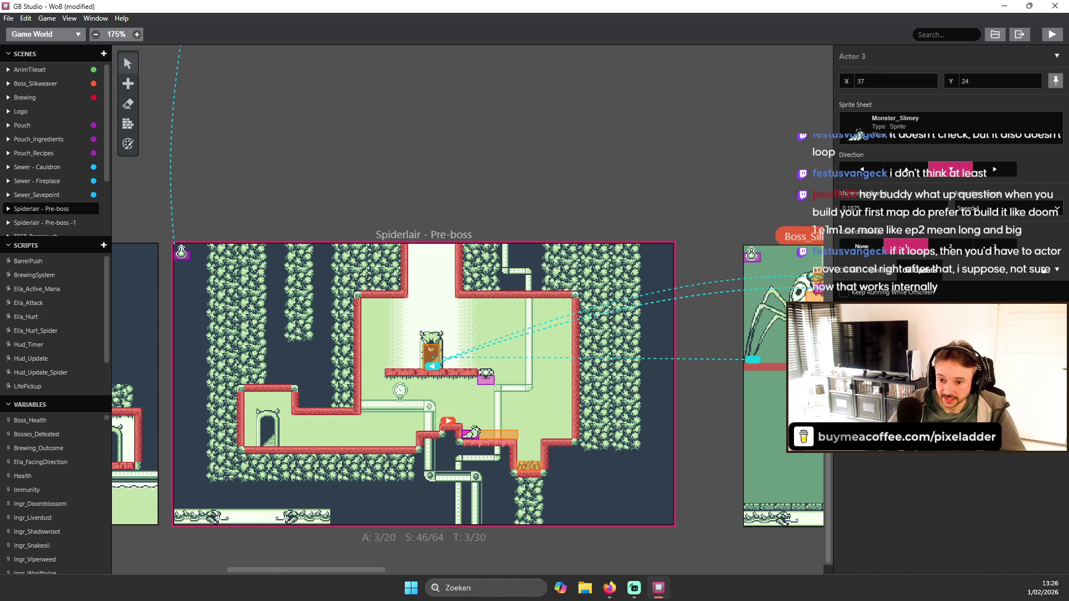
- Add another Actor Move Relative event with its tiles value set to -4
{"action": "left_click", "coordinate": [857, 384]}
{"action": "type", "text": "move rel"}
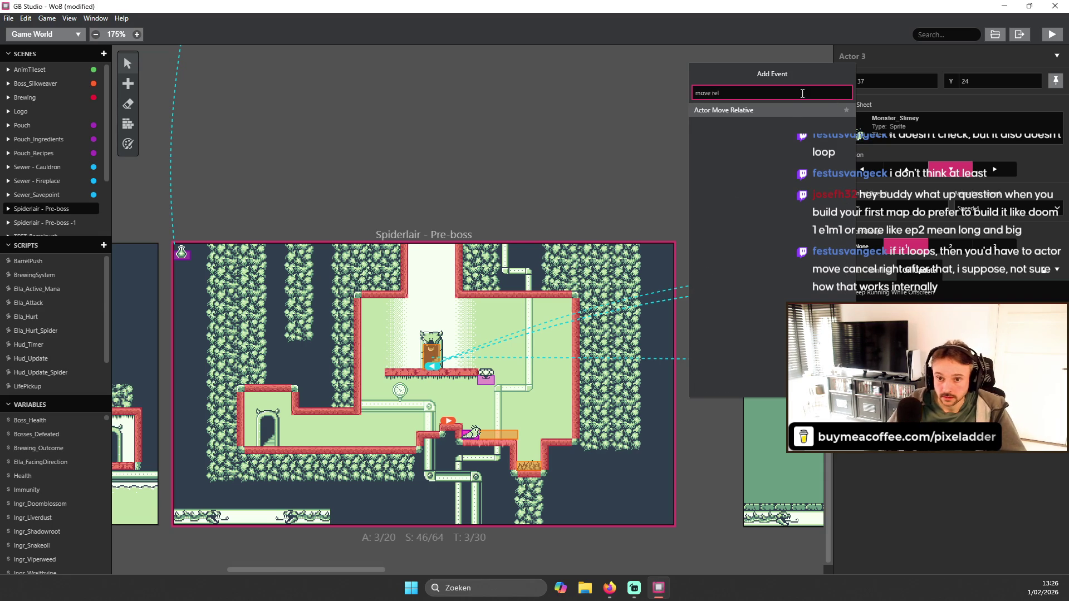
{"action": "left_click", "coordinate": [789, 109]}
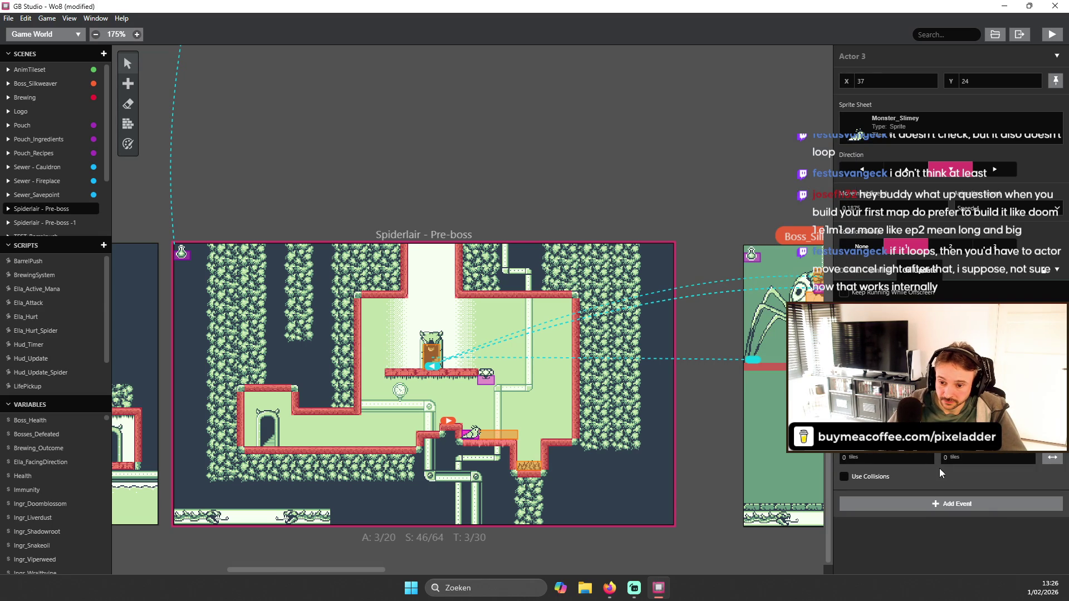
{"action": "left_click", "coordinate": [928, 459]}
{"action": "key", "text": "BackSpace"}
{"action": "type", "text": "4"}
{"action": "key", "text": "Return"}
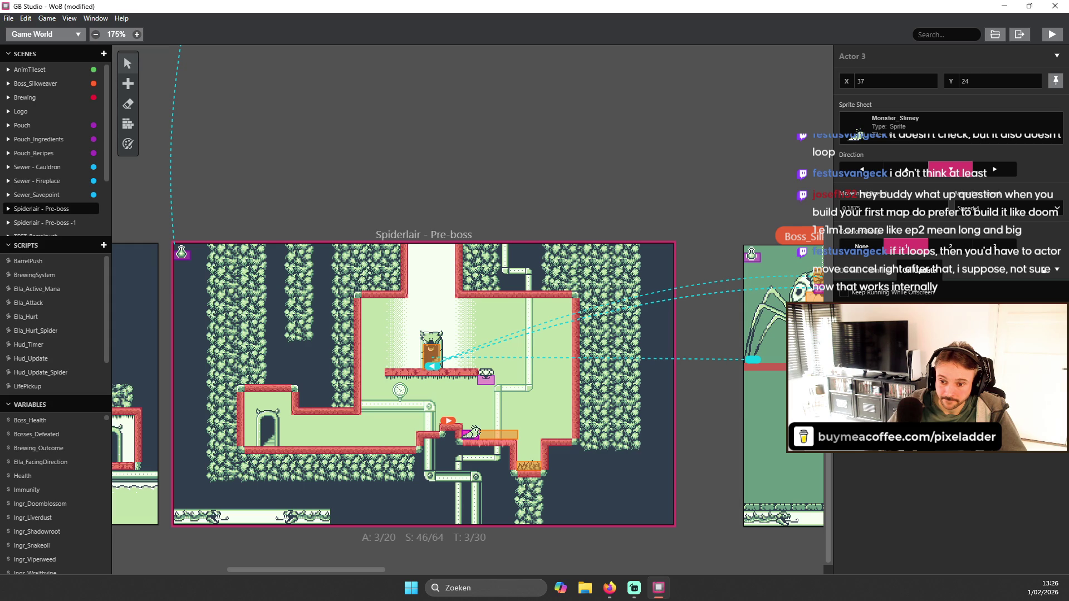
- Follow the move with a Wait event and launch a test run of the game
{"action": "left_click", "coordinate": [918, 423]}
{"action": "type", "text": "wait"}
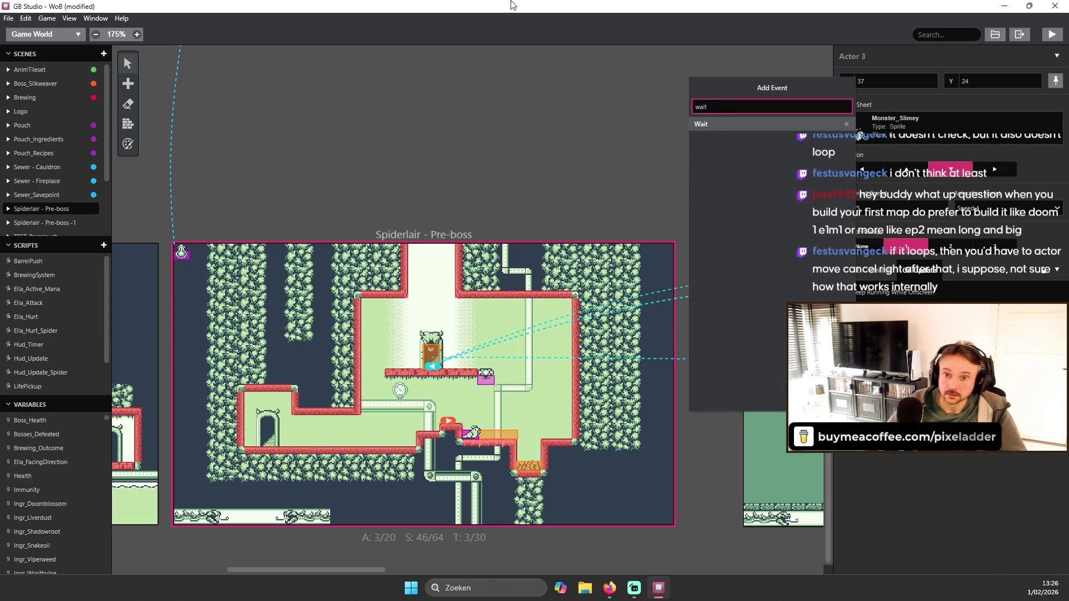
{"action": "left_click", "coordinate": [717, 119]}
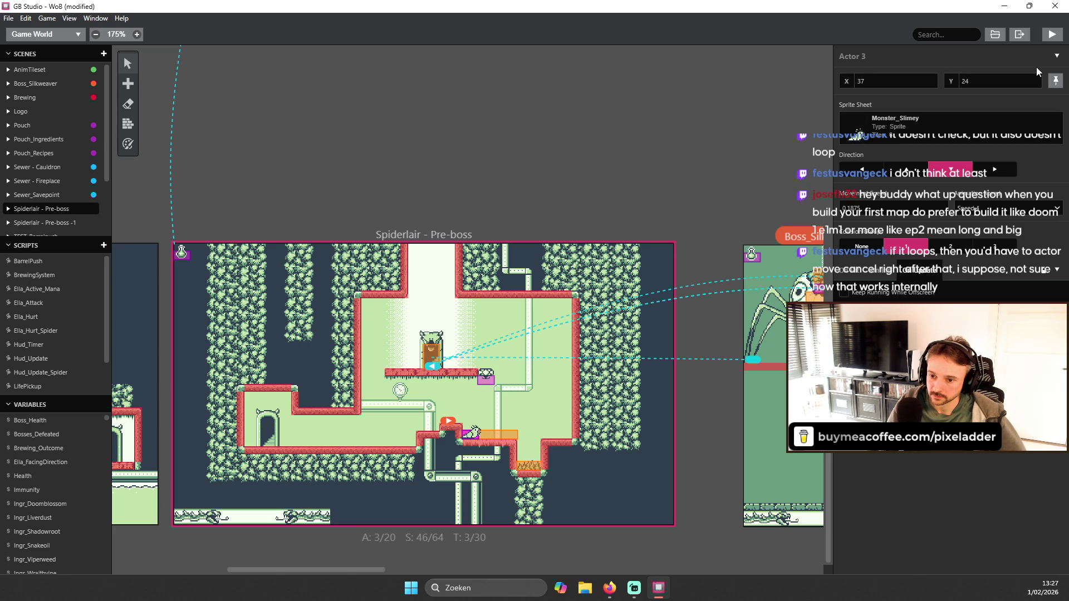
{"action": "left_click", "coordinate": [1061, 35]}
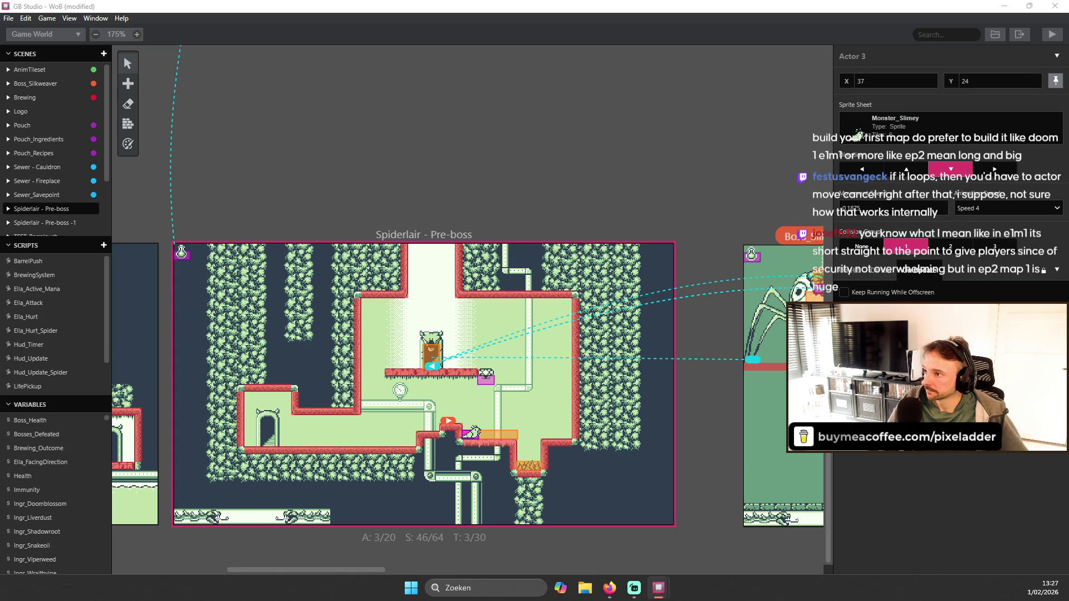
{"action": "key", "text": "Right"}
- Walk and jump the character rightwards through the level, then close the game window
{"action": "key", "text": "z"}
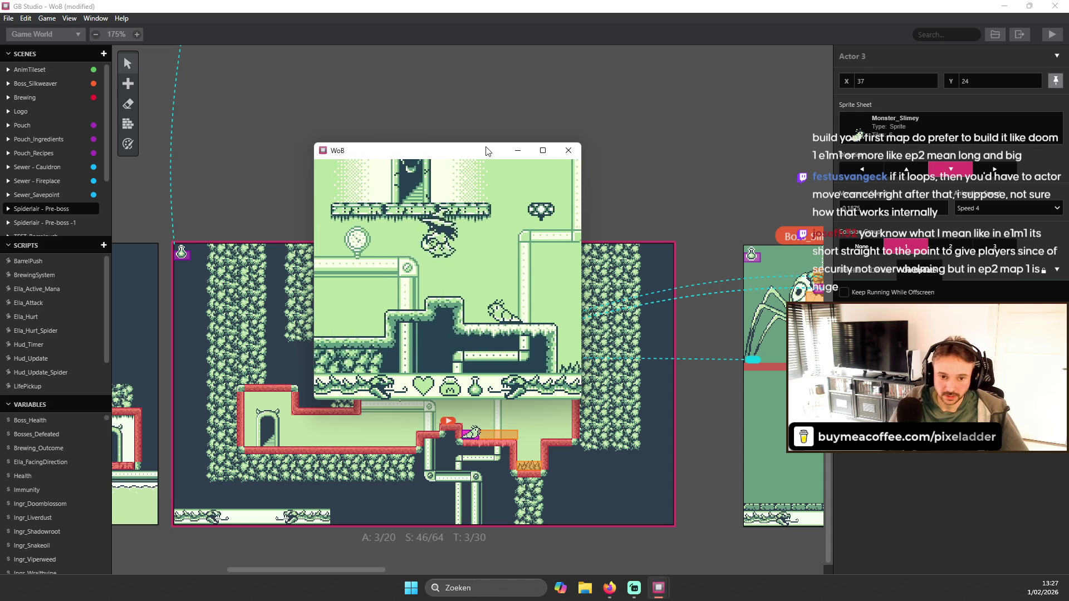
{"action": "key", "text": "Right"}
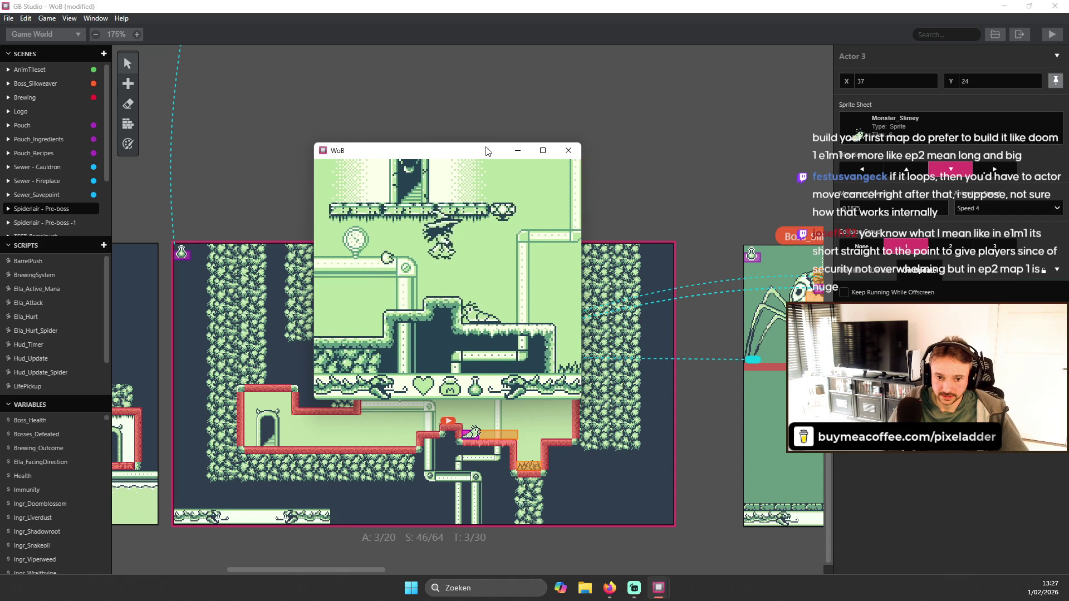
{"action": "key", "text": "Left"}
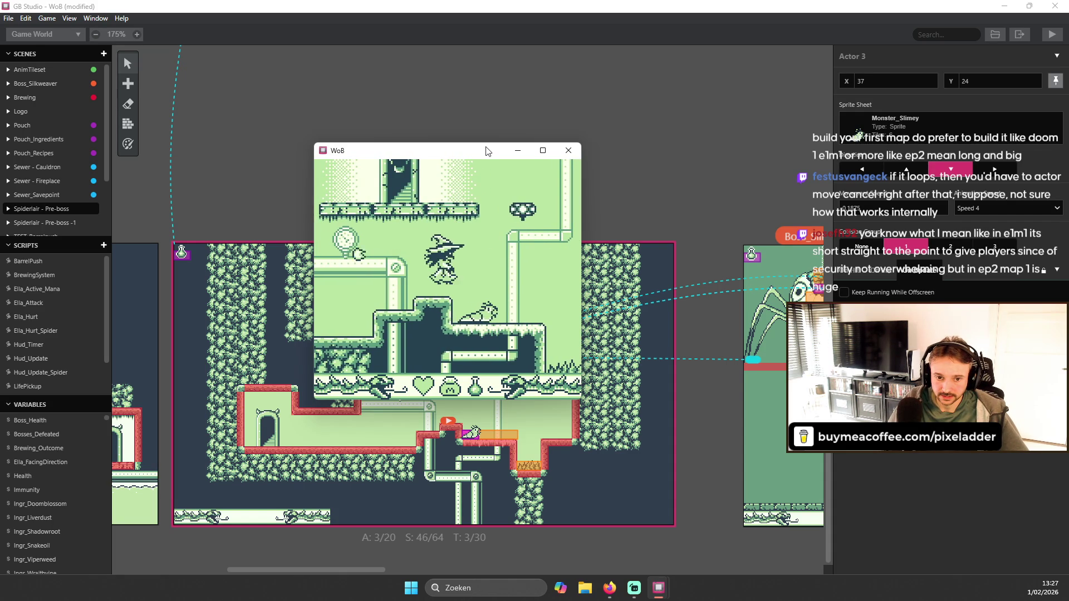
{"action": "key", "text": "Right"}
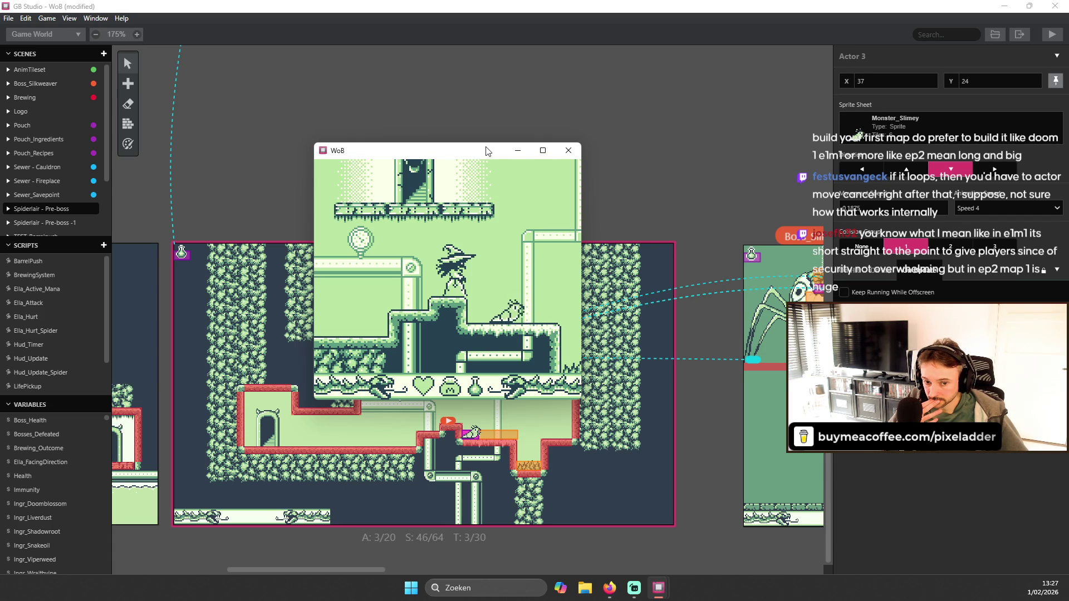
{"action": "key", "text": "Right"}
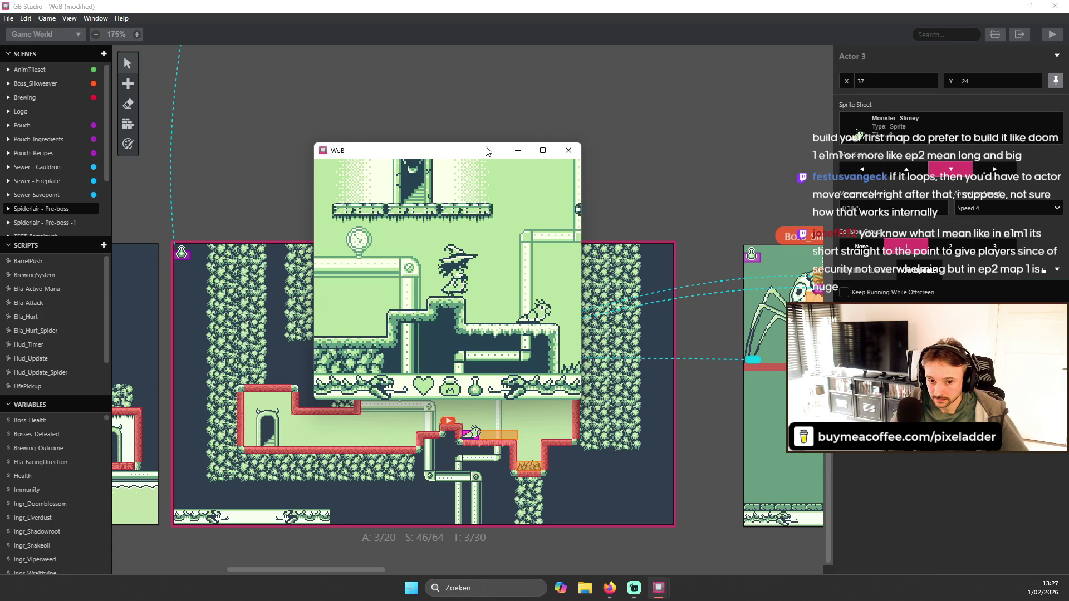
{"action": "key", "text": "Right"}
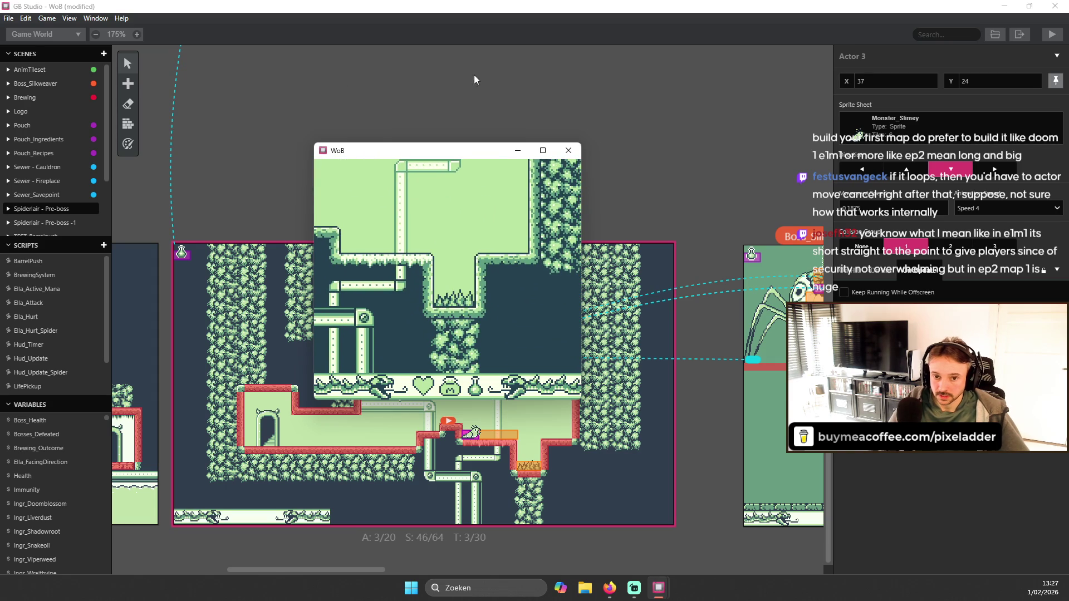
{"action": "left_click", "coordinate": [568, 150]}
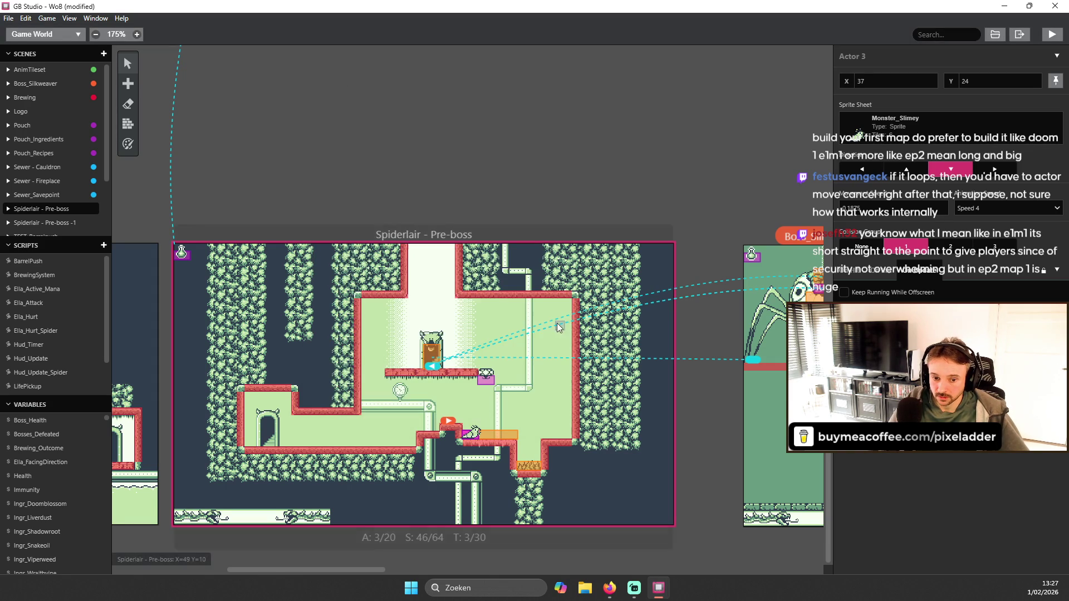
- Check the platform actor's settings, then go back to the slime actor
{"action": "left_click", "coordinate": [490, 377]}
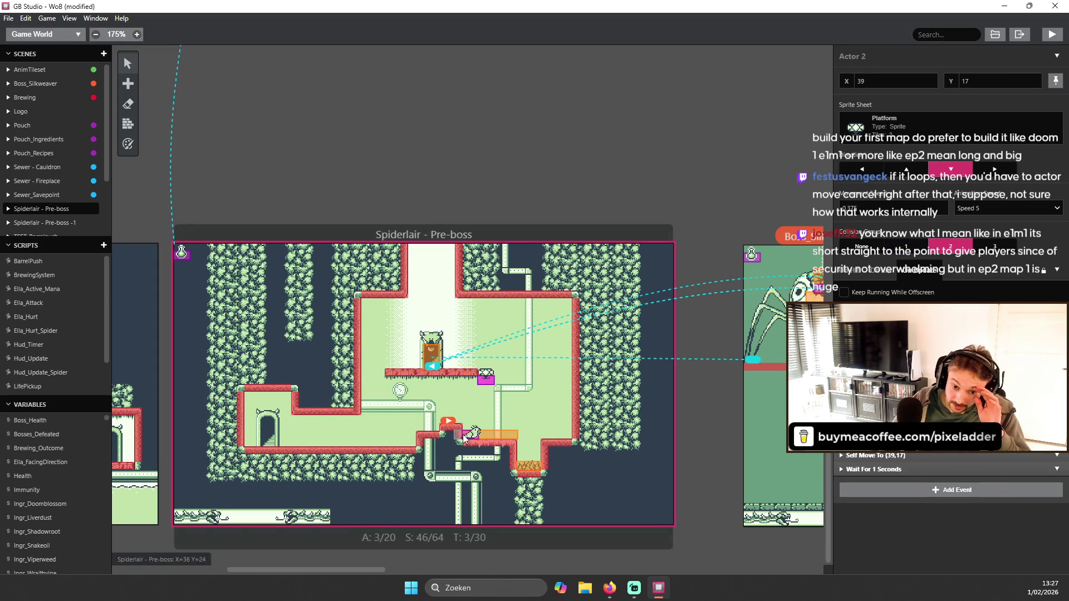
{"action": "left_click", "coordinate": [469, 434]}
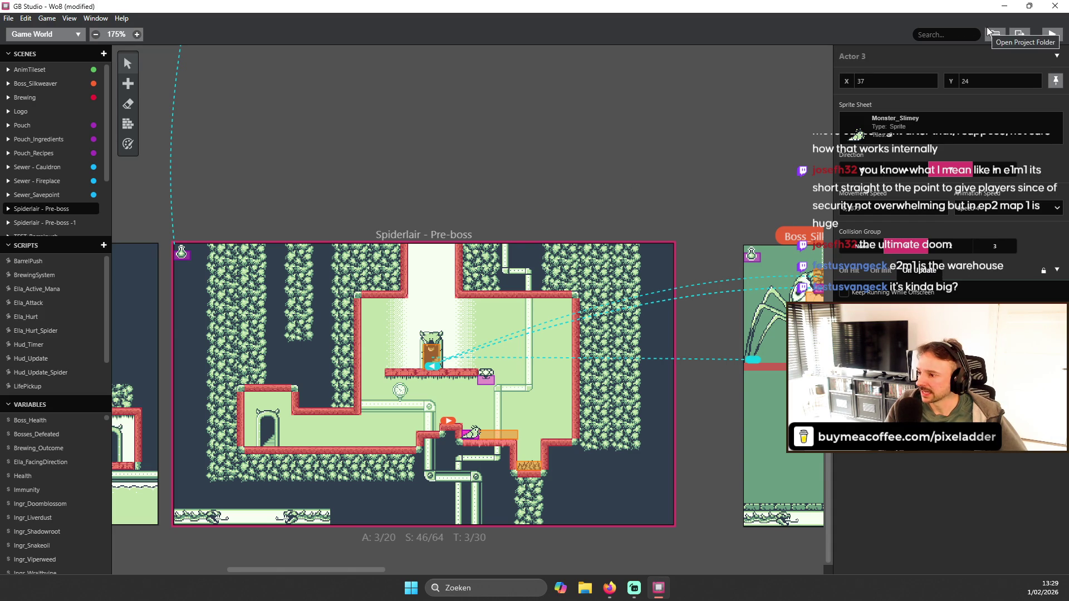
- Switch to the Editors folder and launch Ultimate Doom Builder from its shortcut
{"action": "mouse_move", "coordinate": [1017, 11]}
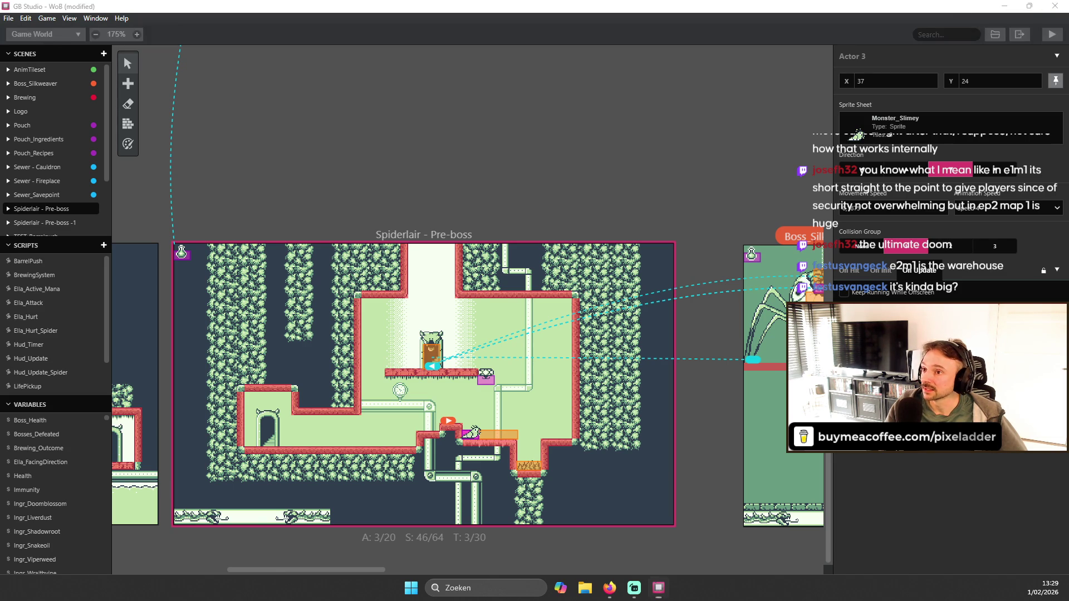
{"action": "key", "text": "alt+Tab"}
{"action": "left_click", "coordinate": [109, 146]}
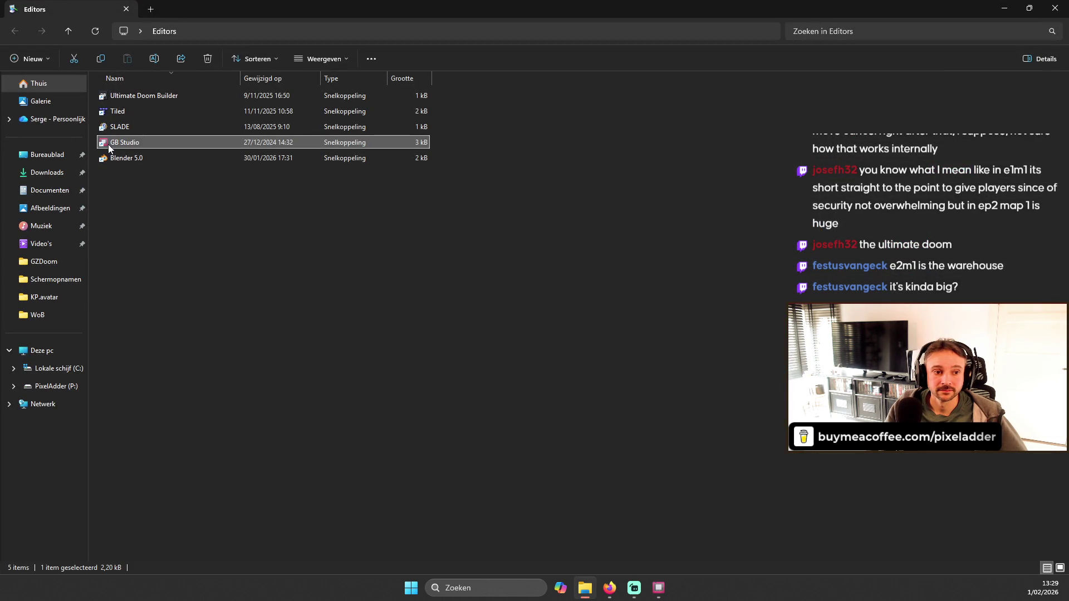
{"action": "left_click", "coordinate": [140, 97]}
{"action": "double_click", "coordinate": [139, 95]}
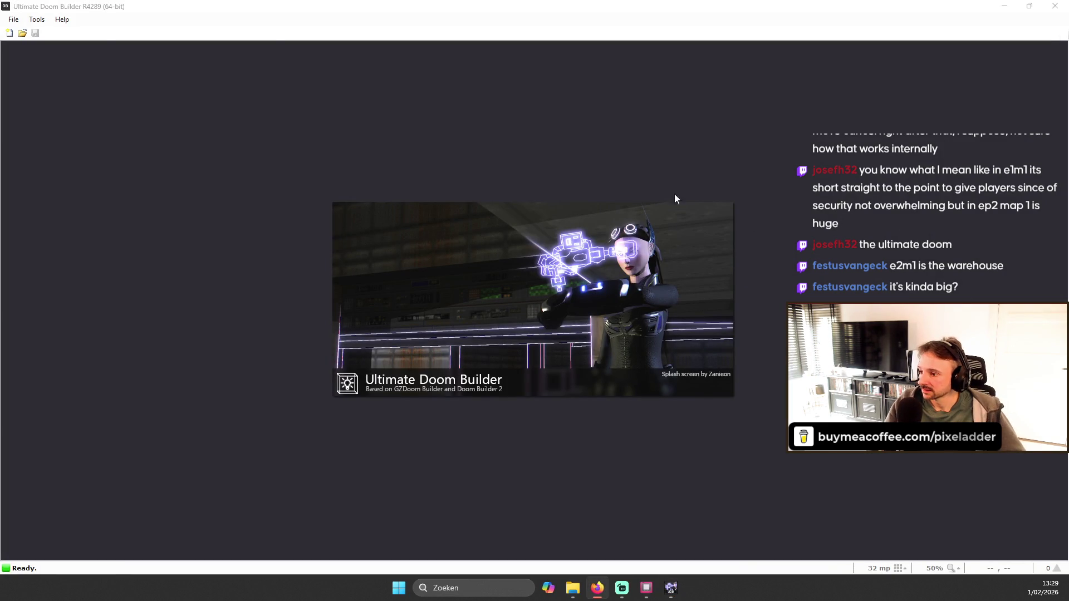
- Glance through the File and Tools menus, close Ultimate Doom Builder, and open the PixelAdder drive
{"action": "left_click", "coordinate": [13, 19]}
{"action": "left_click", "coordinate": [350, 62]}
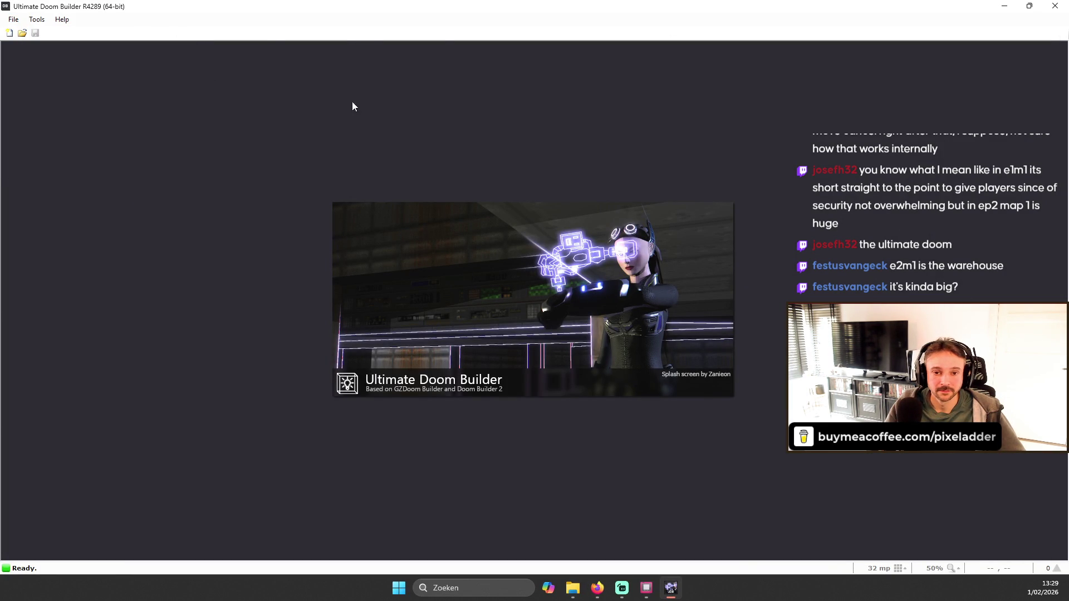
{"action": "left_click", "coordinate": [1055, 5]}
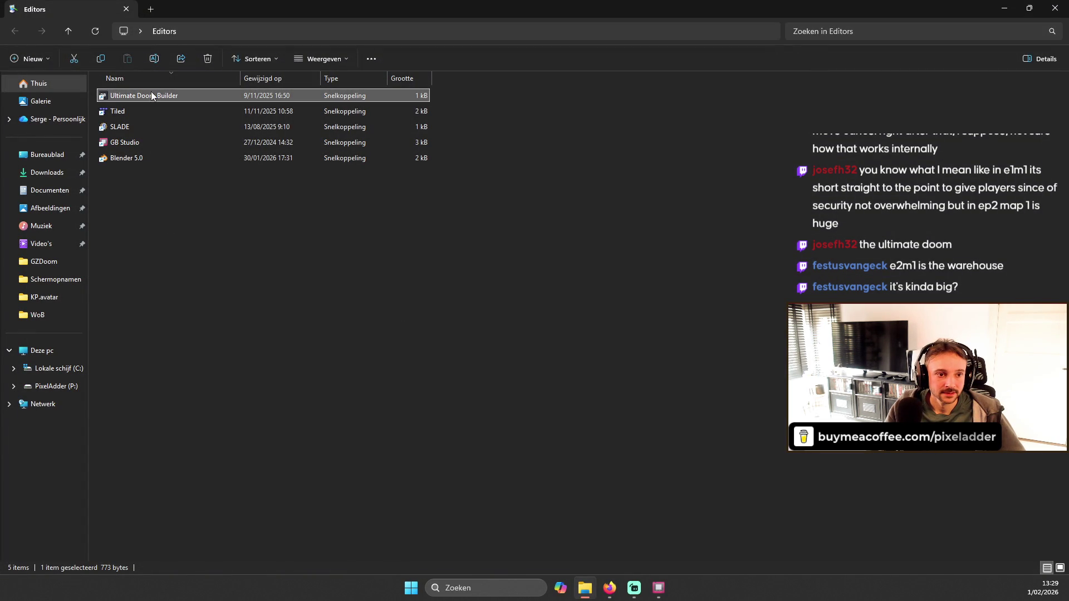
{"action": "left_click", "coordinate": [55, 385]}
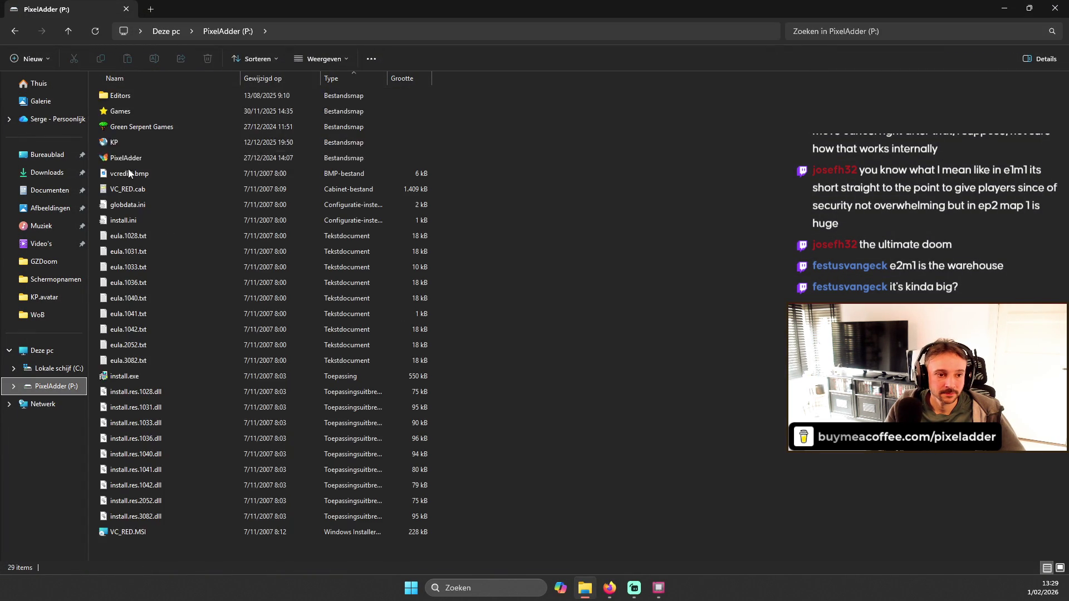
- Launch gzdoom.exe from P:\Games\GZDoom and start a new game of The Ultimate Doom
{"action": "double_click", "coordinate": [128, 110]}
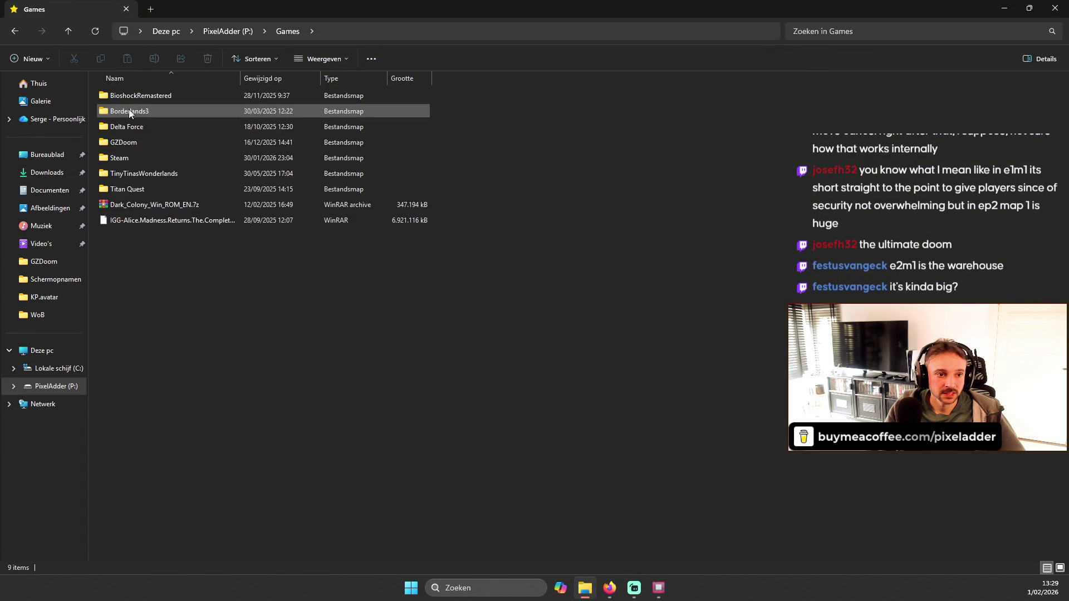
{"action": "double_click", "coordinate": [134, 143]}
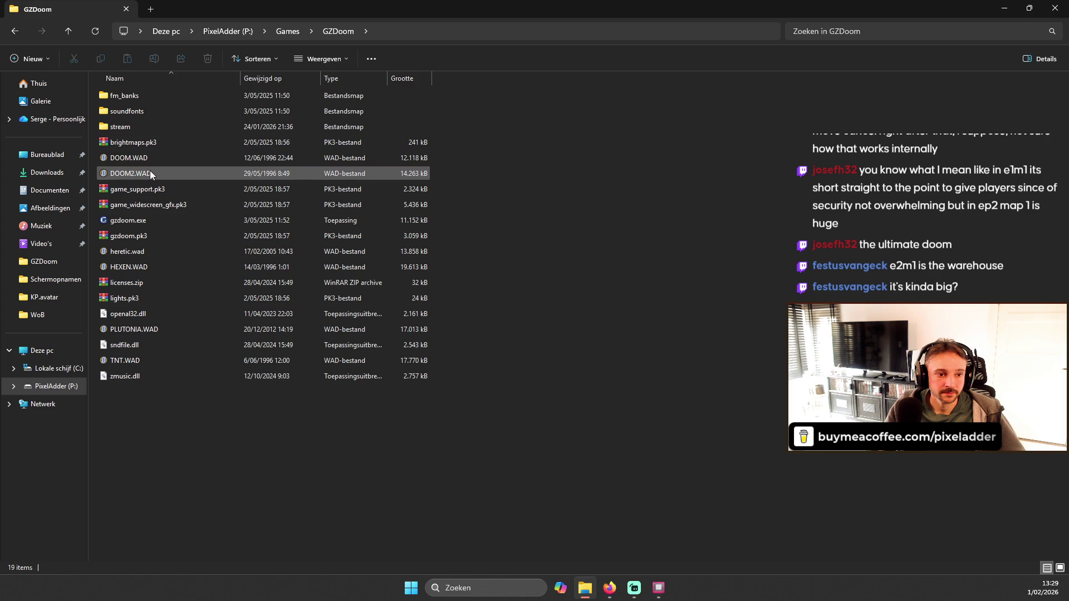
{"action": "double_click", "coordinate": [146, 223]}
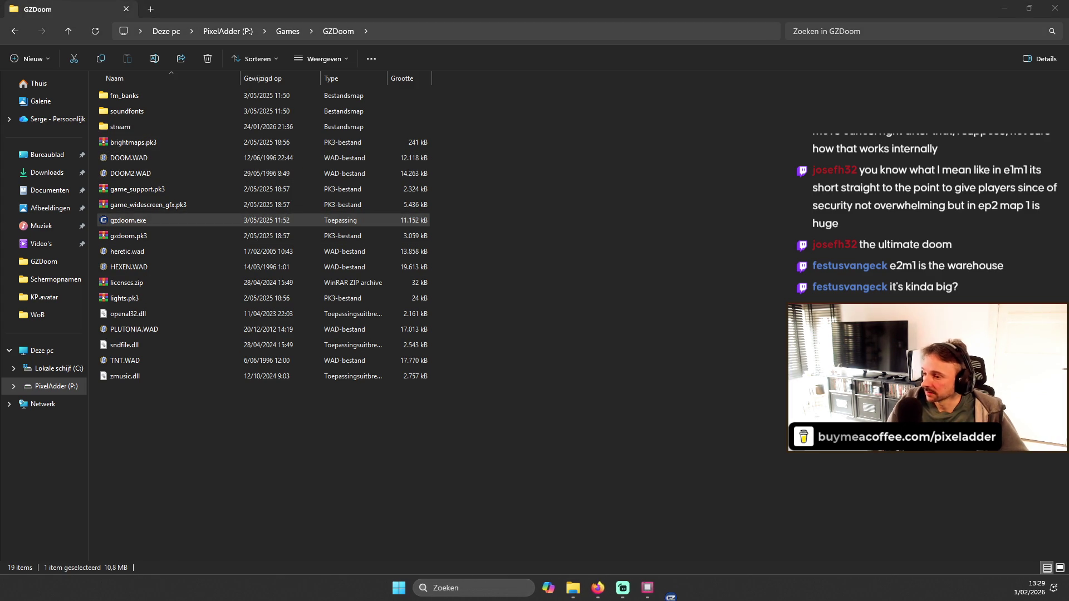
{"action": "key", "text": "Escape"}
{"action": "key", "text": "Return"}
{"action": "key", "text": "Return"}
{"action": "key", "text": "Return"}
- Pan around the E1M1 automap, then close it
{"action": "key", "text": "Tab"}
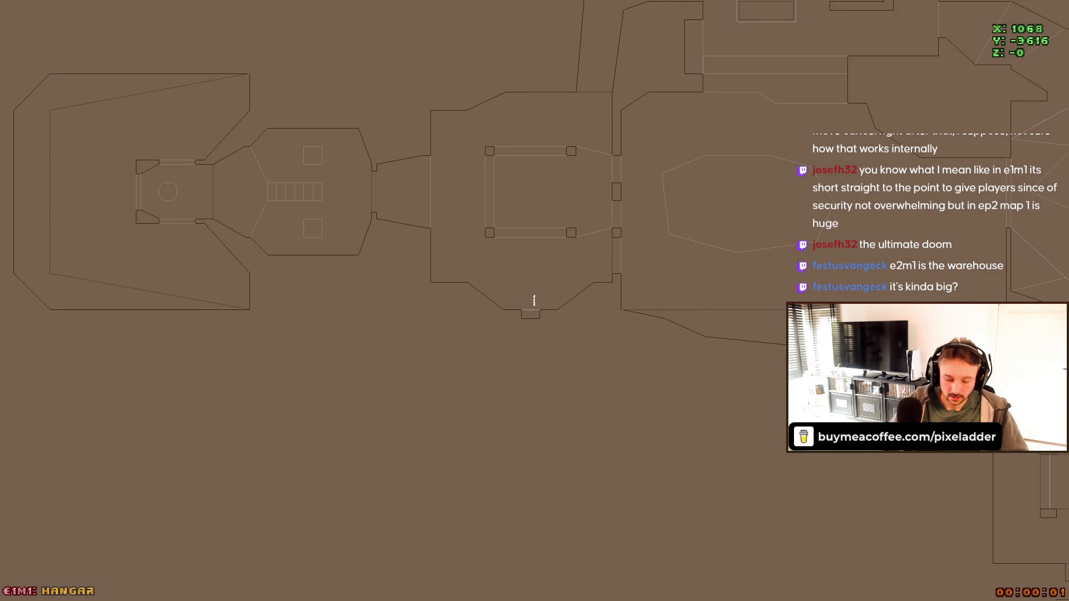
{"action": "key", "text": "Right"}
{"action": "key", "text": "Up"}
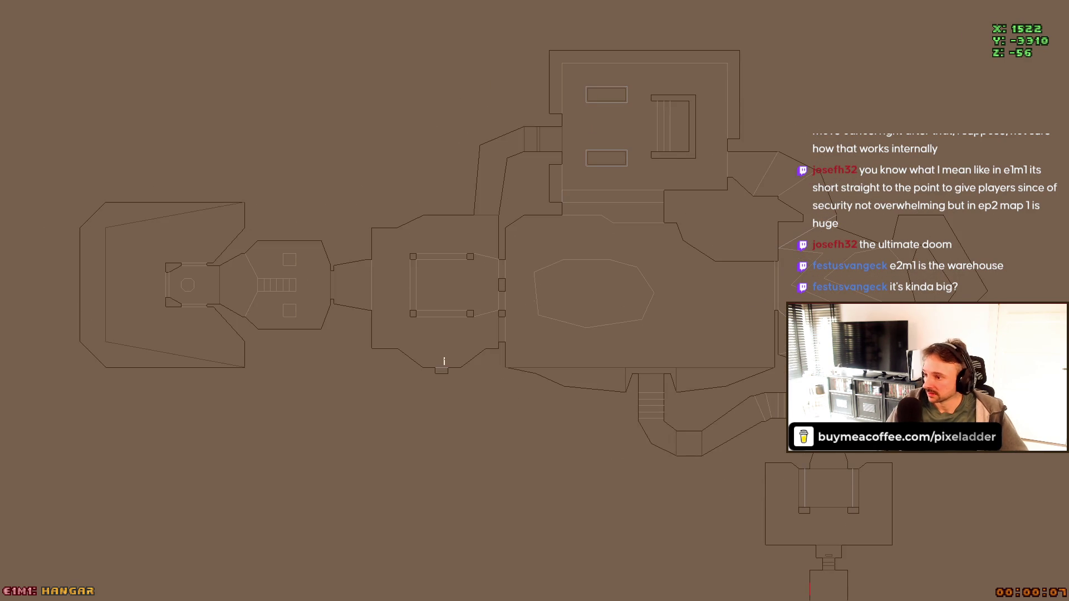
{"action": "key", "text": "Tab"}
- Start a new game in The Shores of Hell episode on the hardest skill
{"action": "key", "text": "grave"}
{"action": "key", "text": "Escape"}
{"action": "key", "text": "Return"}
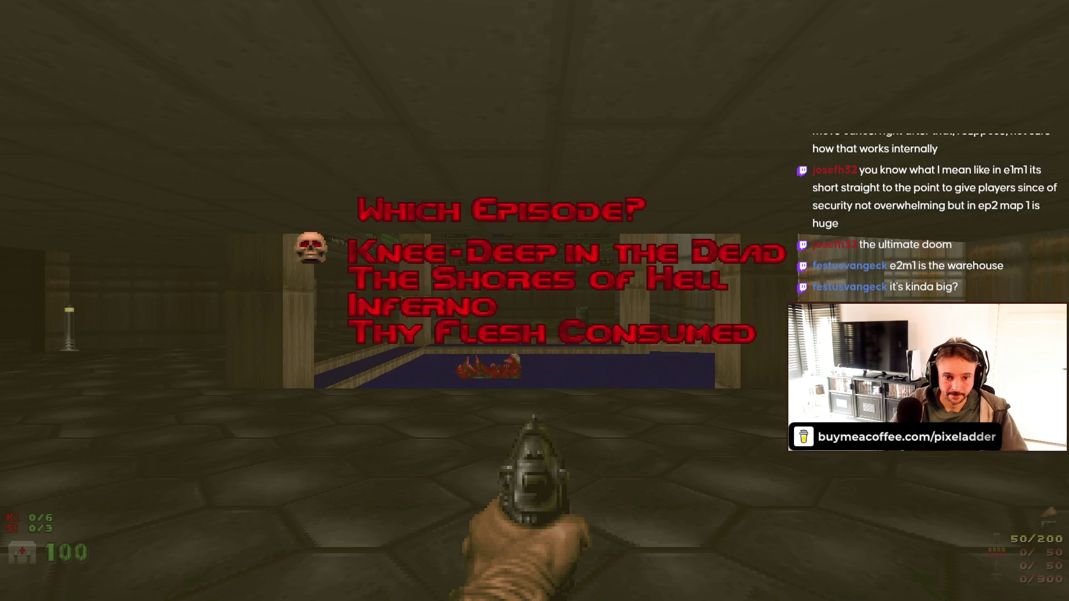
{"action": "key", "text": "Down"}
{"action": "key", "text": "Return"}
{"action": "key", "text": "Up"}
{"action": "key", "text": "Up"}
{"action": "key", "text": "Return"}
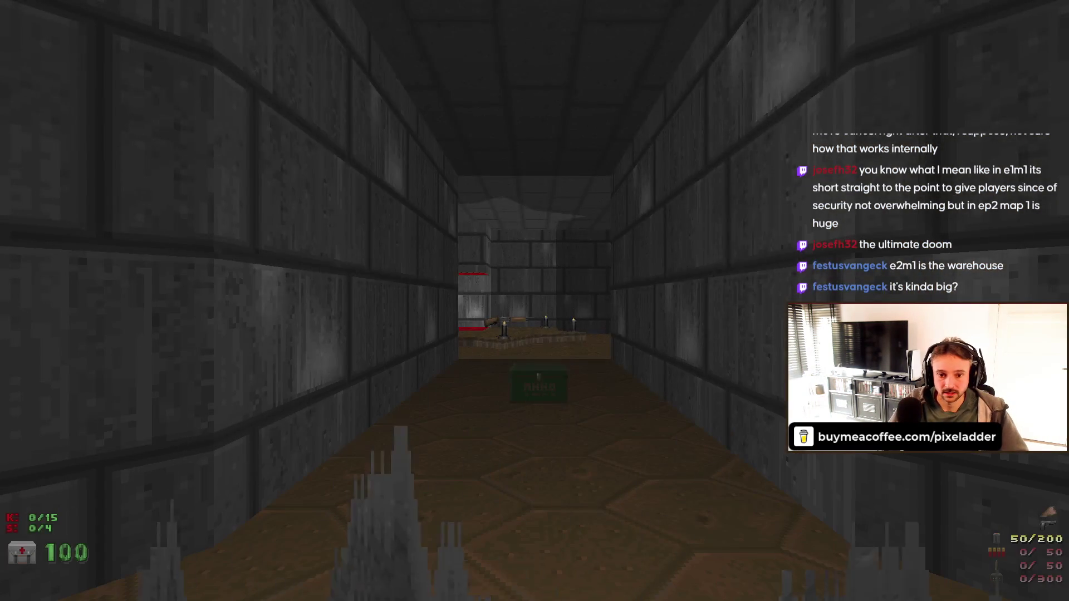
- Zoom out and pan the Deimos Anomaly automap, then advance and shoot the corridor enemy
{"action": "key", "text": "Tab"}
{"action": "key", "text": "minus"}
{"action": "key", "text": "Right"}
{"action": "key", "text": "Down"}
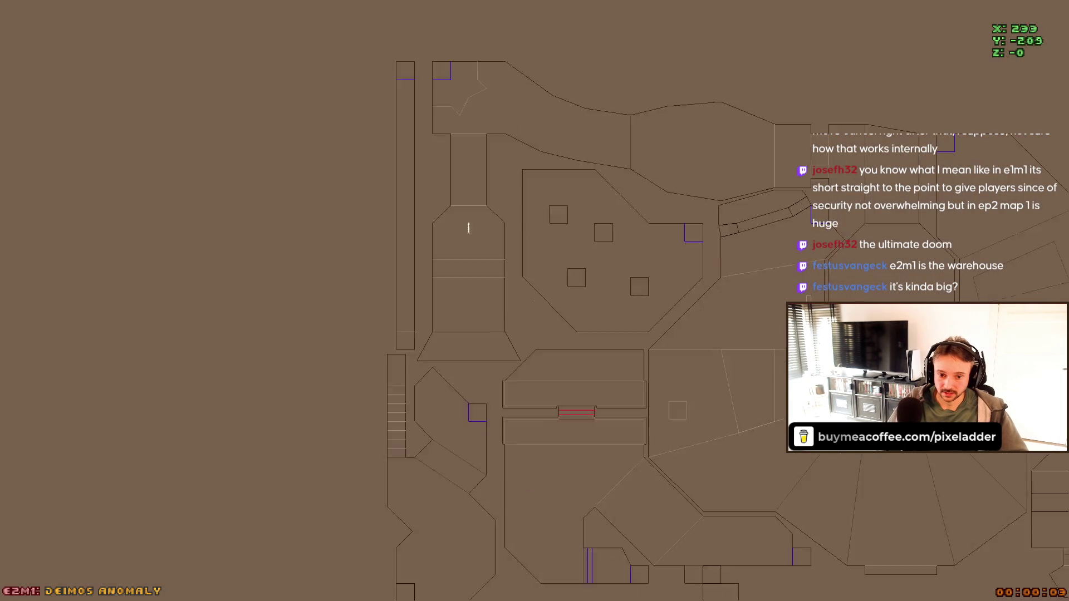
{"action": "key", "text": "Left"}
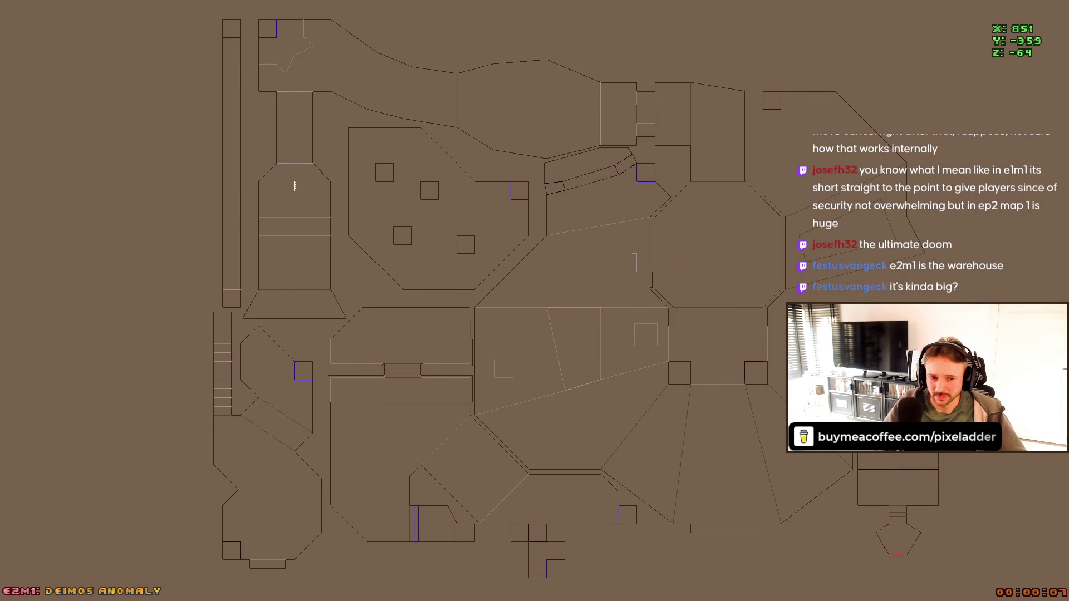
{"action": "key", "text": "Tab"}
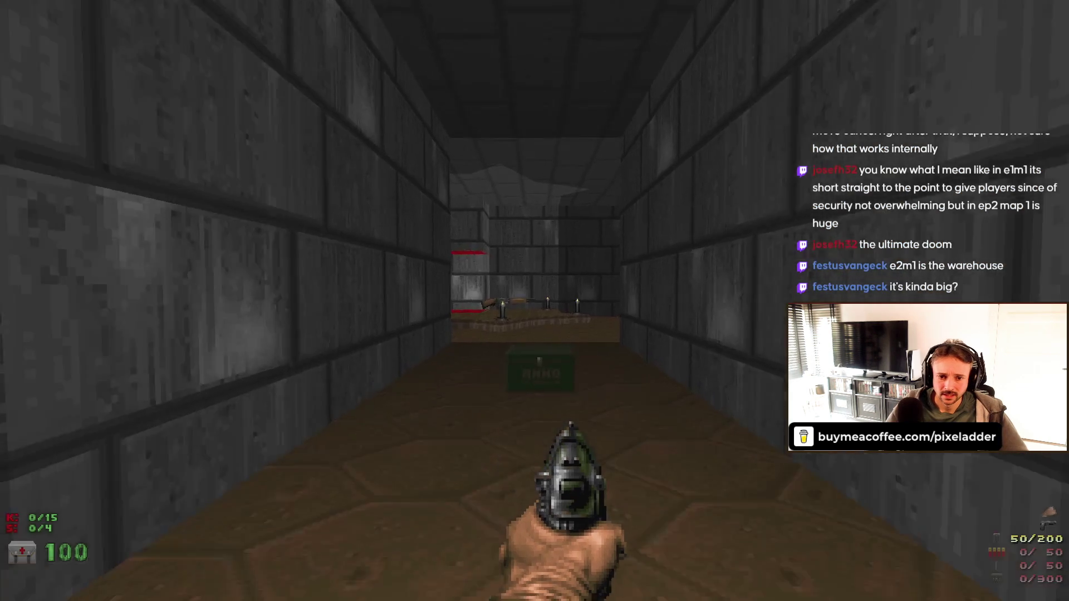
{"action": "key", "text": "w"}
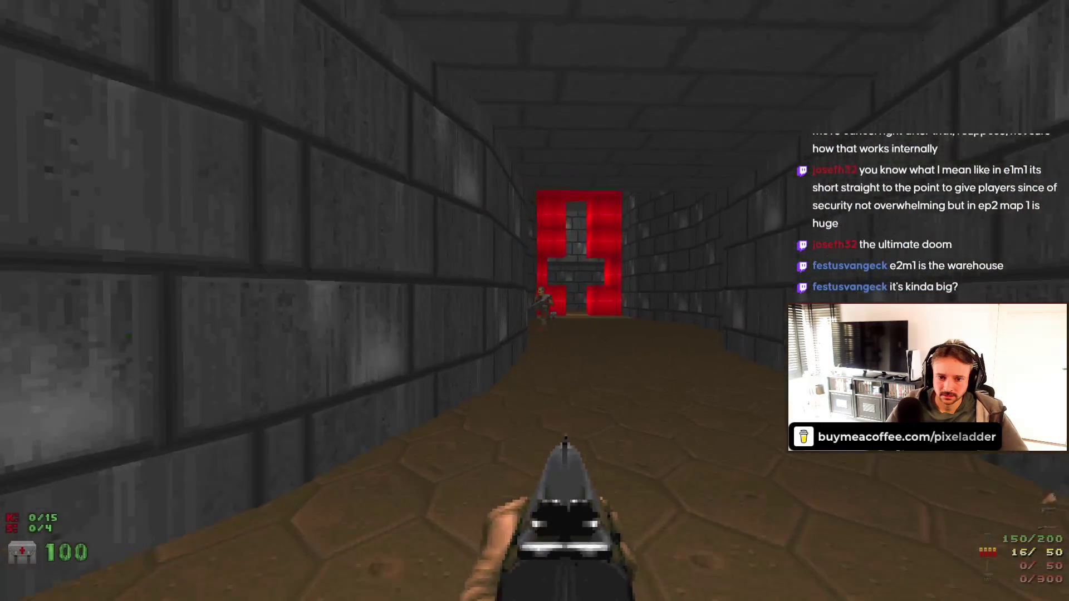
{"action": "key", "text": "ctrl"}
- Warp to E2M2 Containment Area with the console map command and view its automap
{"action": "key", "text": "grave"}
{"action": "type", "text": "mza"}
{"action": "key", "text": "BackSpace"}
{"action": "key", "text": "BackSpace"}
{"action": "type", "text": "a"}
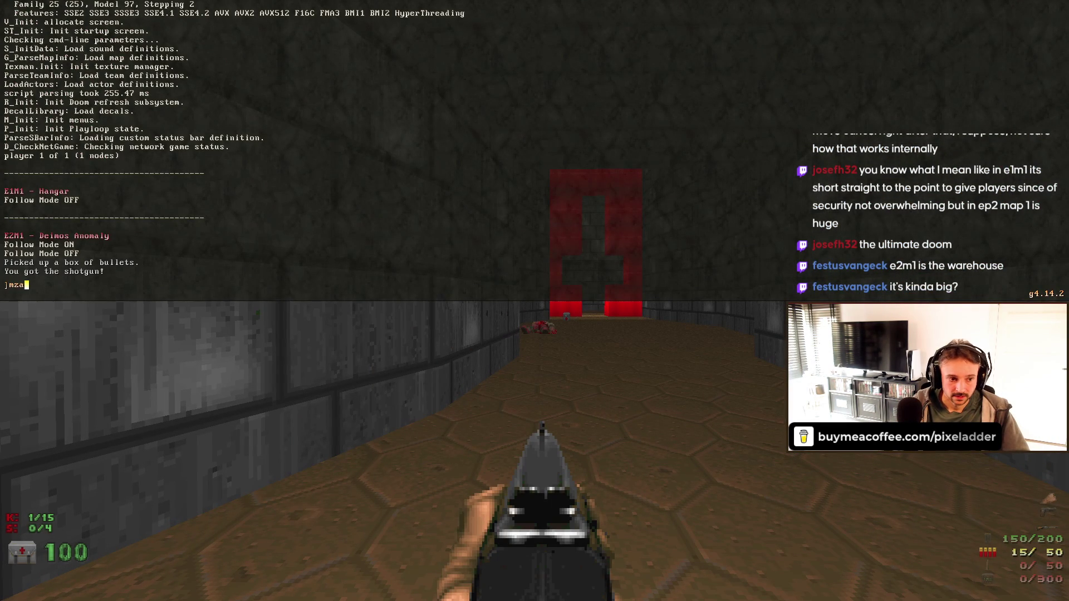
{"action": "type", "text": "p E"}
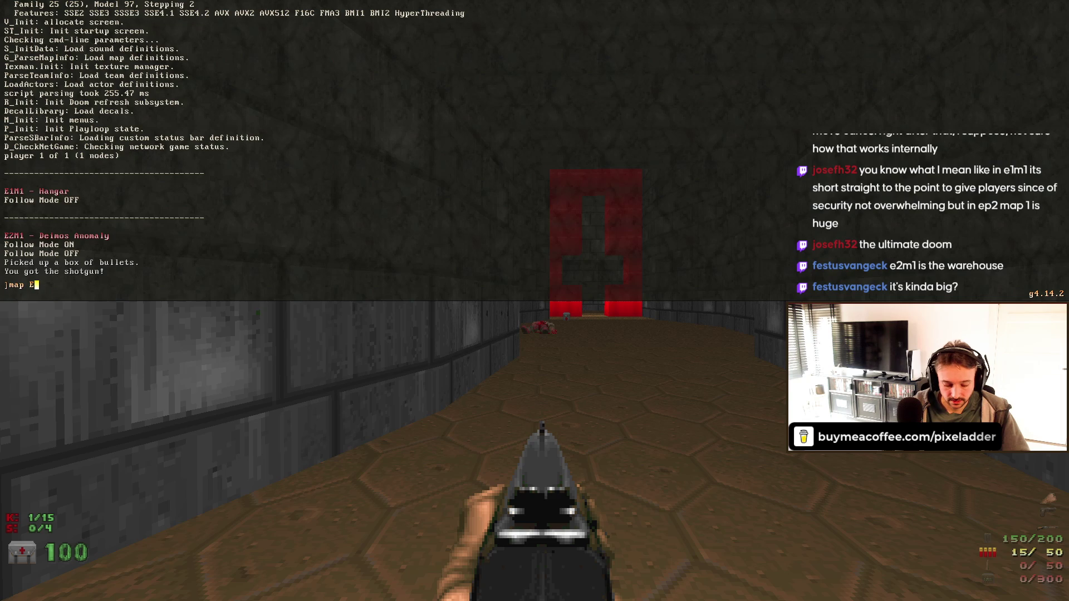
{"action": "type", "text": "2m1"}
{"action": "key", "text": "Return"}
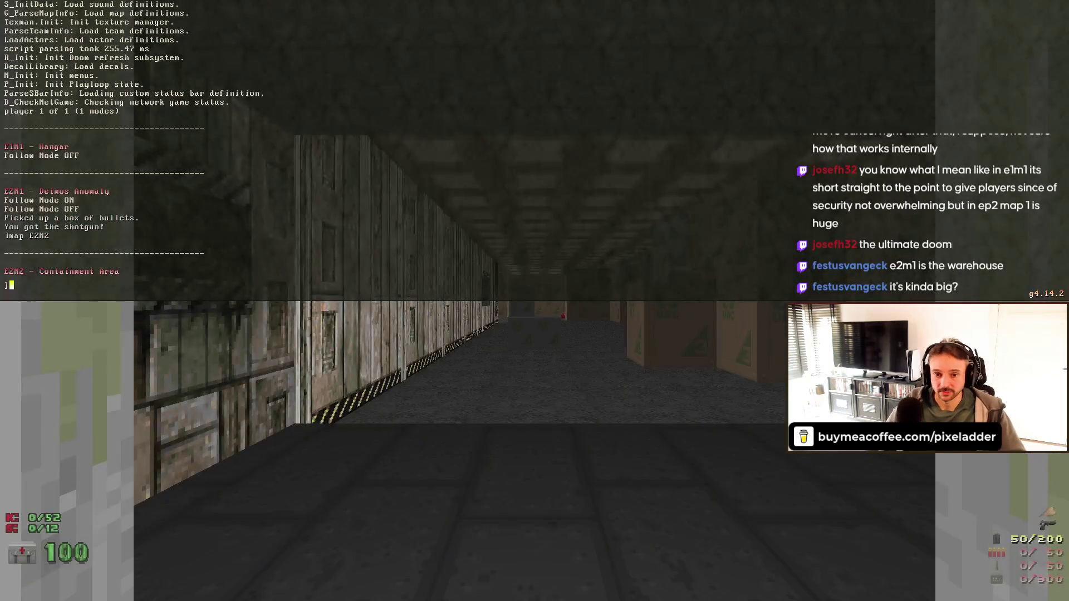
{"action": "key", "text": "Tab"}
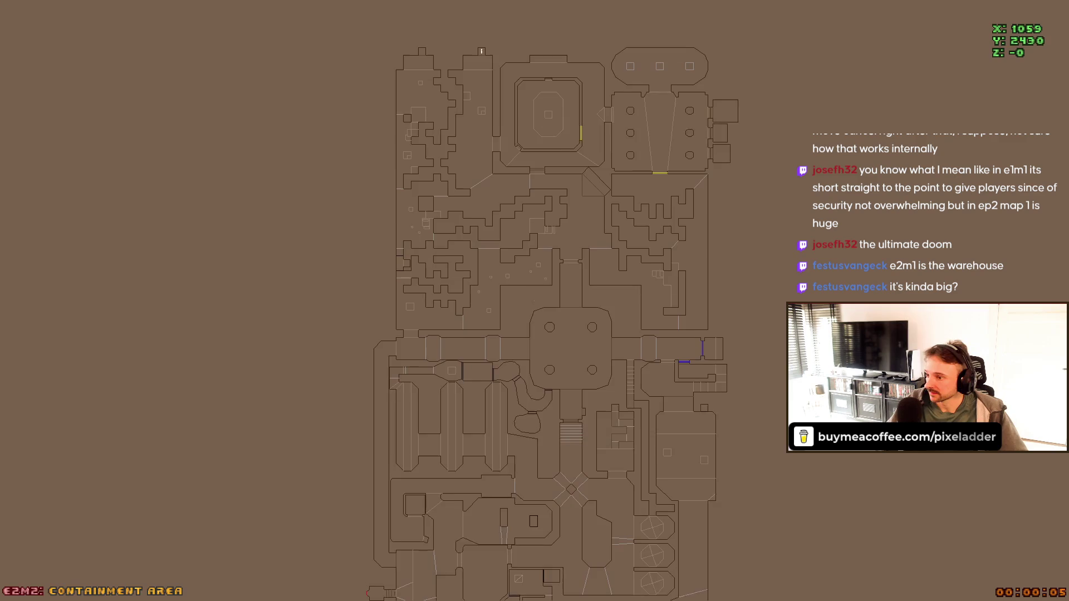
- Quit the game from the main menu and confirm with Y
{"action": "key", "text": "Escape"}
{"action": "key", "text": "Up"}
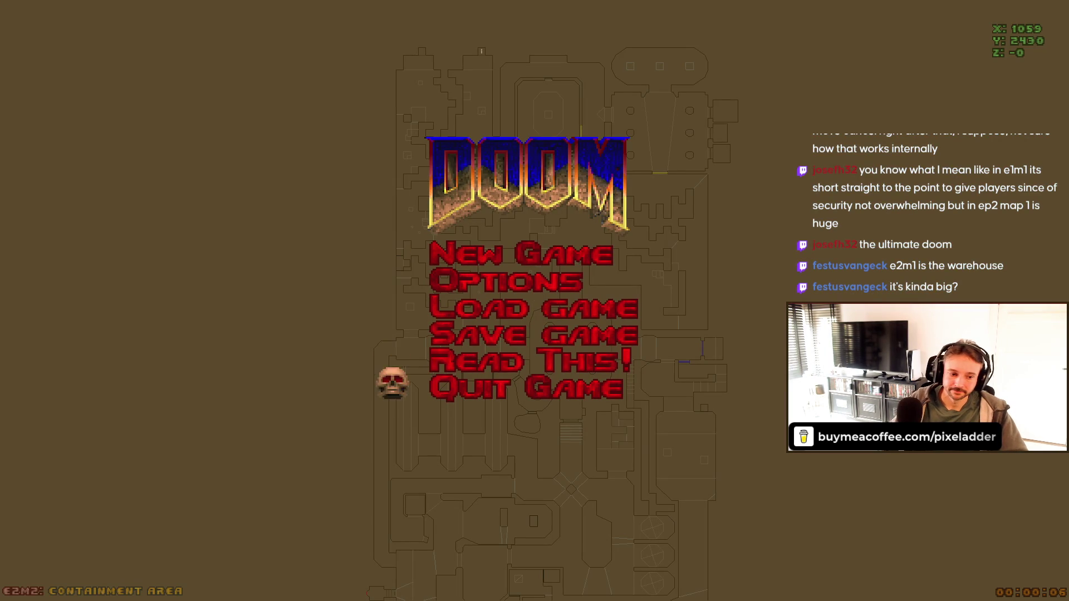
{"action": "key", "text": "Return"}
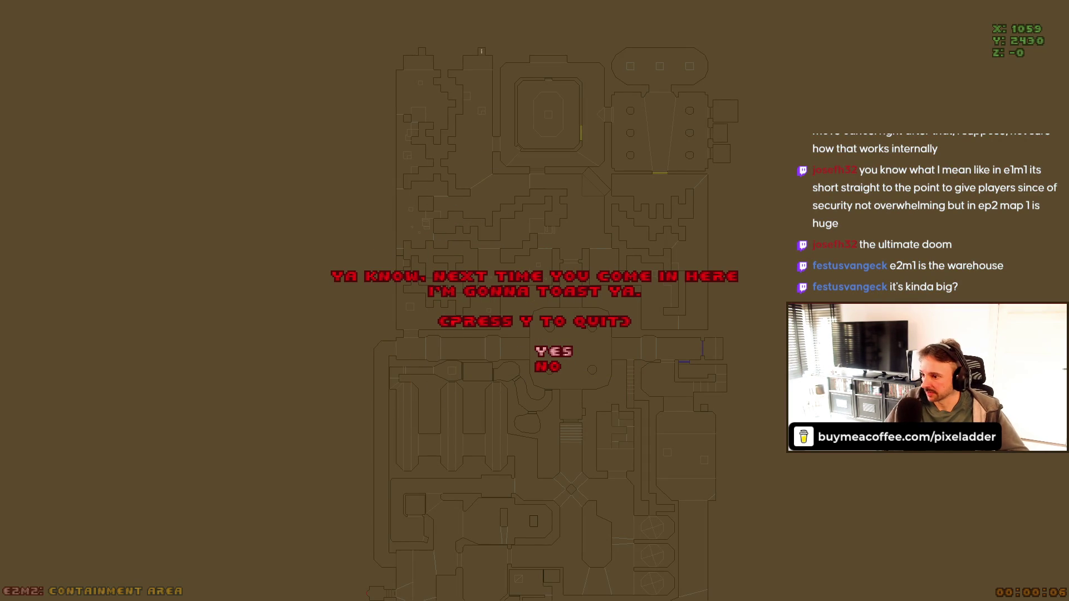
{"action": "key", "text": "y"}
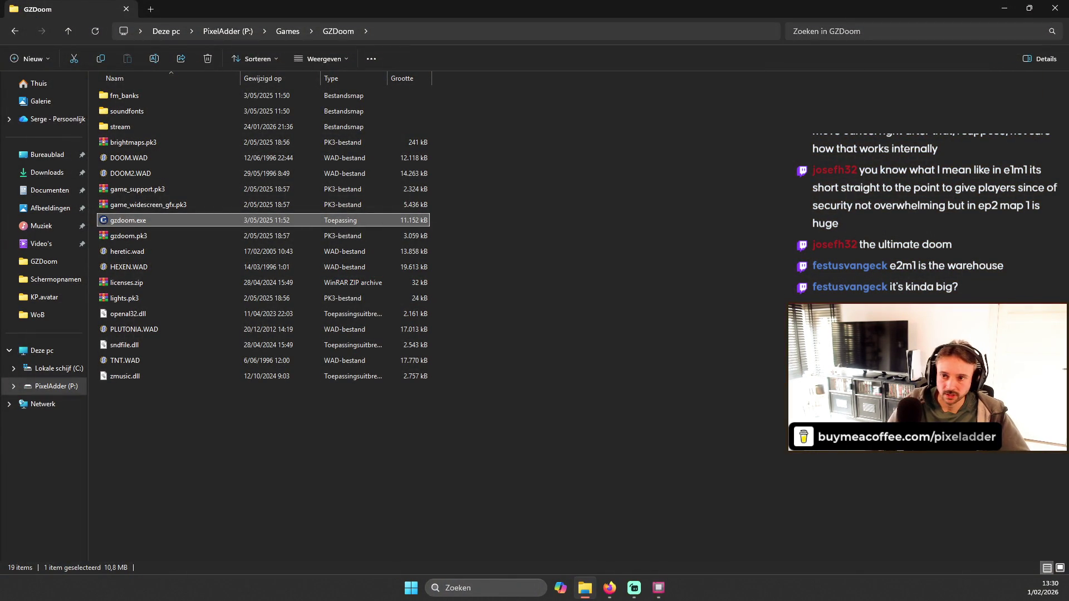
- Back in GB Studio, move the red object seven tiles higher in the Spiderlair - Pre-boss scene
{"action": "key", "text": "alt+Tab"}
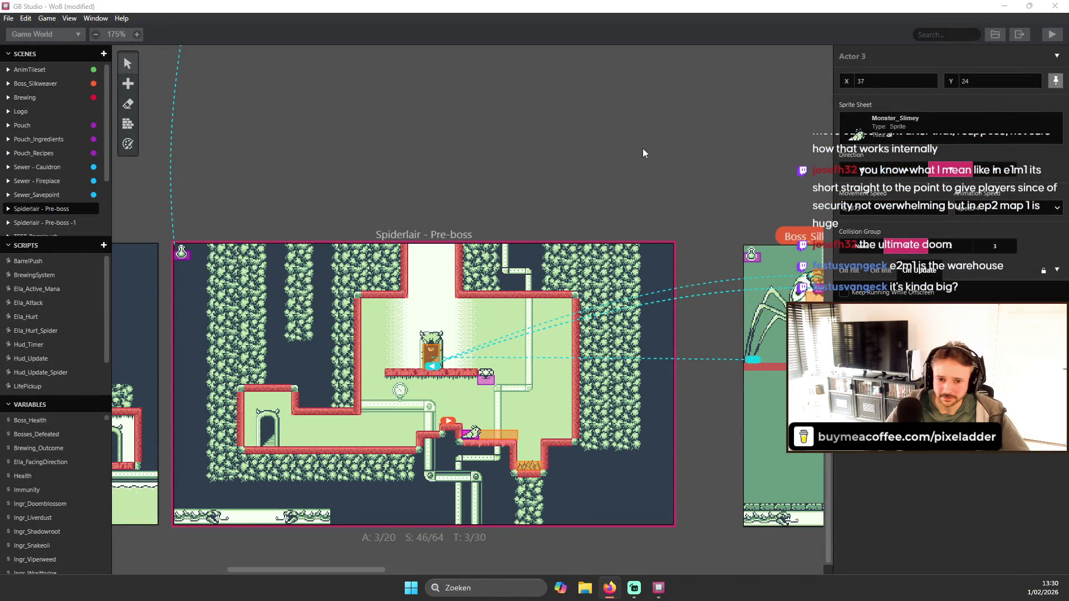
{"action": "left_click", "coordinate": [431, 364]}
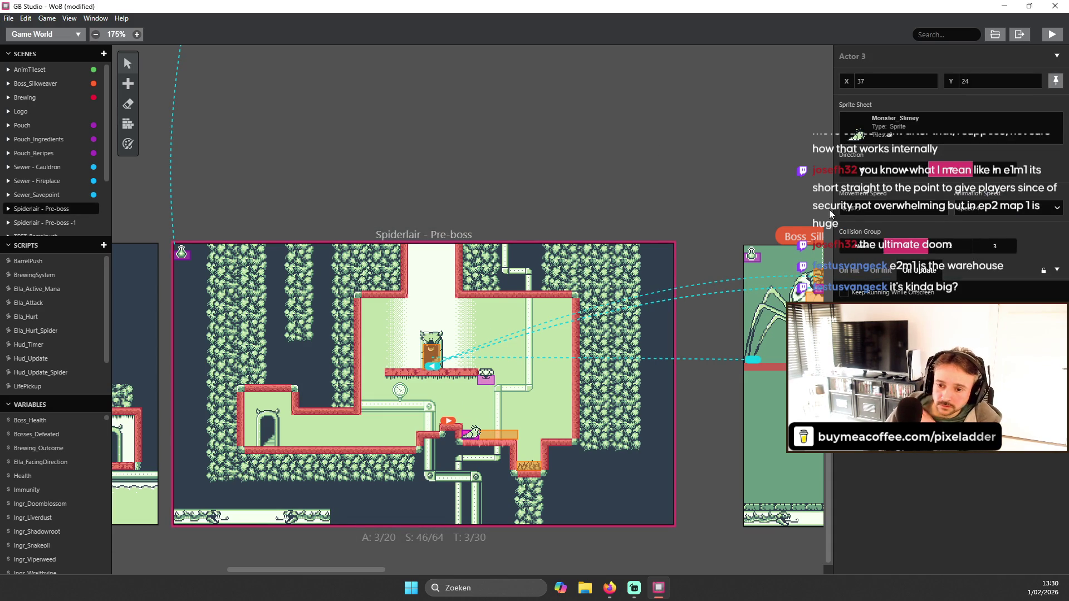
{"action": "left_click", "coordinate": [486, 376]}
{"action": "left_click_drag", "start_coordinate": [556, 435], "coordinate": [555, 380]}
{"action": "left_click", "coordinate": [1018, 301]}
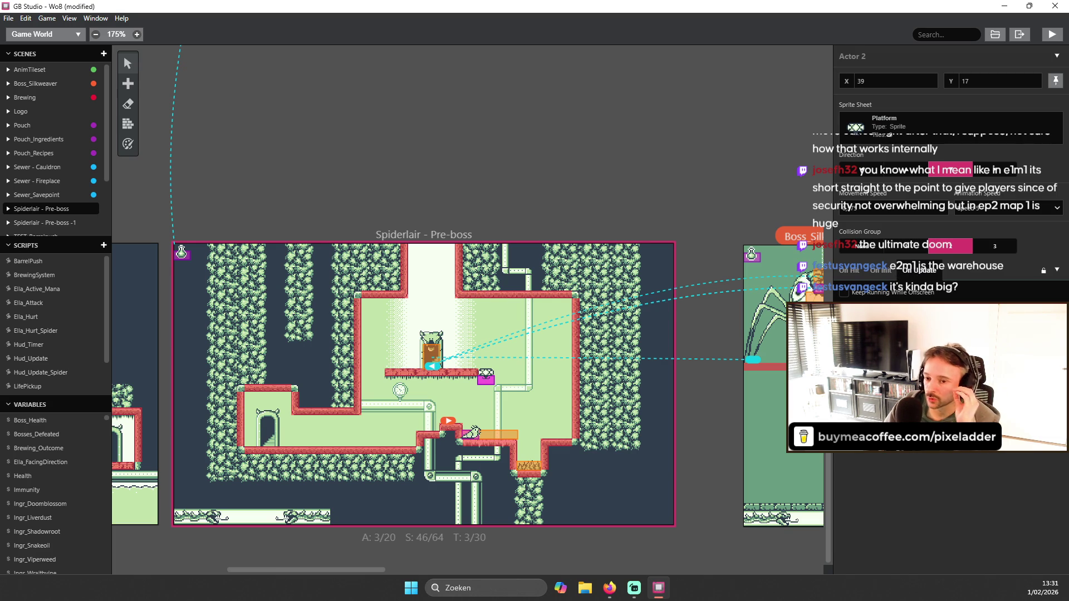
- Remove the If event and remaining events from the slime actor's On Init script
{"action": "left_click", "coordinate": [494, 429]}
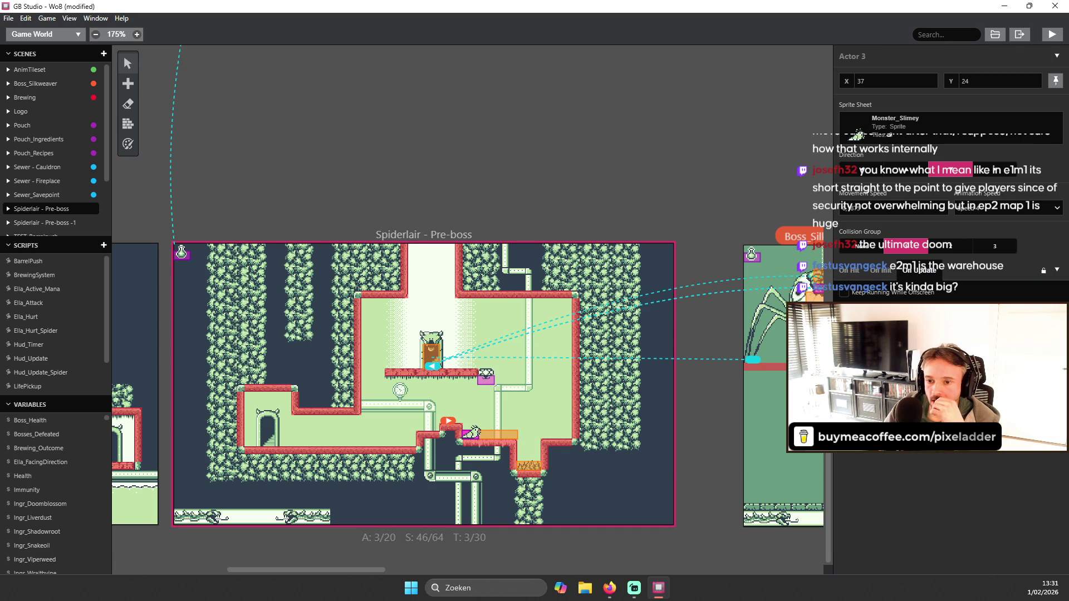
{"action": "left_click", "coordinate": [879, 272]}
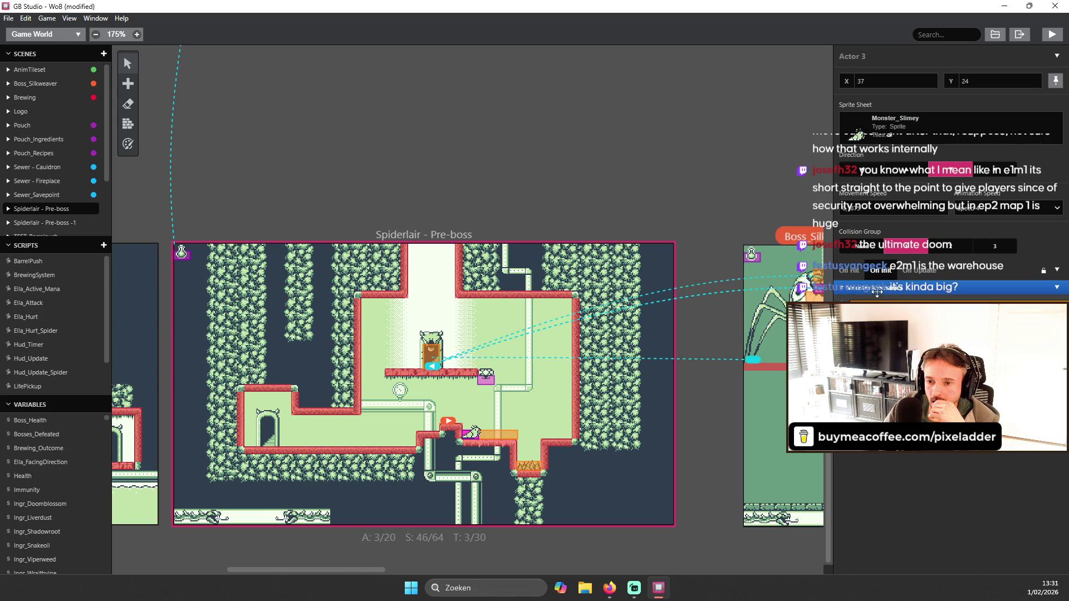
{"action": "left_click", "coordinate": [868, 440]}
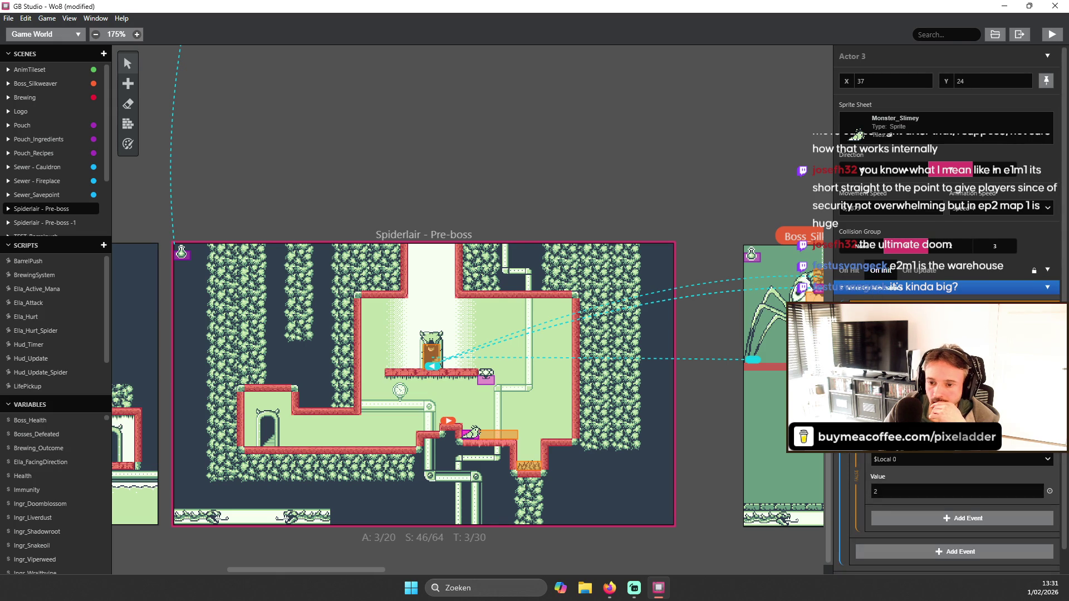
{"action": "key", "text": "ctrl+z"}
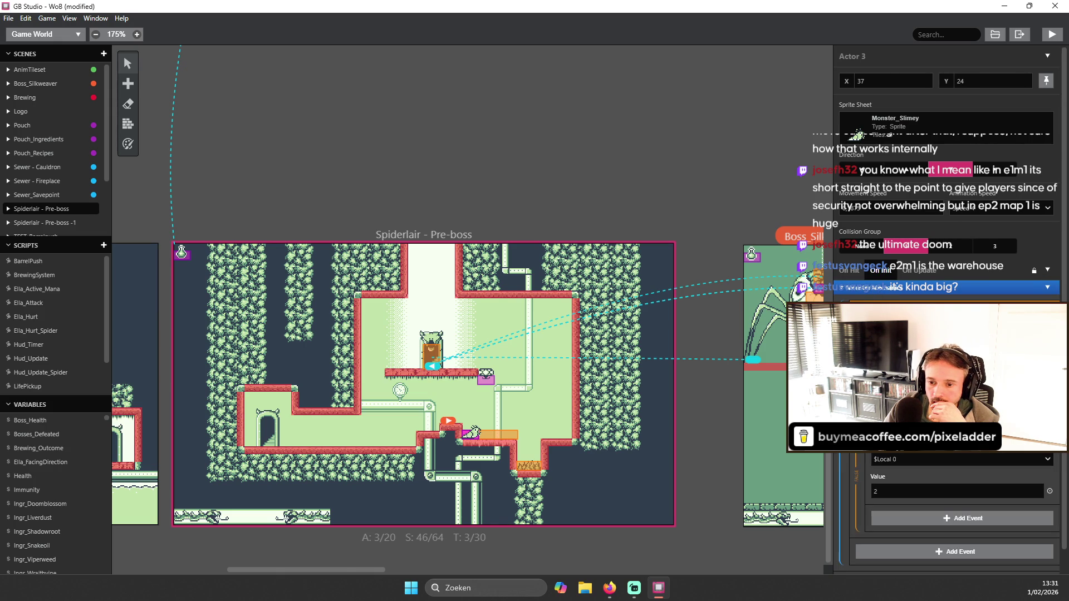
{"action": "key", "text": "ctrl+z"}
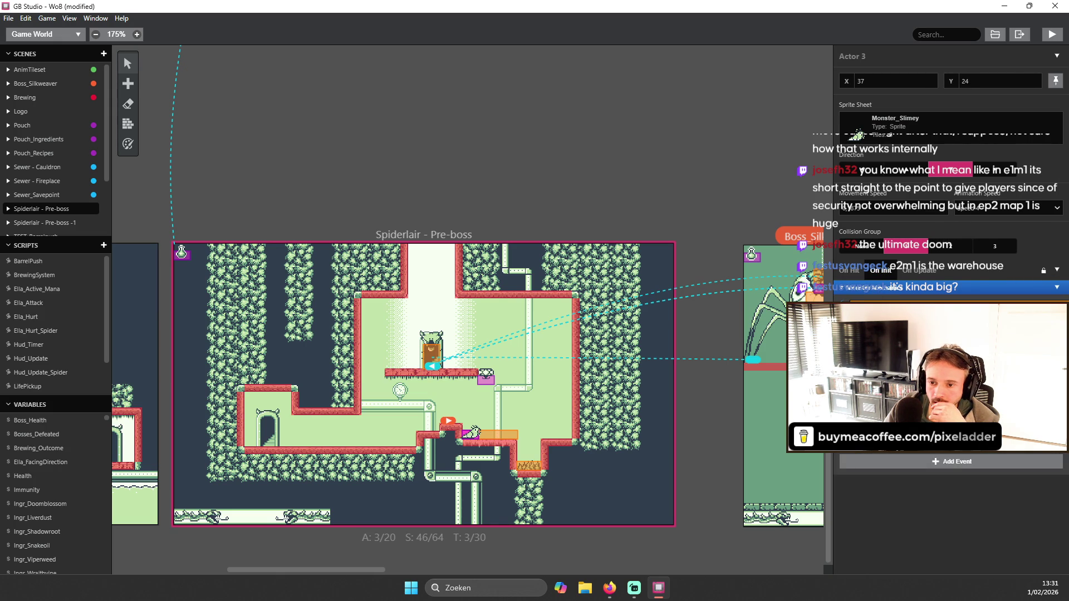
- Delete an event from the slime actor's On Update script
{"action": "left_click", "coordinate": [918, 273]}
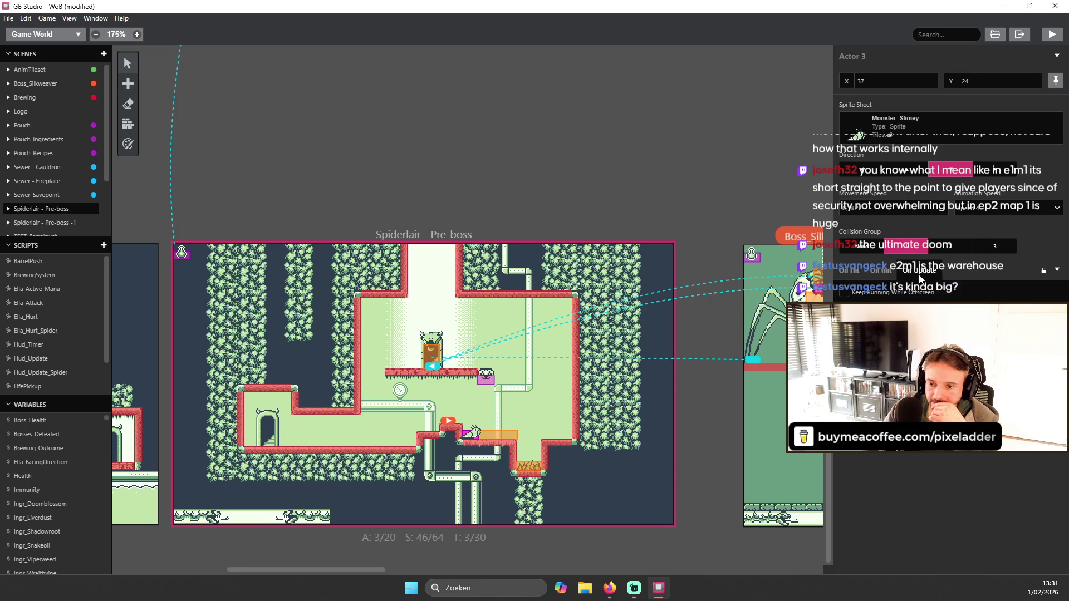
{"action": "left_click", "coordinate": [1057, 334]}
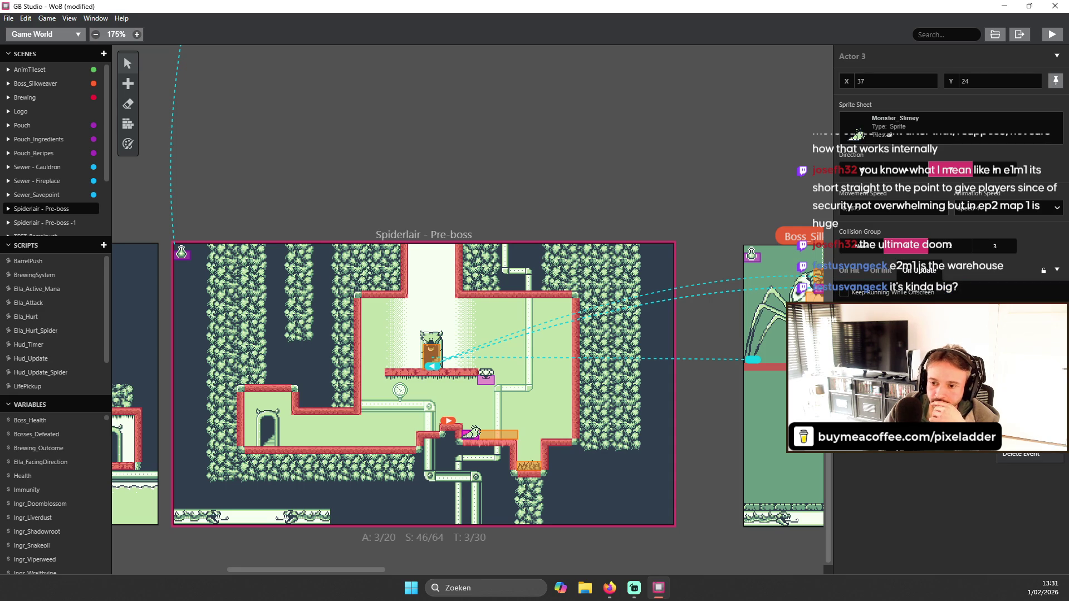
{"action": "left_click", "coordinate": [966, 269]}
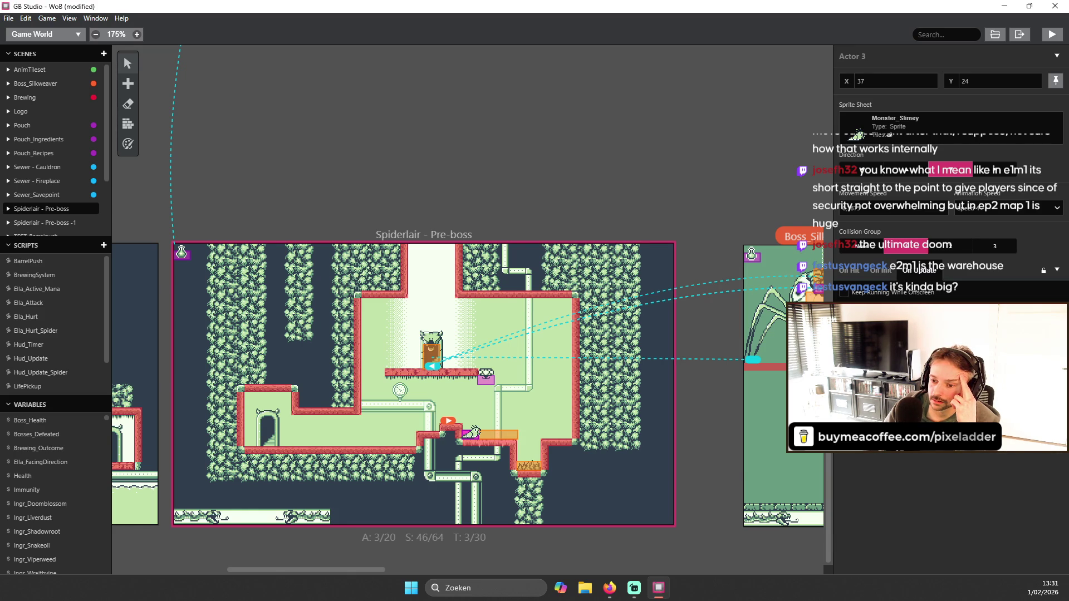
{"action": "left_click", "coordinate": [881, 270]}
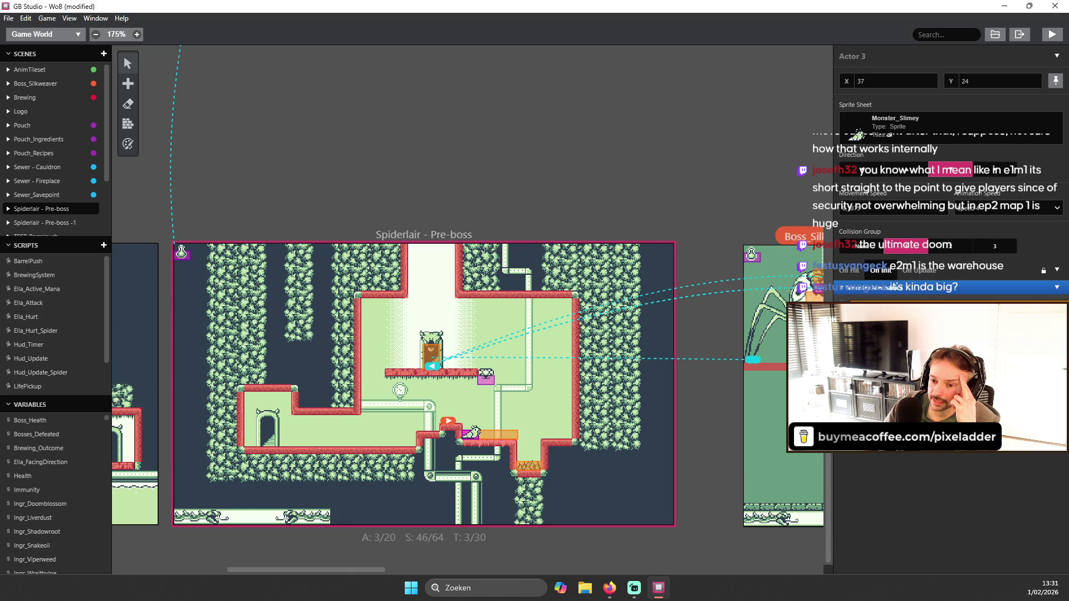
- Add a Loop While event with the condition boss > 0 to the slime's script
{"action": "type", "text": "loop"}
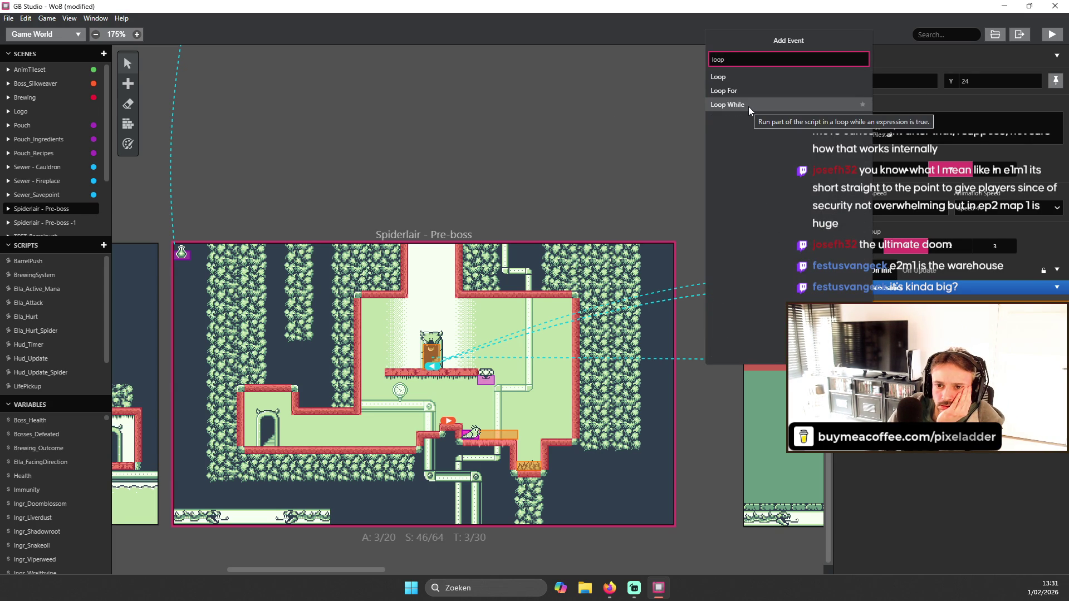
{"action": "left_click", "coordinate": [748, 106]}
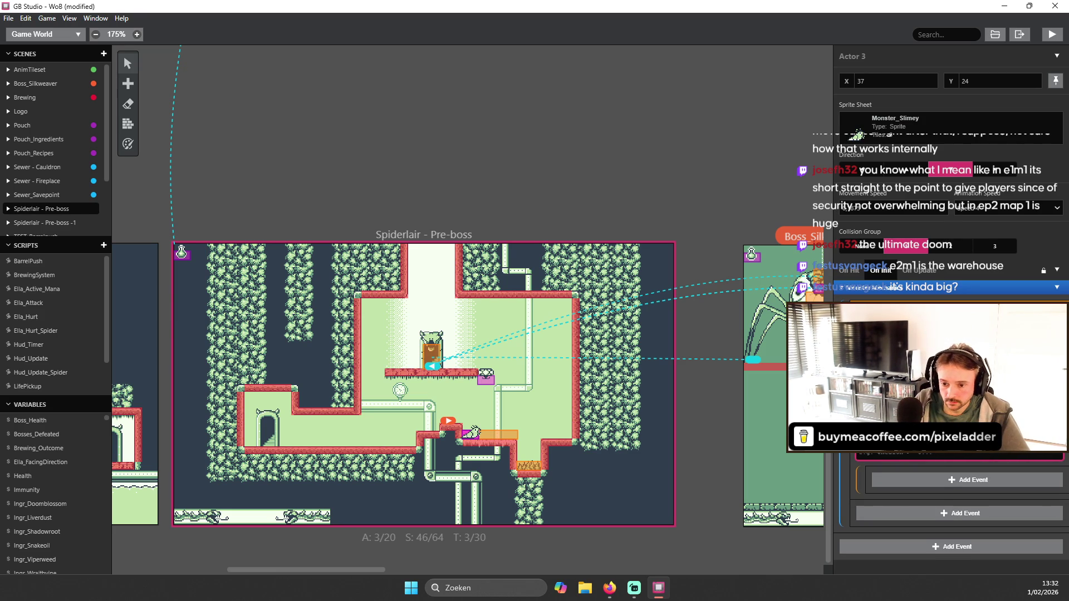
{"action": "type", "text": "boss"}
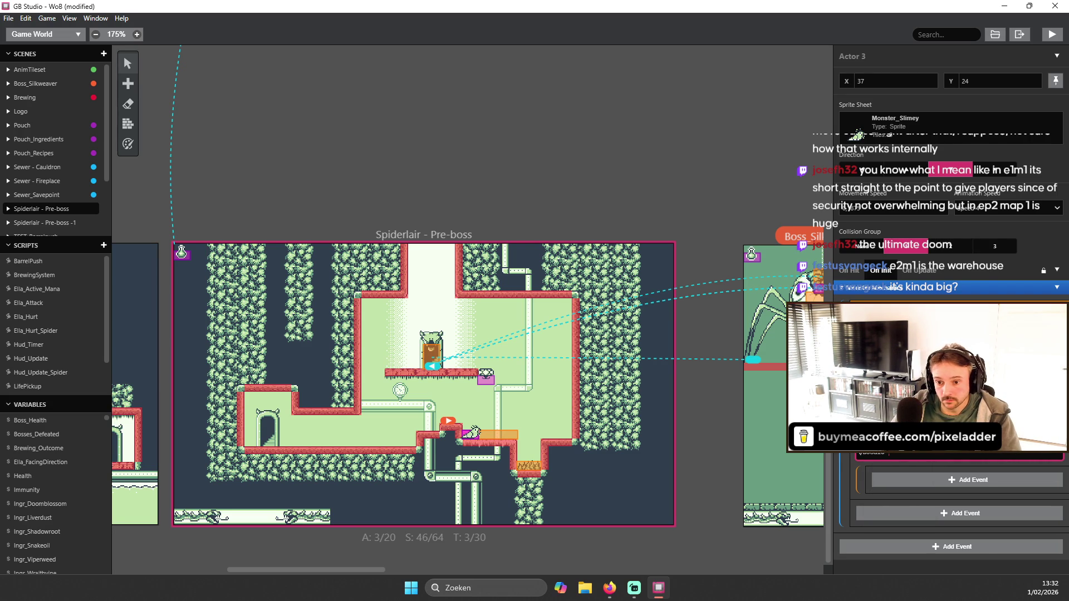
{"action": "type", "text": " >"}
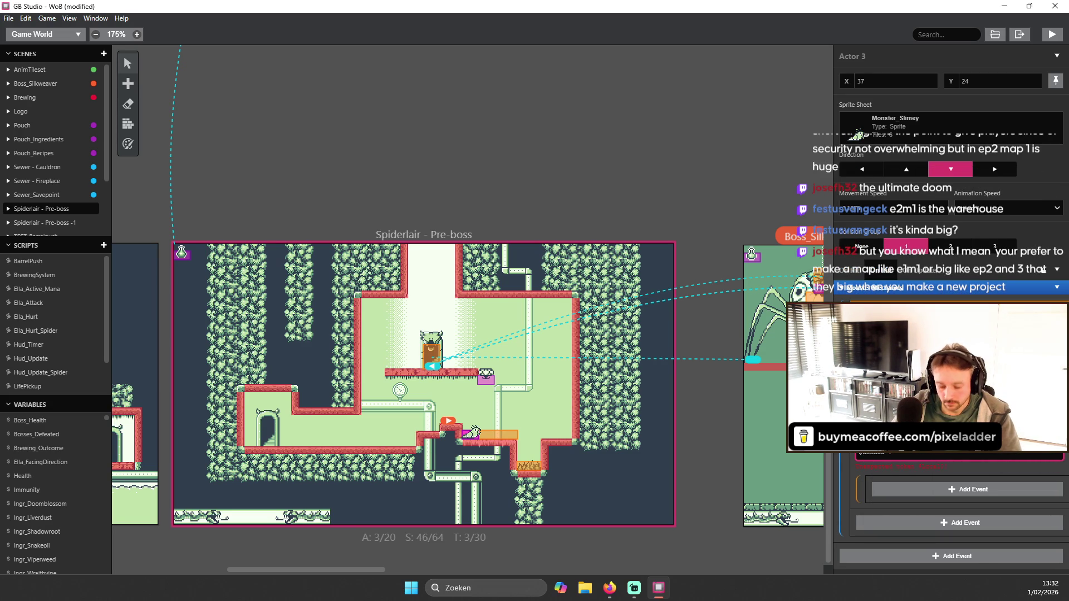
{"action": "type", "text": " 0"}
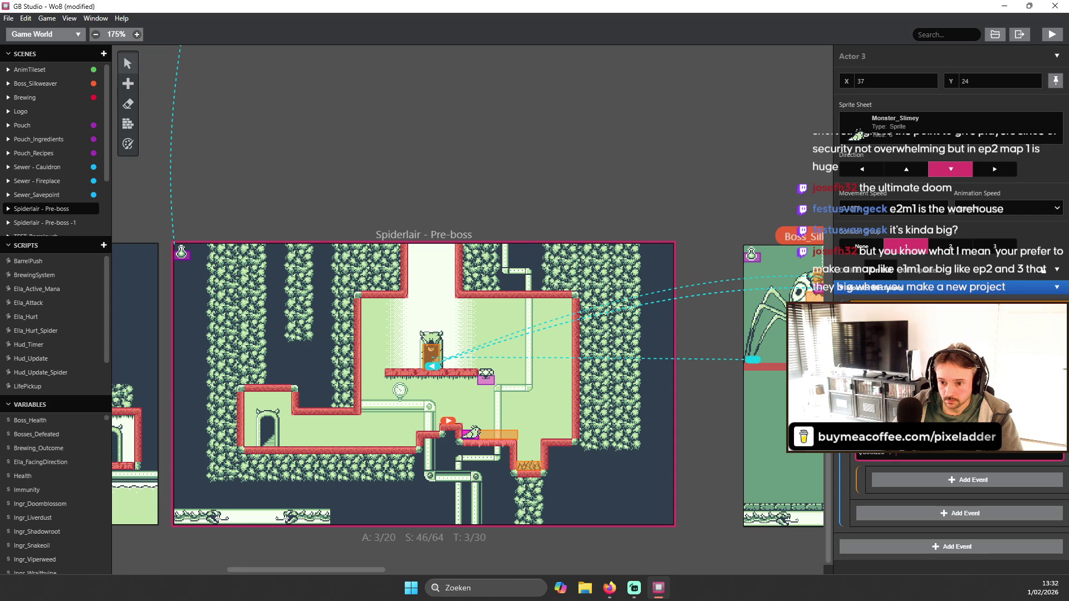
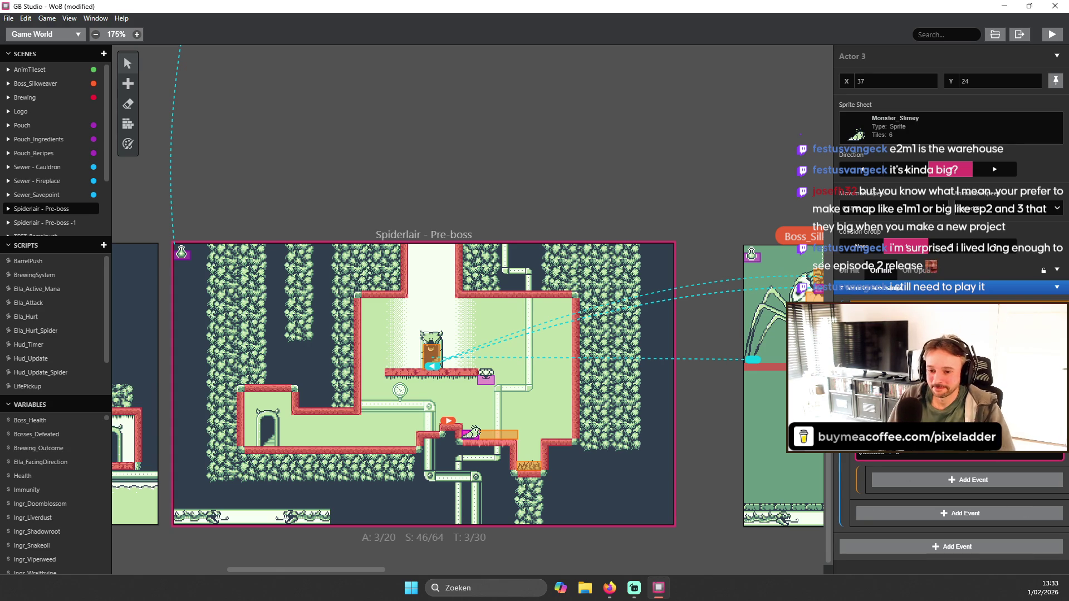
- Delete the existing nested events from Actor 3's On Init script, checking On Update on the way
{"action": "key", "text": "ctrl+z"}
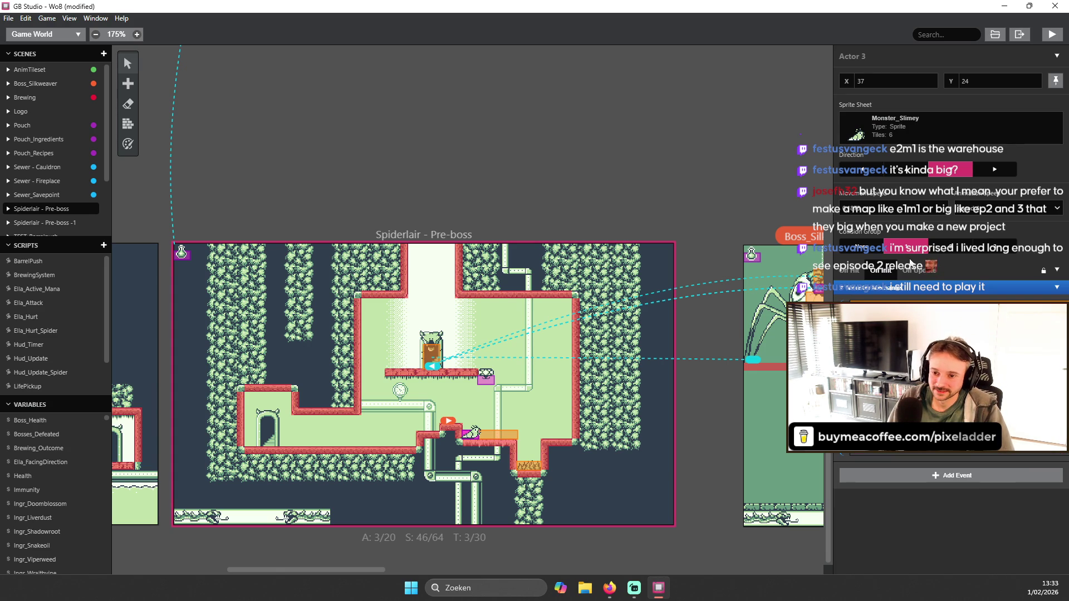
{"action": "left_click", "coordinate": [913, 269]}
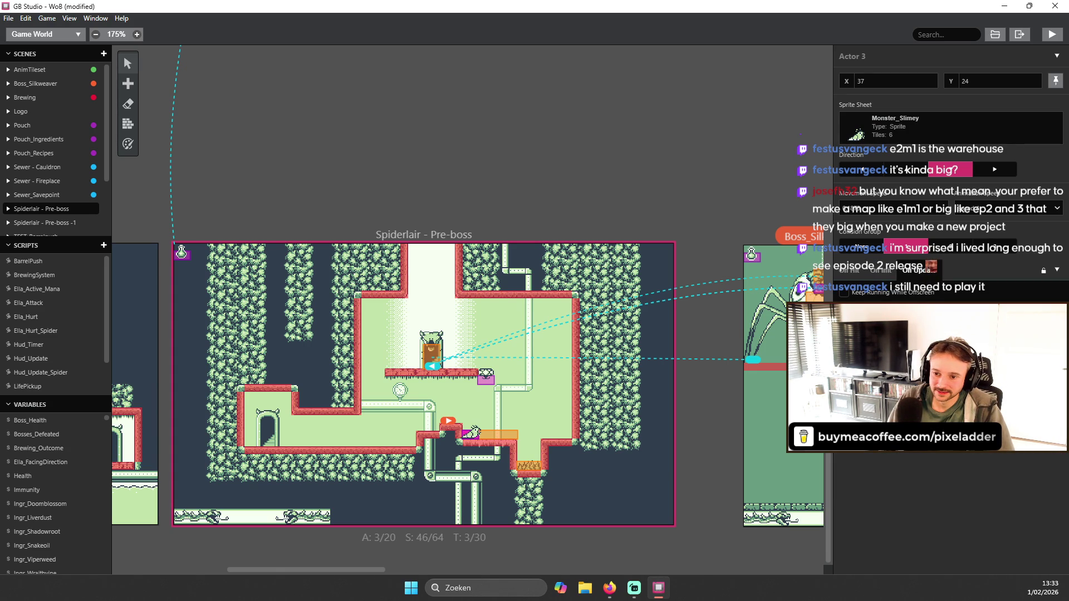
{"action": "left_click", "coordinate": [874, 271]}
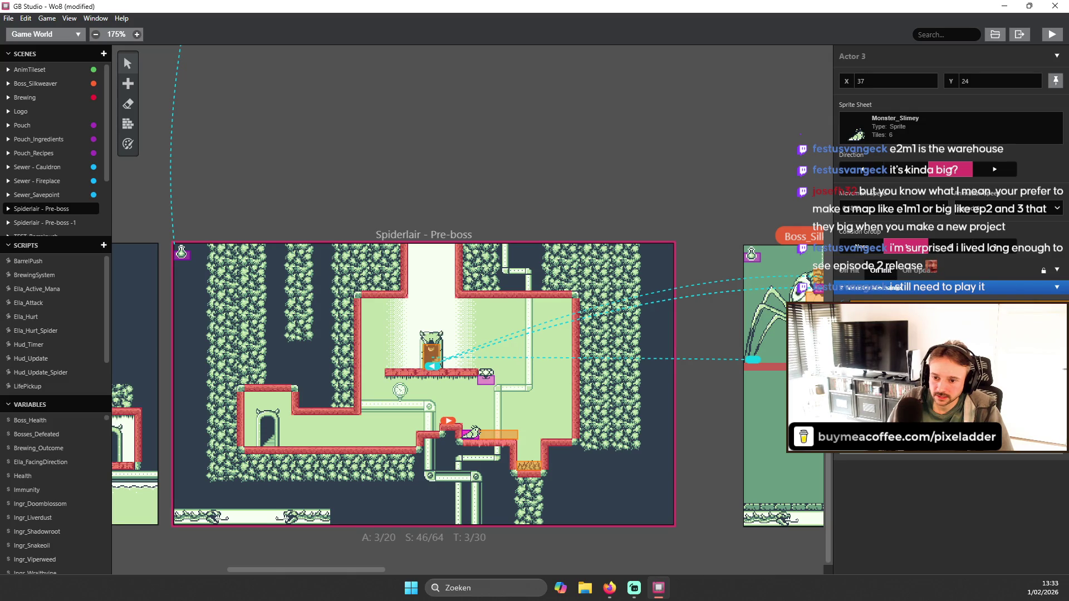
- Add an Actor Move Relative event to Actor 3's On Init using the 'move rel' search
{"action": "left_click", "coordinate": [891, 384]}
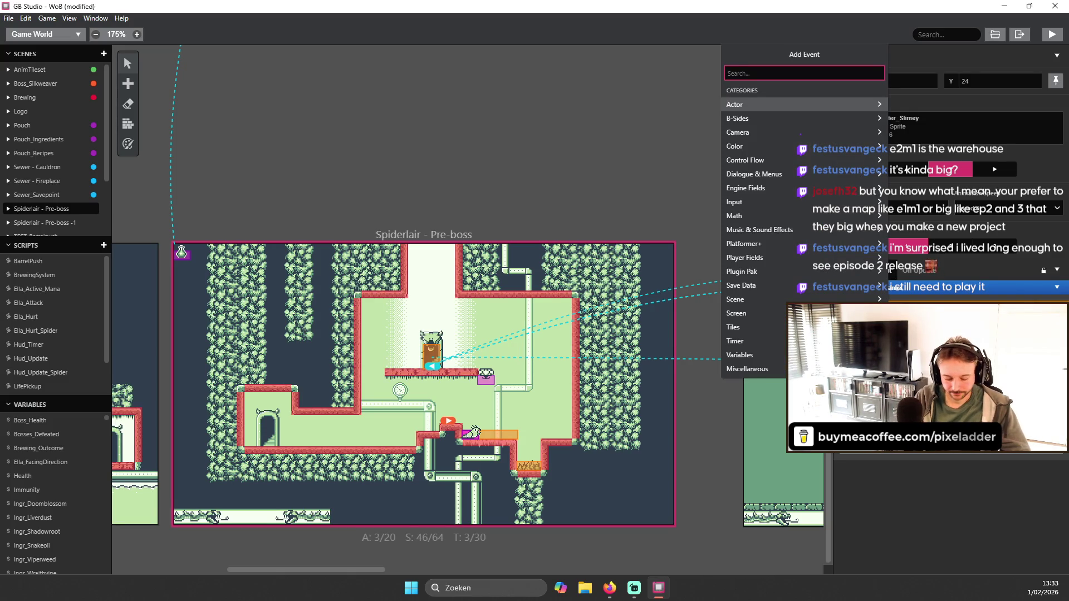
{"action": "type", "text": "move "}
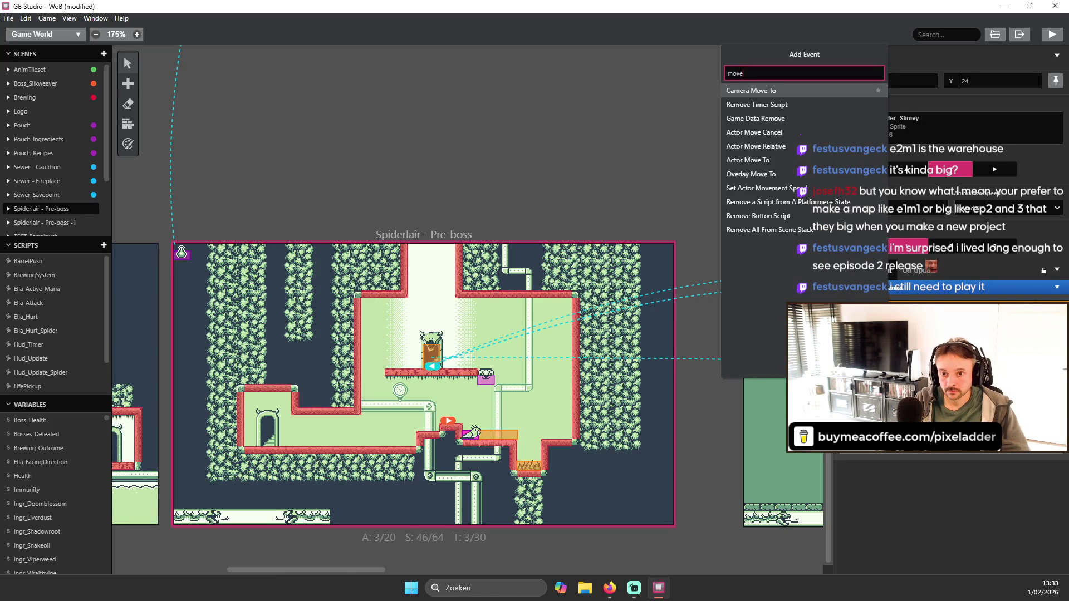
{"action": "type", "text": "rem"}
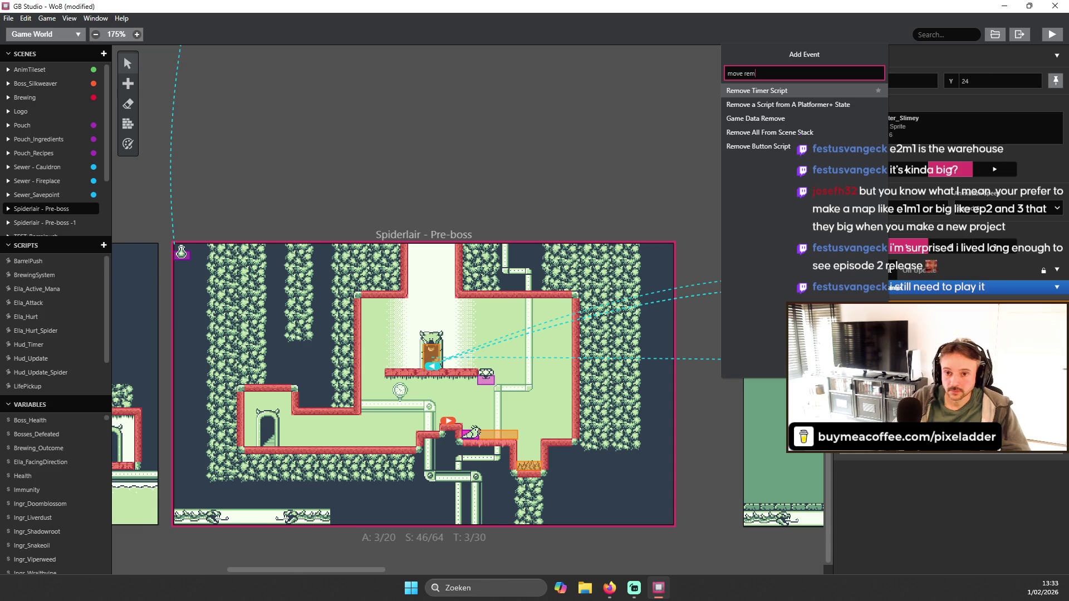
{"action": "key", "text": "BackSpace"}
{"action": "key", "text": "BackSpace"}
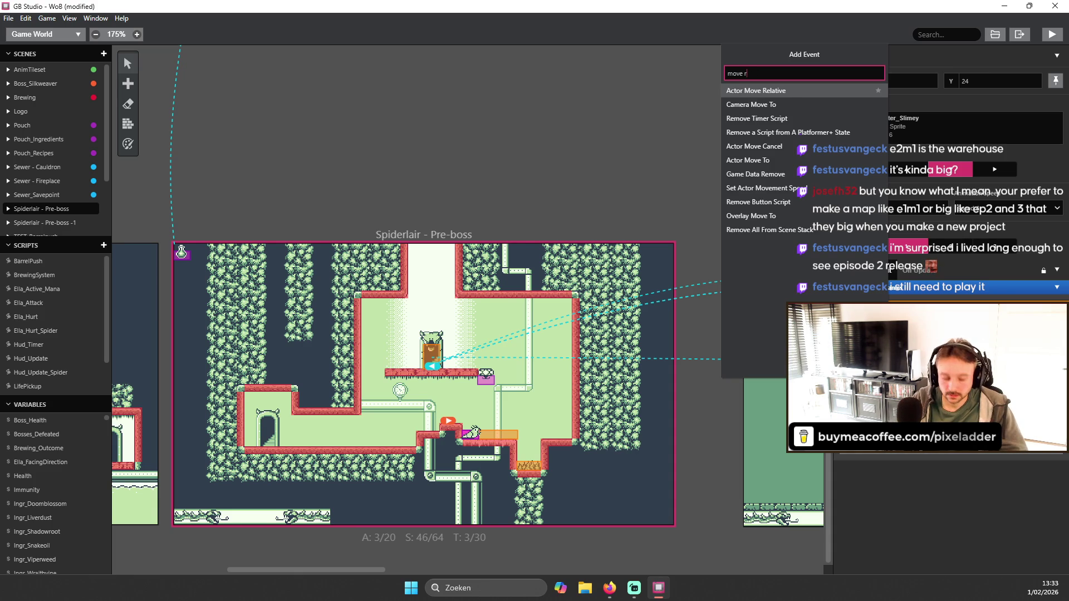
{"action": "type", "text": "el"}
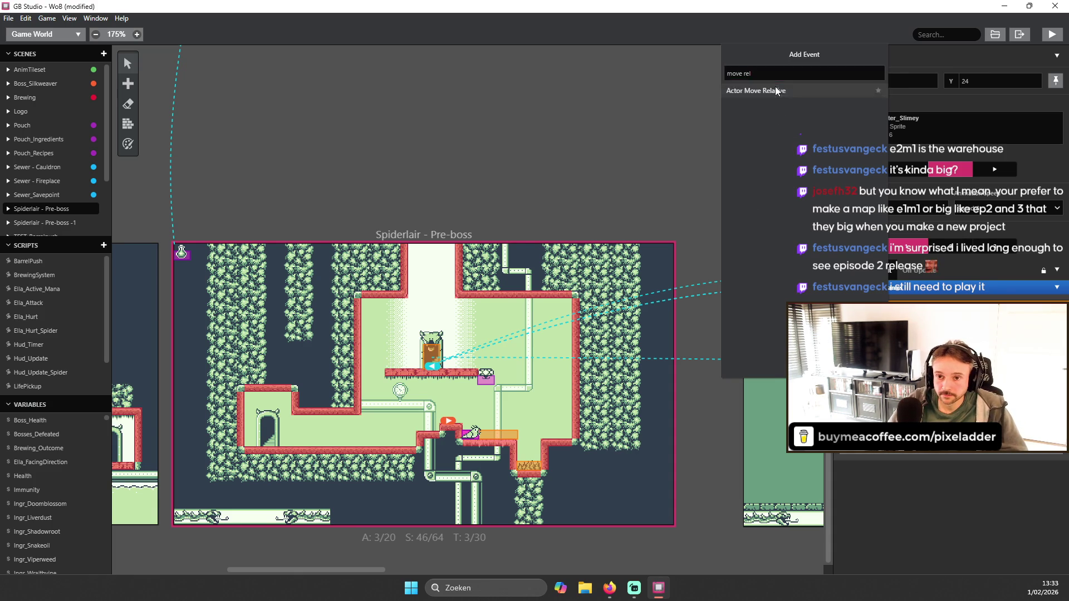
{"action": "left_click", "coordinate": [779, 91]}
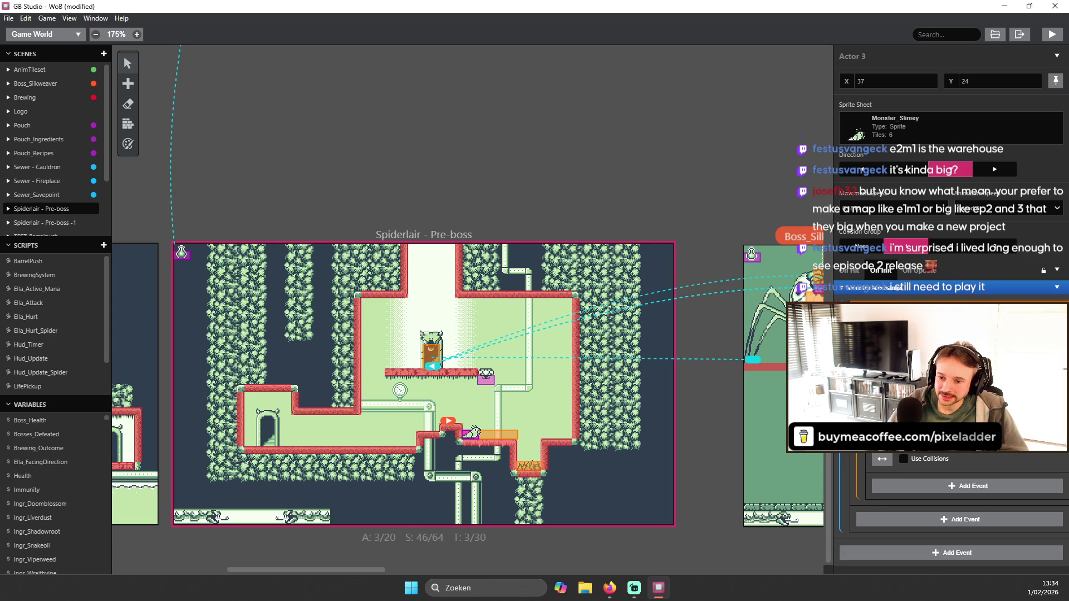
{"action": "scroll", "coordinate": [951, 501], "scroll_direction": "down", "scroll_amount": 2}
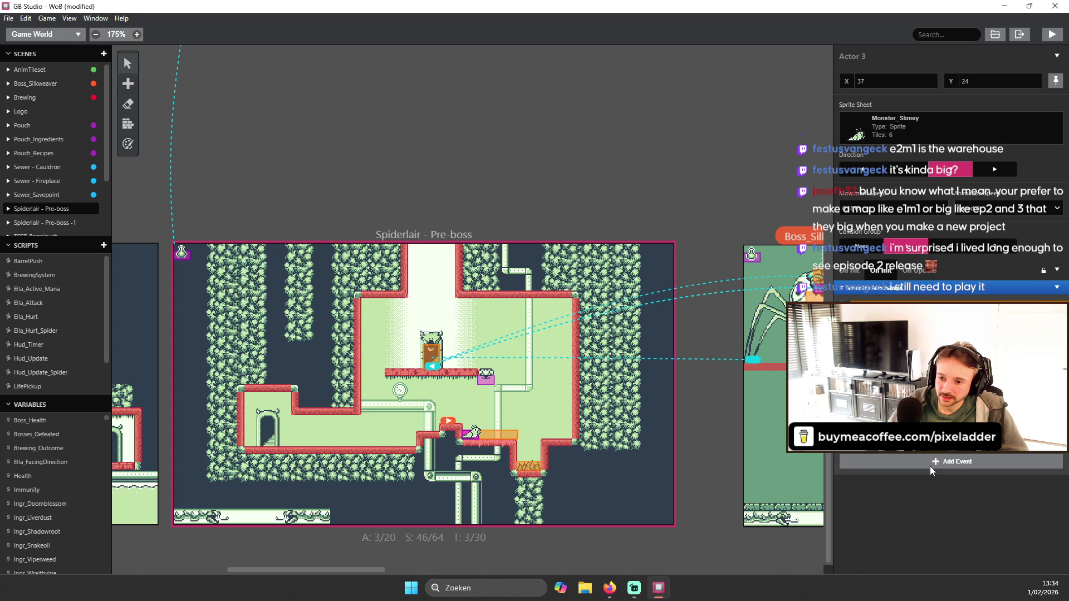
- Add a Wait event, then a move event set to -5 tiles
{"action": "left_click", "coordinate": [951, 462]}
{"action": "type", "text": "wait"}
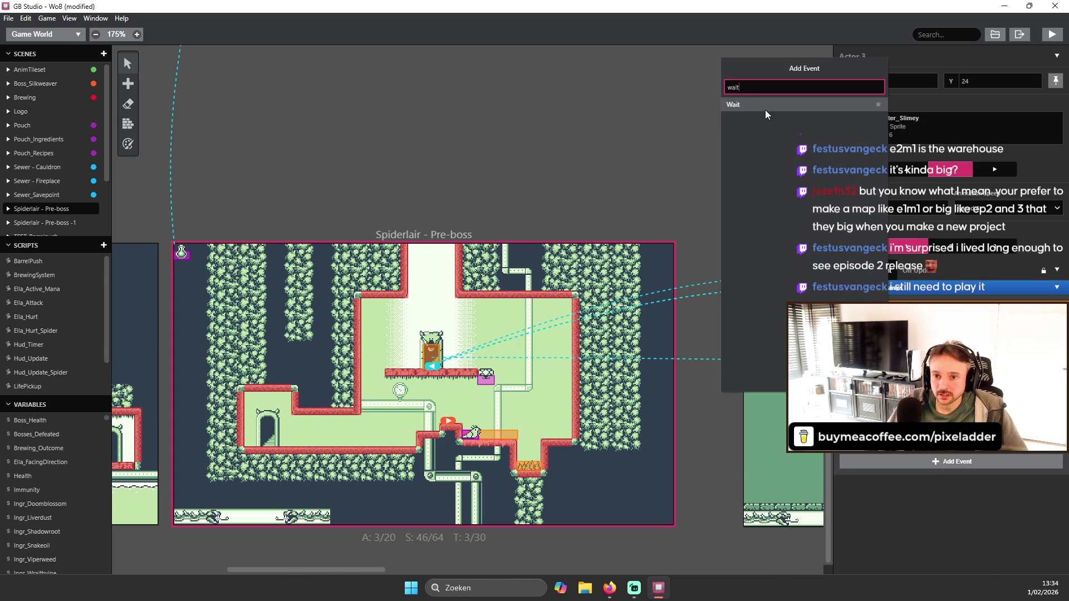
{"action": "left_click", "coordinate": [765, 109]}
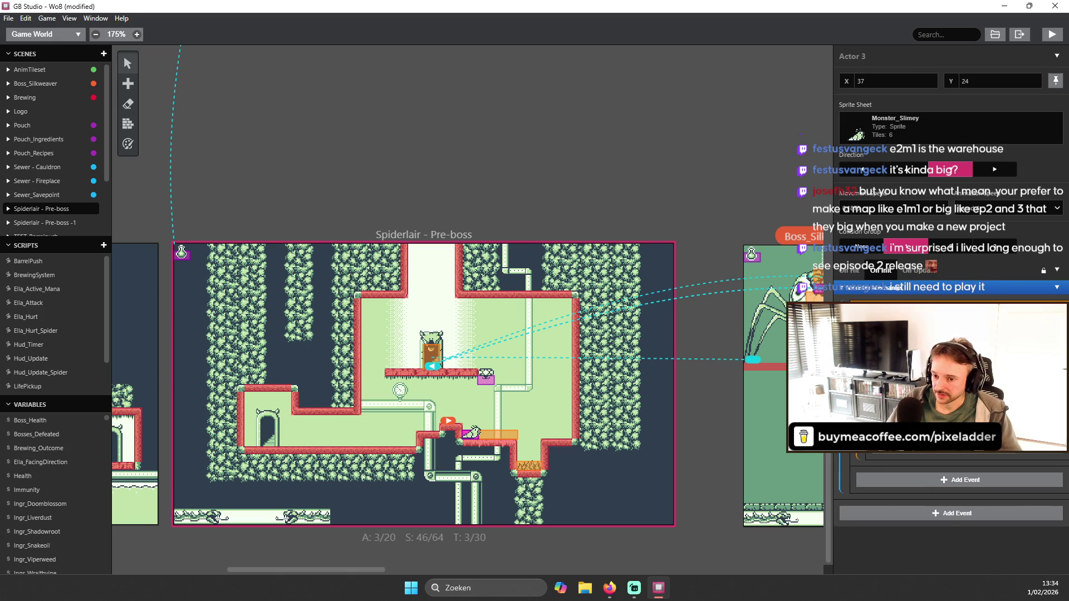
{"action": "left_click", "coordinate": [957, 475]}
{"action": "type", "text": "self"}
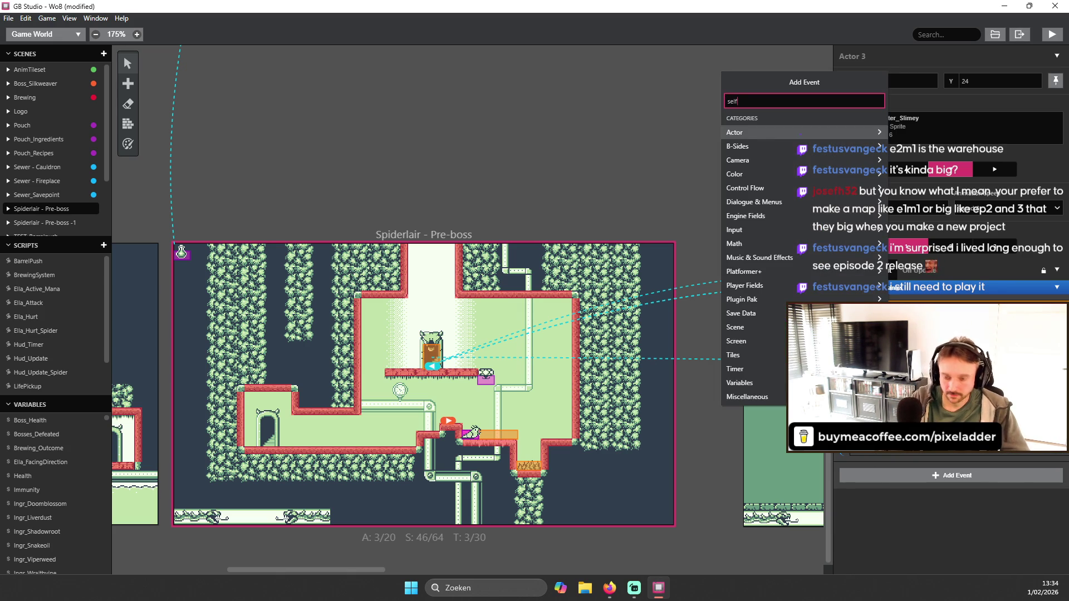
{"action": "key", "text": "BackSpace"}
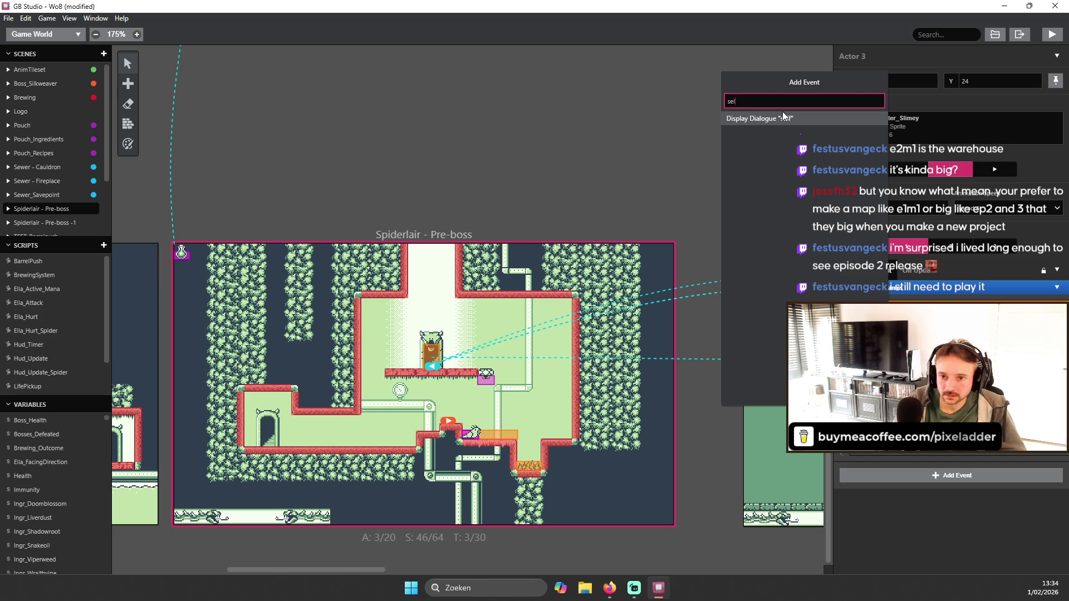
{"action": "key", "text": "BackSpace"}
{"action": "key", "text": "BackSpace"}
{"action": "key", "text": "BackSpace"}
{"action": "type", "text": "move"}
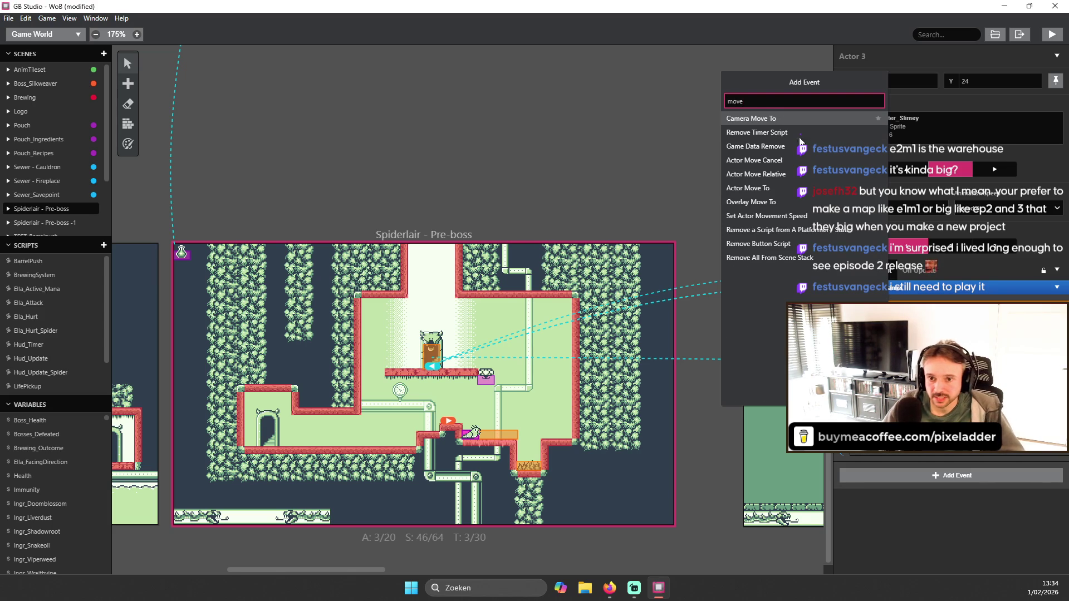
{"action": "left_click", "coordinate": [773, 186]}
{"action": "left_click", "coordinate": [953, 466]}
{"action": "type", "text": "-5"}
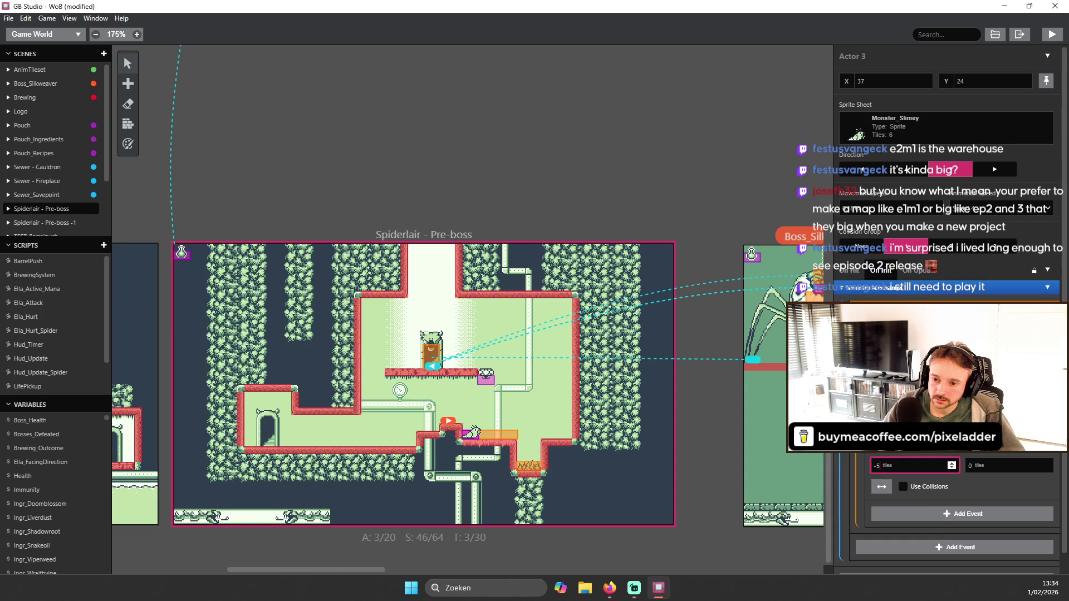
- Add another Wait event after the -5 move
{"action": "scroll", "coordinate": [953, 466], "scroll_direction": "down", "scroll_amount": 1}
{"action": "left_click", "coordinate": [960, 455]}
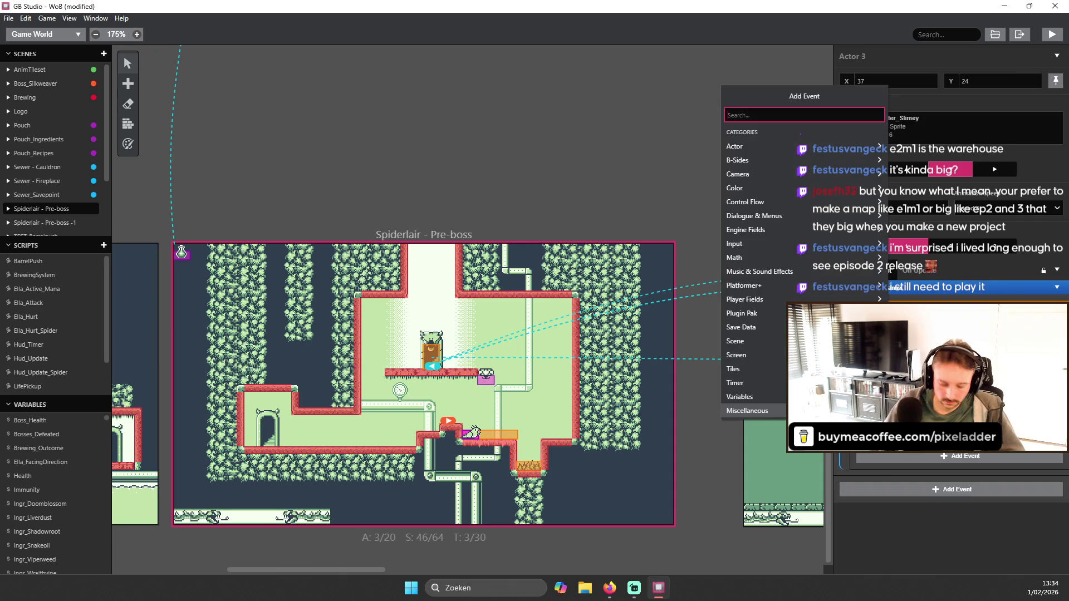
{"action": "type", "text": "wait"}
{"action": "key", "text": "Return"}
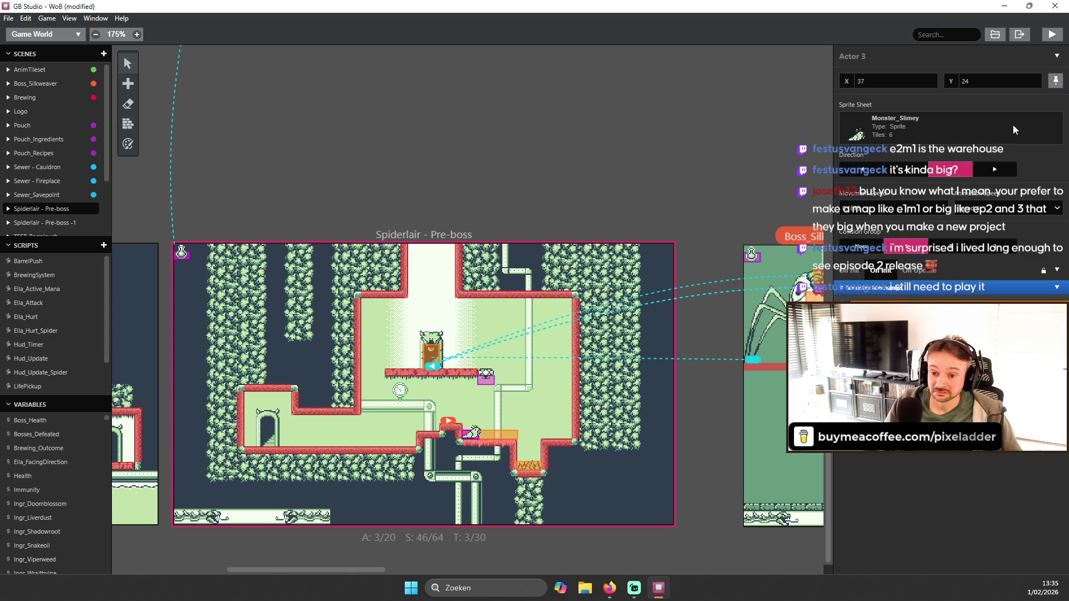
{"action": "left_click", "coordinate": [895, 272]}
{"action": "left_click", "coordinate": [887, 272]}
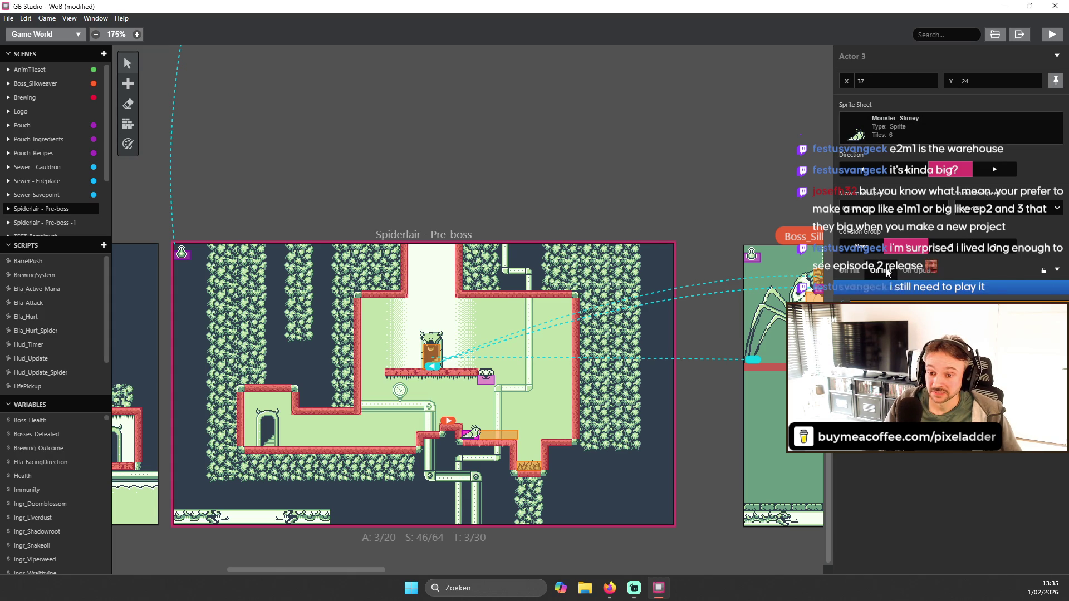
{"action": "left_click", "coordinate": [1050, 36]}
{"action": "left_click_drag", "start_coordinate": [643, 166], "coordinate": [597, 168]}
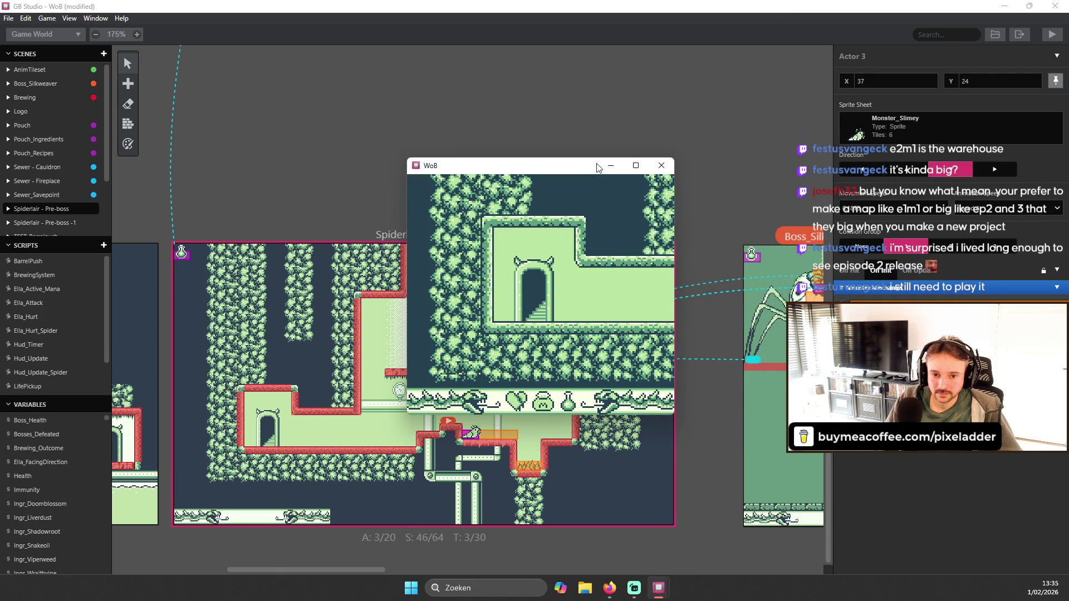
{"action": "key", "text": "Right"}
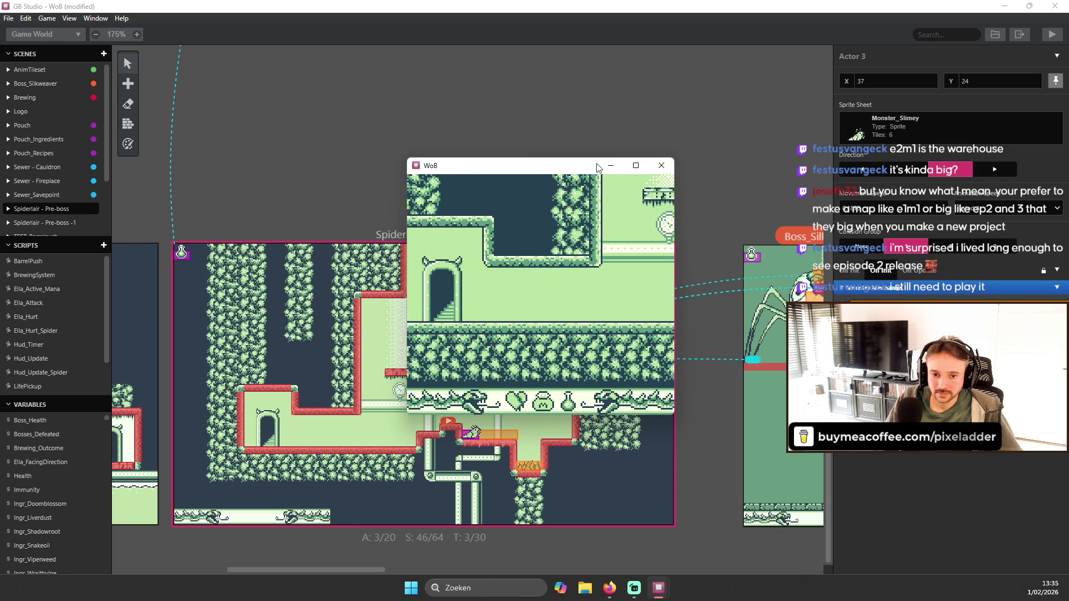
{"action": "key", "text": "z"}
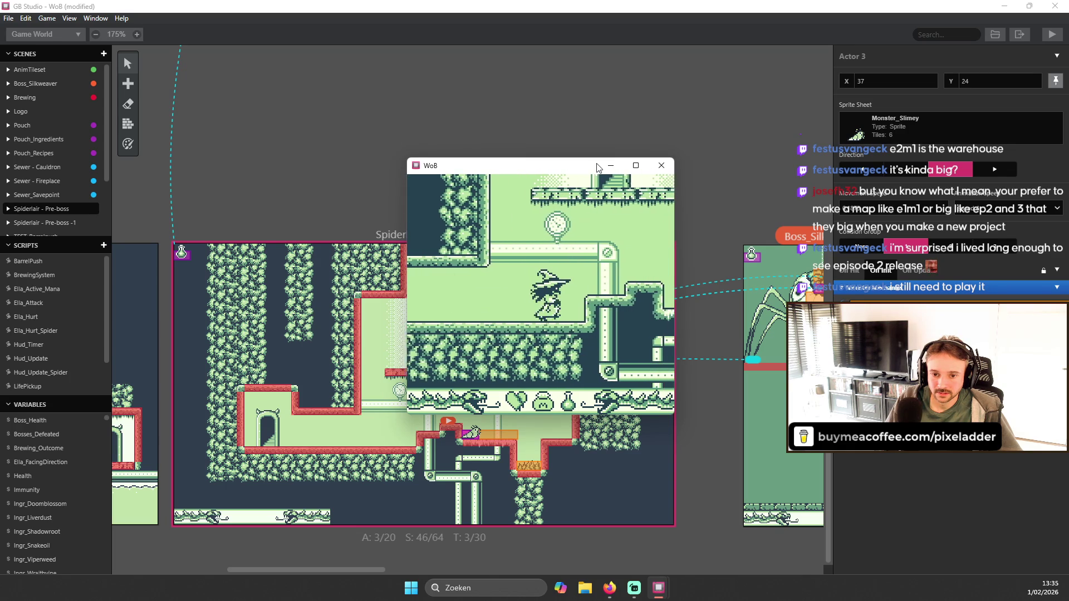
{"action": "key", "text": "Right"}
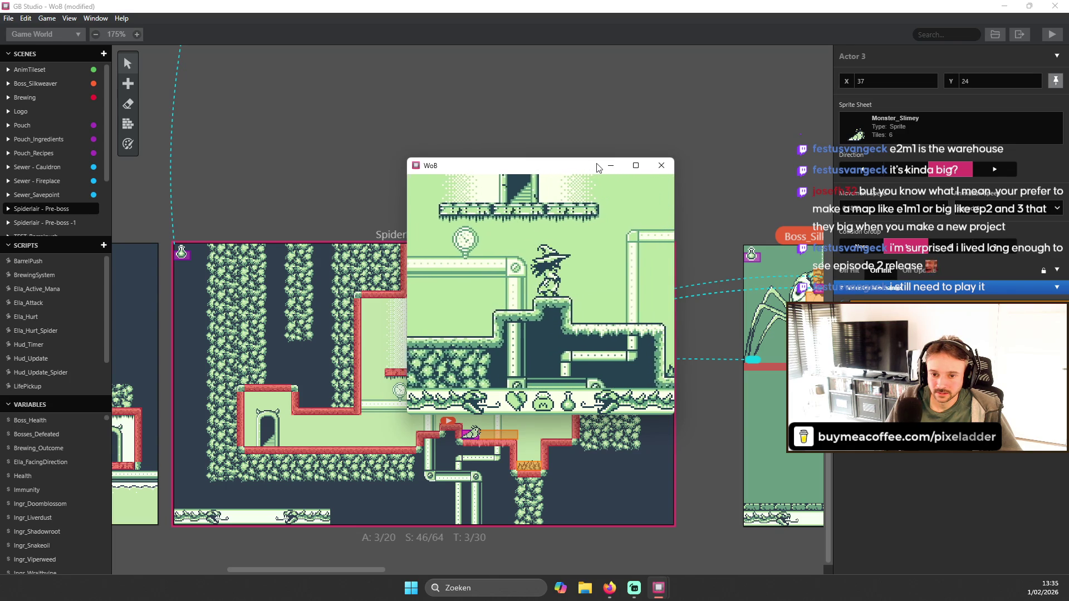
{"action": "key", "text": "Right"}
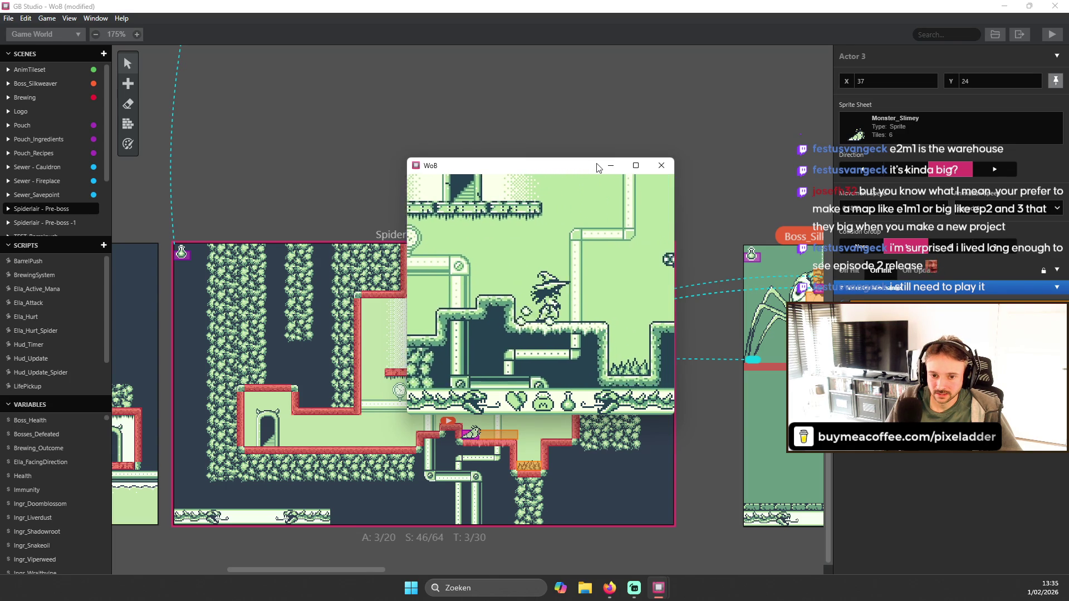
{"action": "key", "text": "Right"}
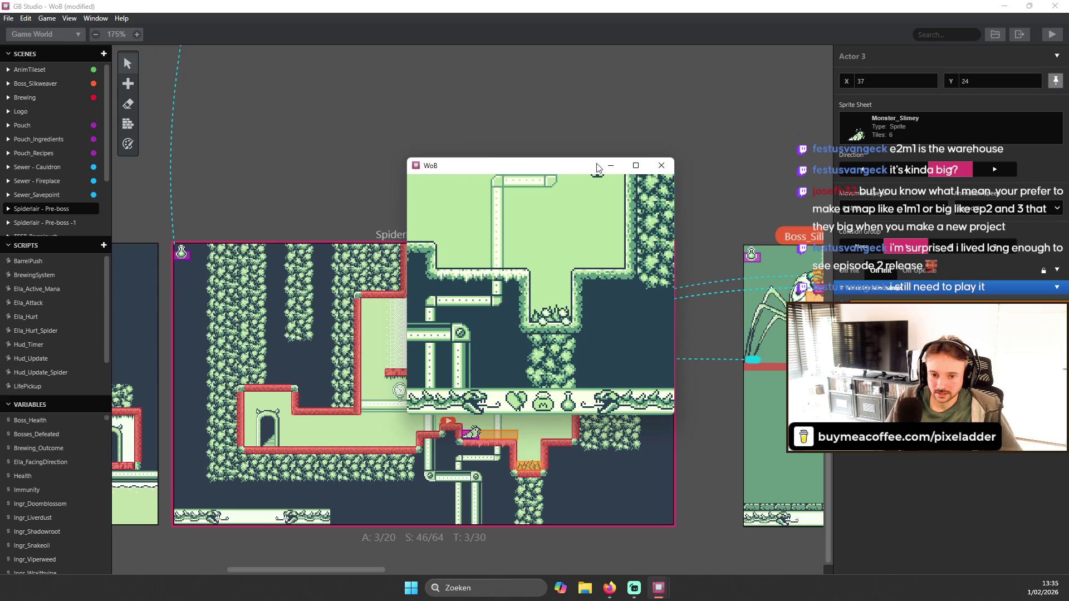
{"action": "left_click", "coordinate": [671, 166]}
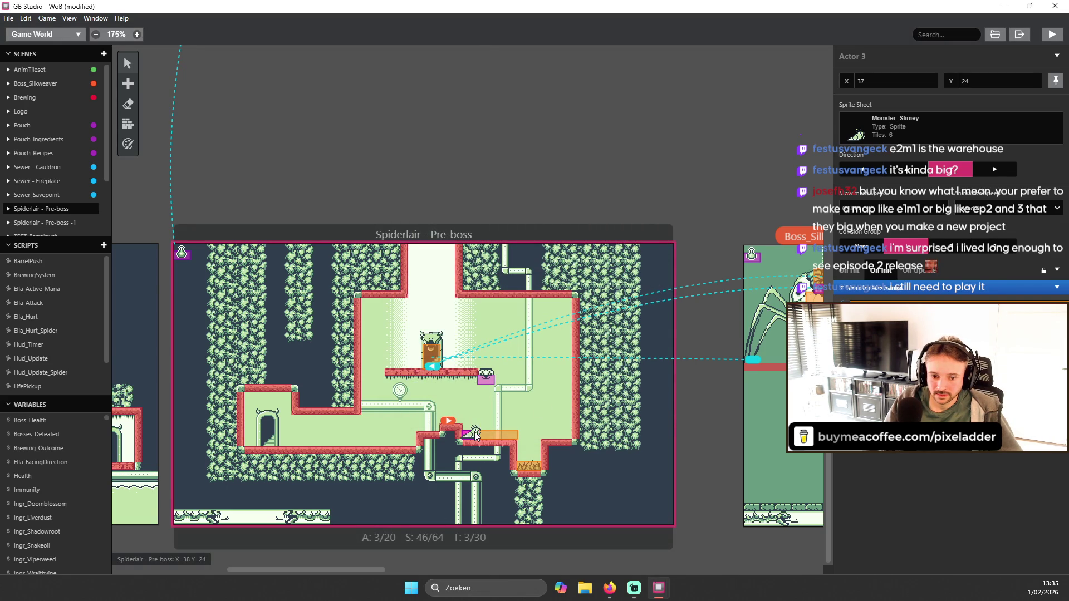
- Review On Update, then expand the Self Move Relative By and If $Menu Is 'True' events in On Init
{"action": "left_click", "coordinate": [925, 272]}
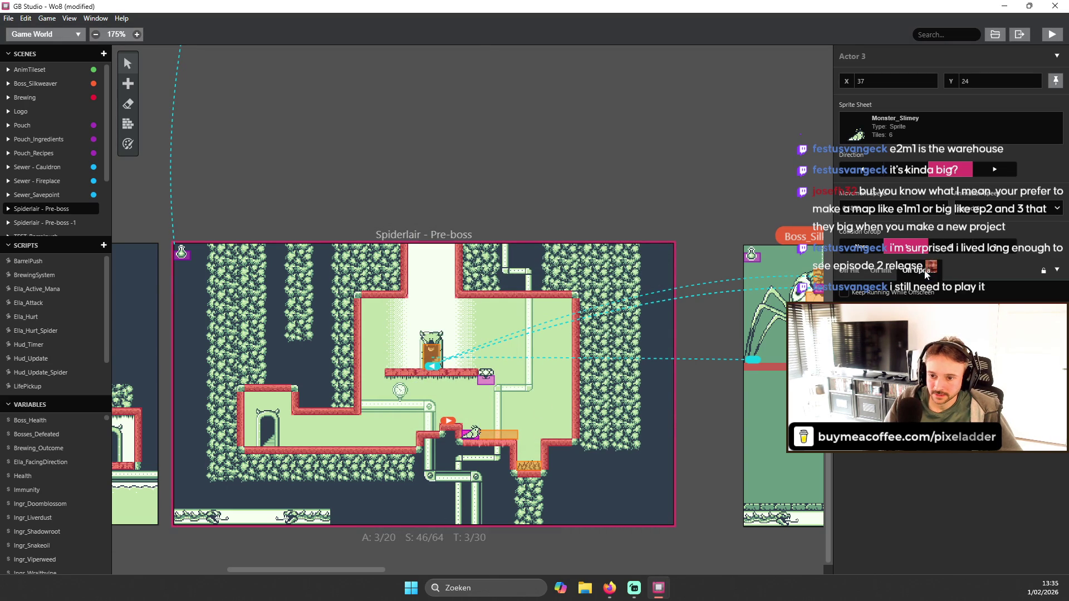
{"action": "left_click", "coordinate": [885, 271]}
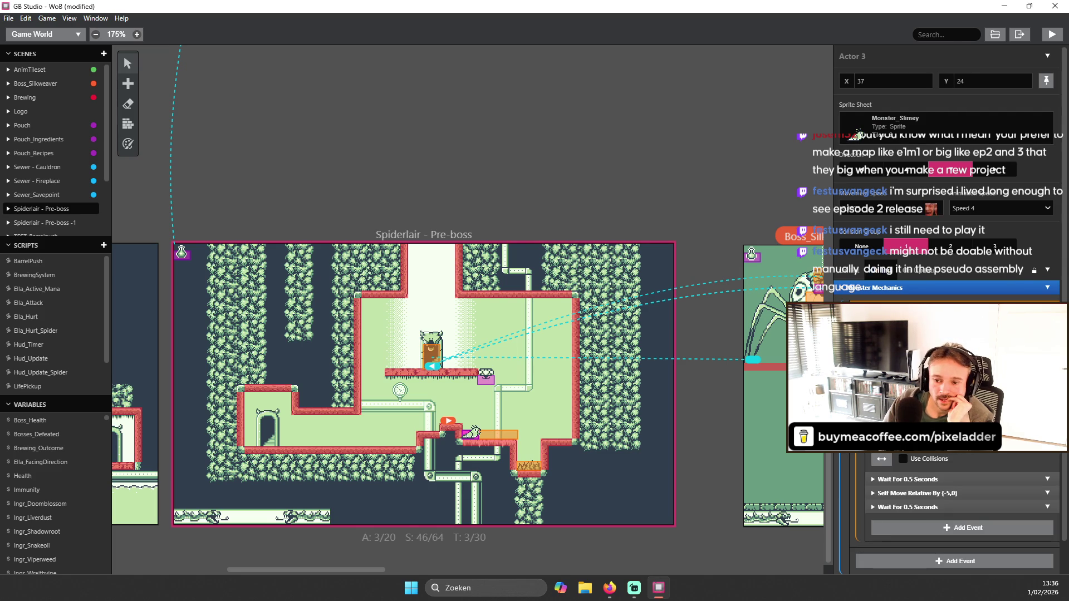
{"action": "left_click", "coordinate": [910, 493]}
{"action": "scroll", "coordinate": [923, 501], "scroll_direction": "down", "scroll_amount": 4}
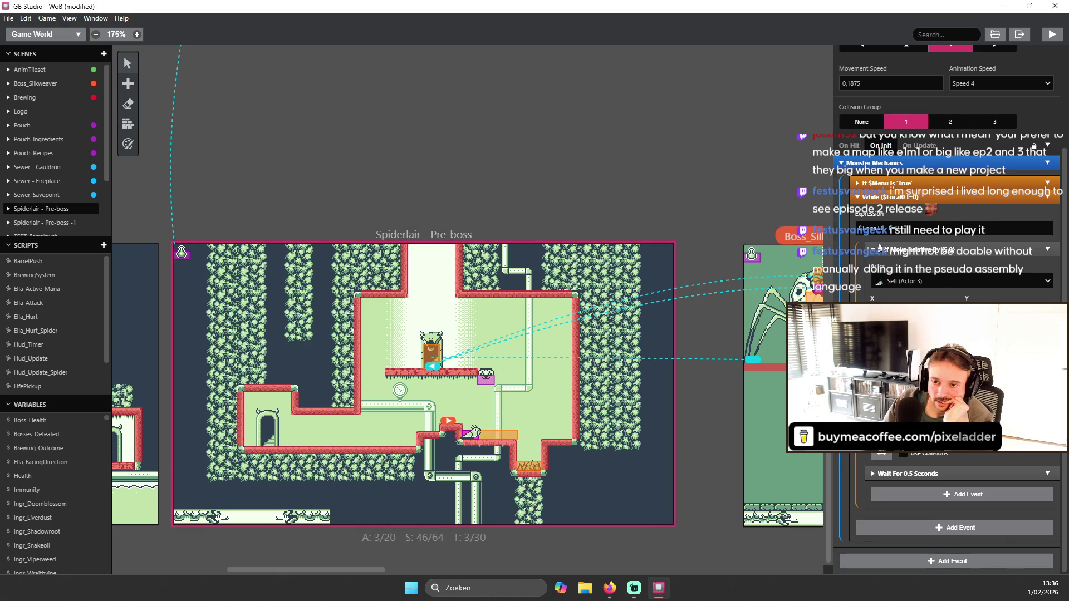
{"action": "scroll", "coordinate": [860, 286], "scroll_direction": "up", "scroll_amount": 2}
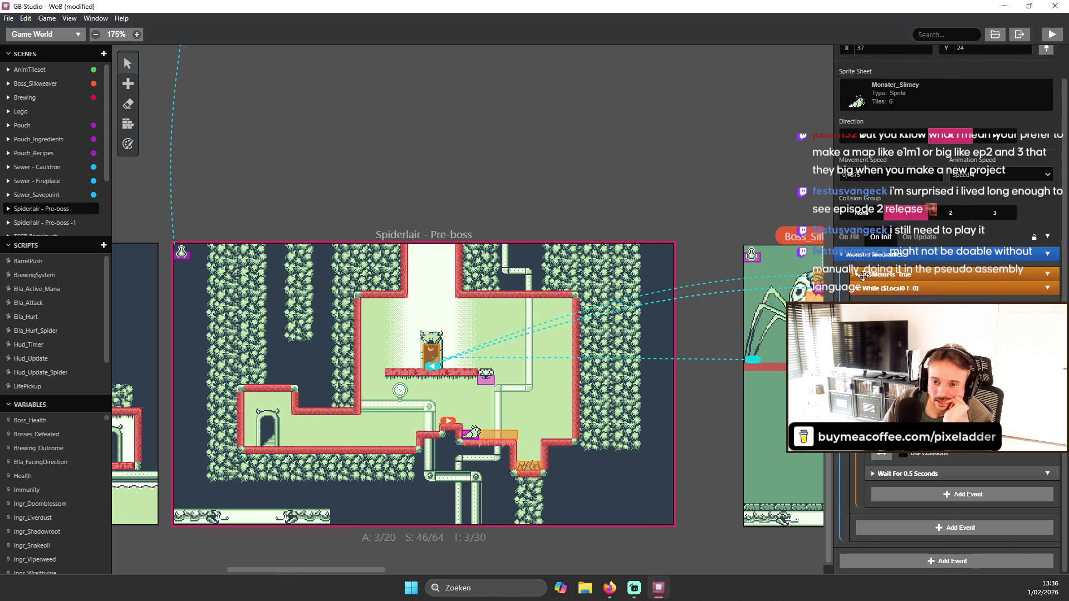
{"action": "left_click", "coordinate": [862, 274]}
{"action": "scroll", "coordinate": [946, 295], "scroll_direction": "down", "scroll_amount": 2}
- Select and delete the If $Local0 == 0 event
{"action": "left_click", "coordinate": [877, 233]}
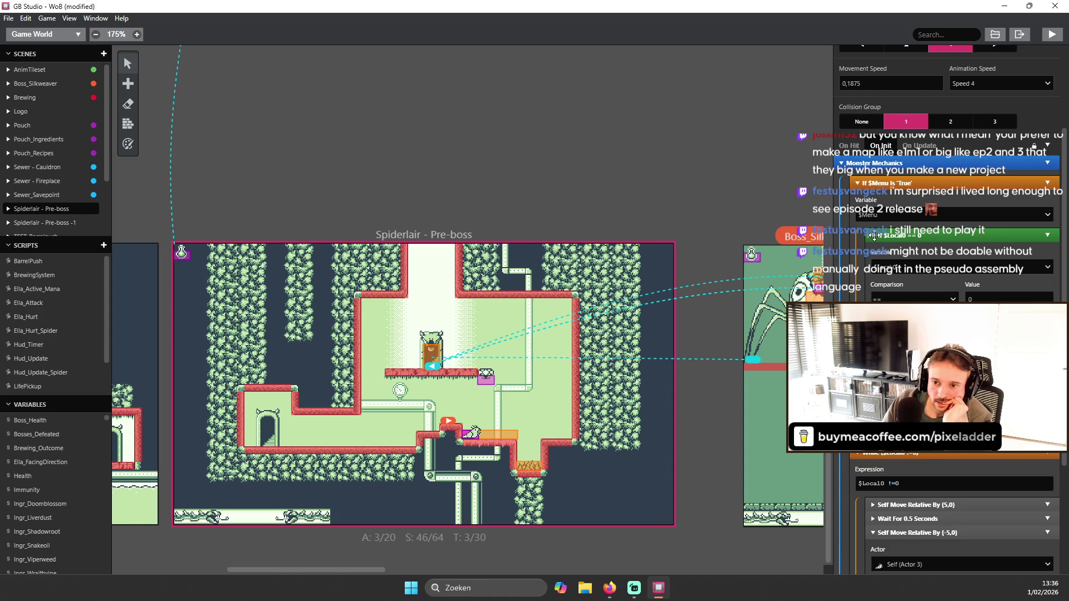
{"action": "key", "text": "Delete"}
{"action": "scroll", "coordinate": [916, 217], "scroll_direction": "up", "scroll_amount": 2}
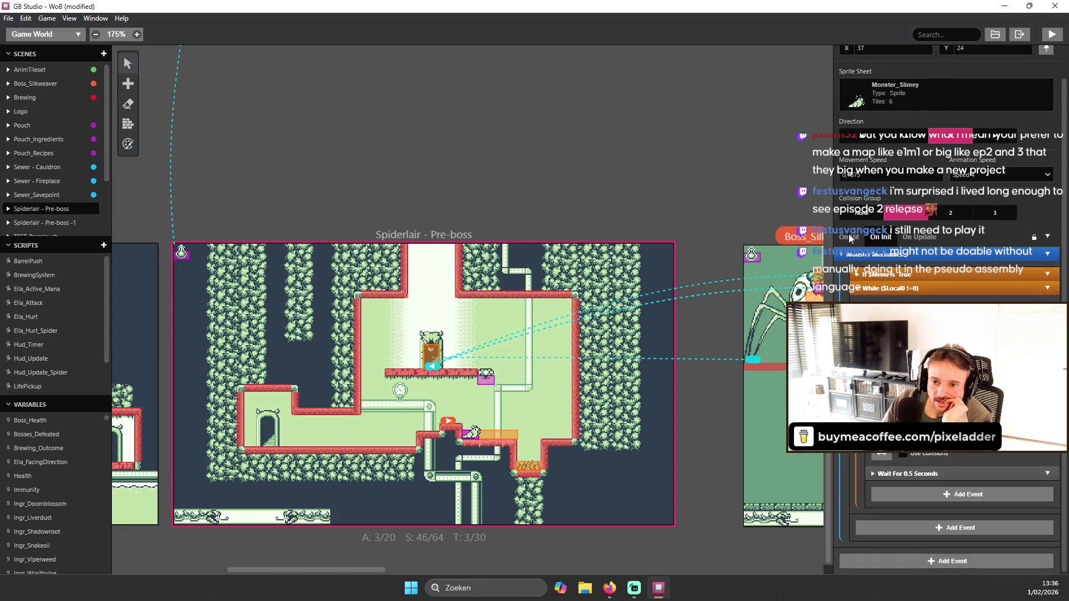
{"action": "scroll", "coordinate": [849, 236], "scroll_direction": "up", "scroll_amount": 1}
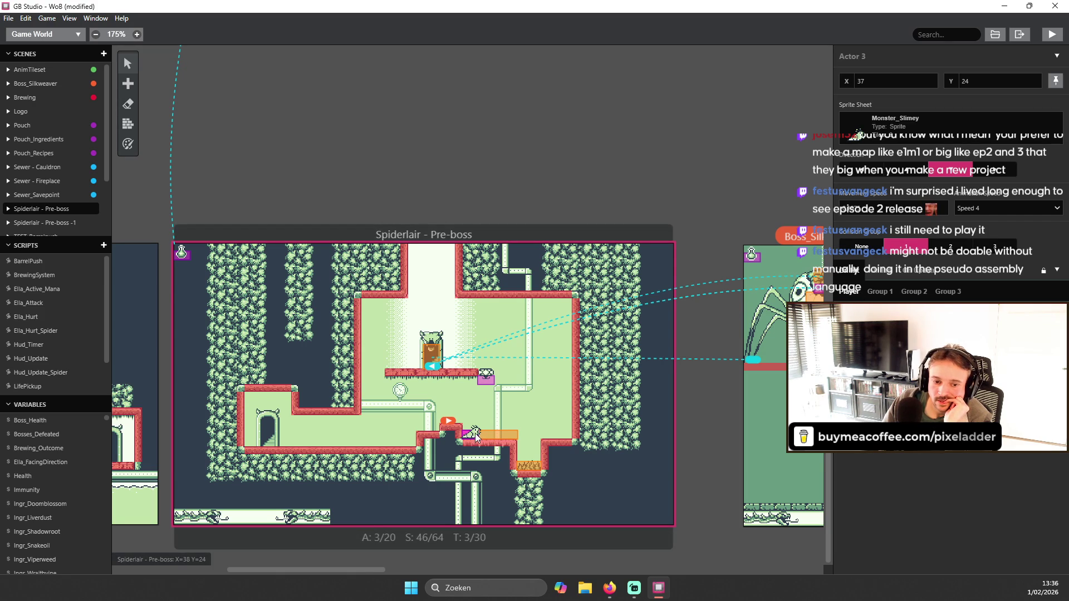
{"action": "left_click", "coordinate": [1059, 36]}
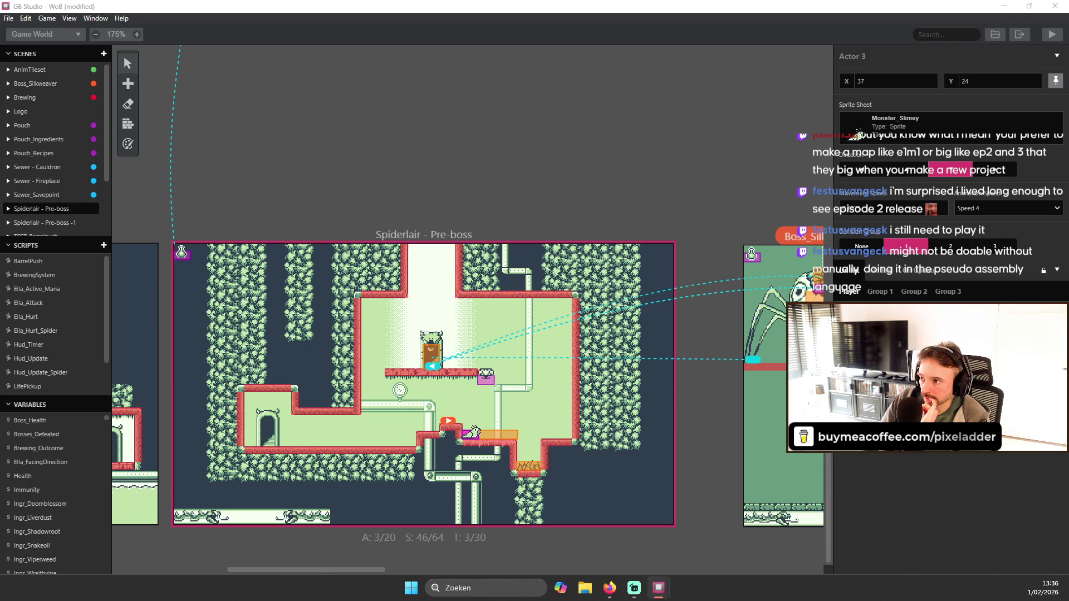
{"action": "left_click_drag", "start_coordinate": [996, 163], "coordinate": [448, 146]}
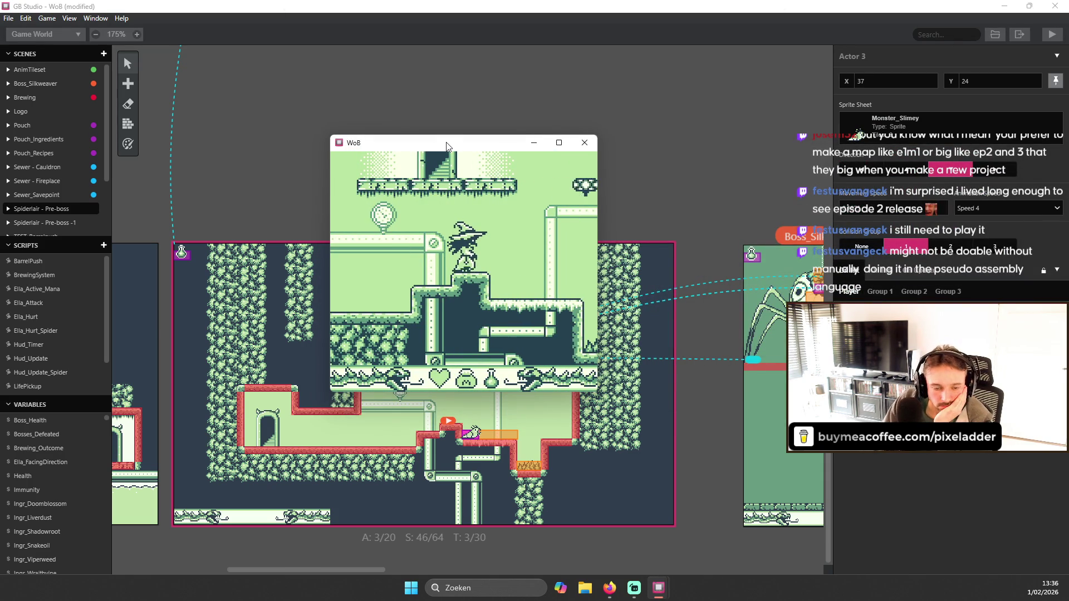
{"action": "key", "text": "Right"}
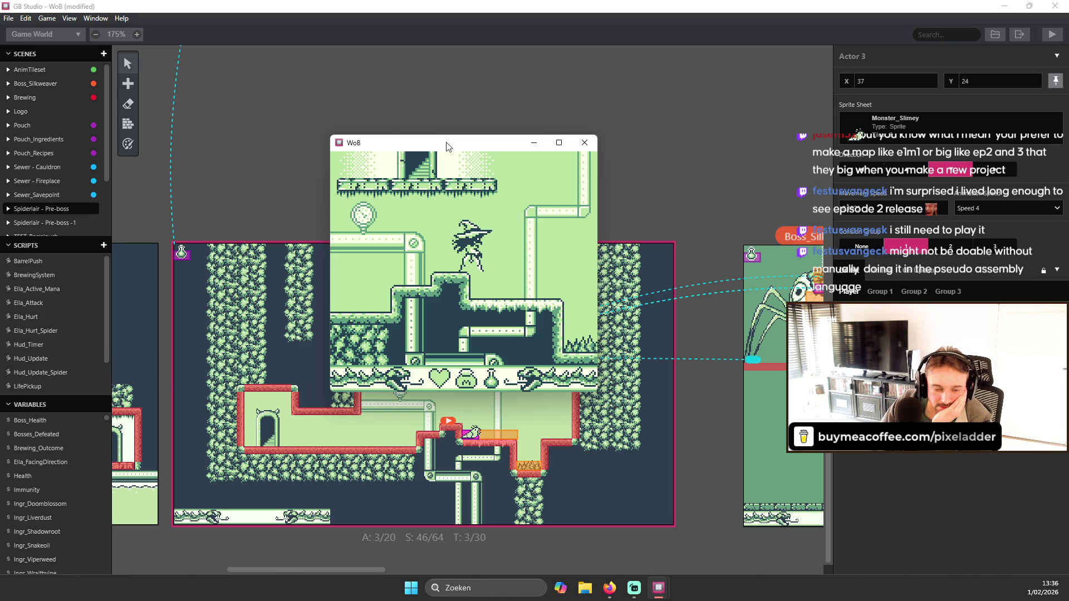
{"action": "key", "text": "Left"}
{"action": "key", "text": "Right"}
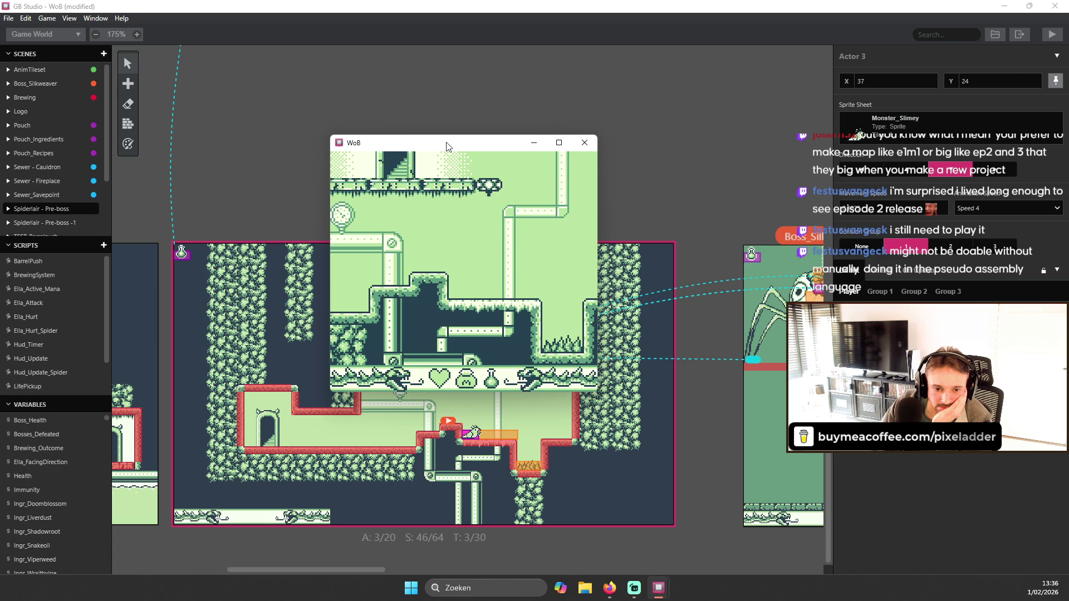
{"action": "key", "text": "Right"}
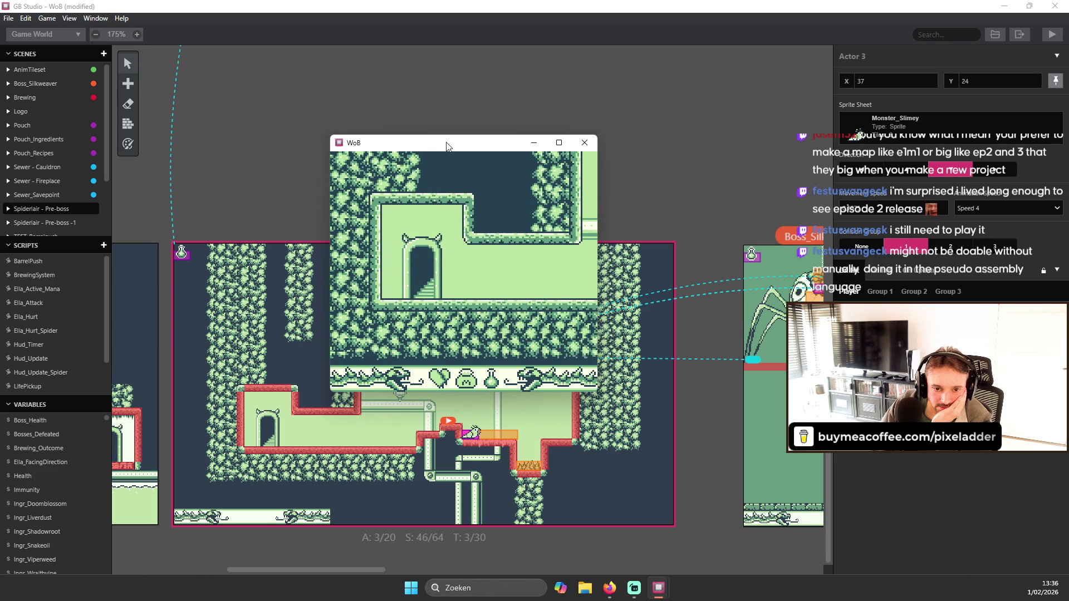
{"action": "left_click", "coordinate": [584, 143]}
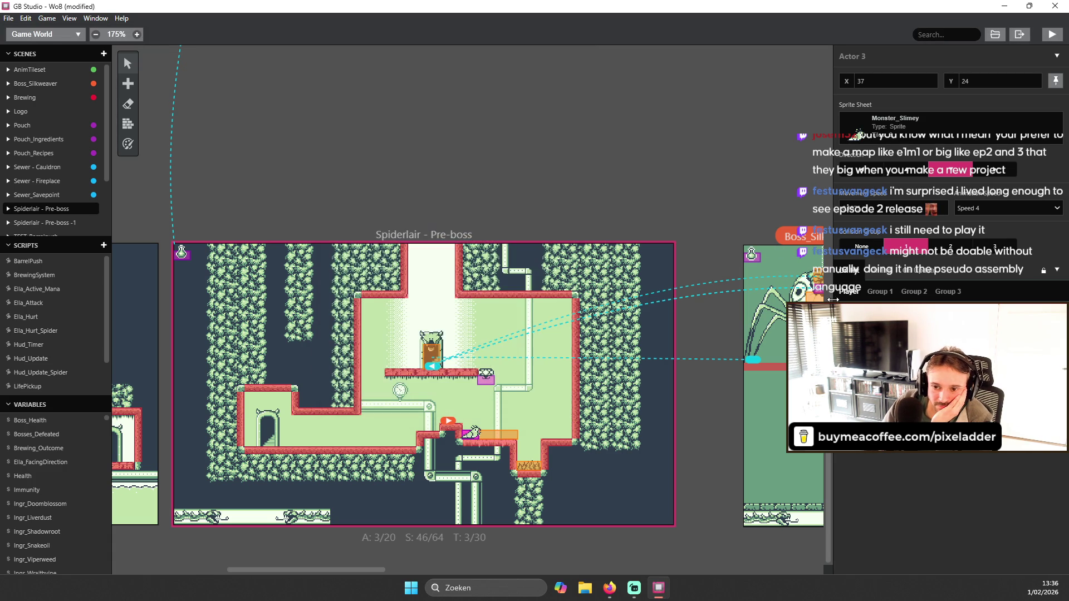
- Show the actor's On Init script and build and run the game again
{"action": "left_click", "coordinate": [893, 272]}
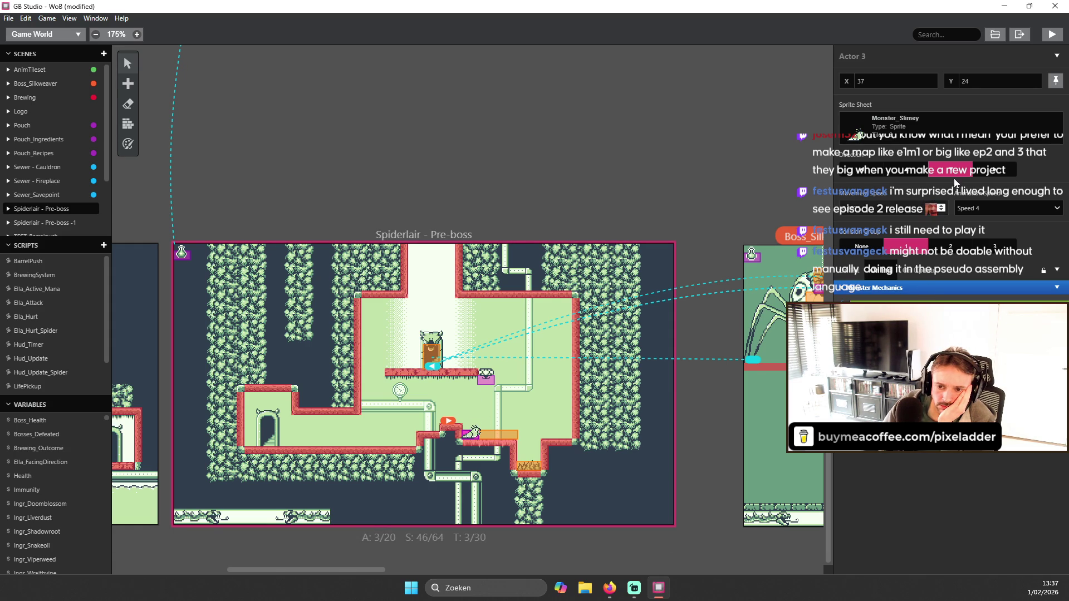
{"action": "left_click", "coordinate": [1051, 34]}
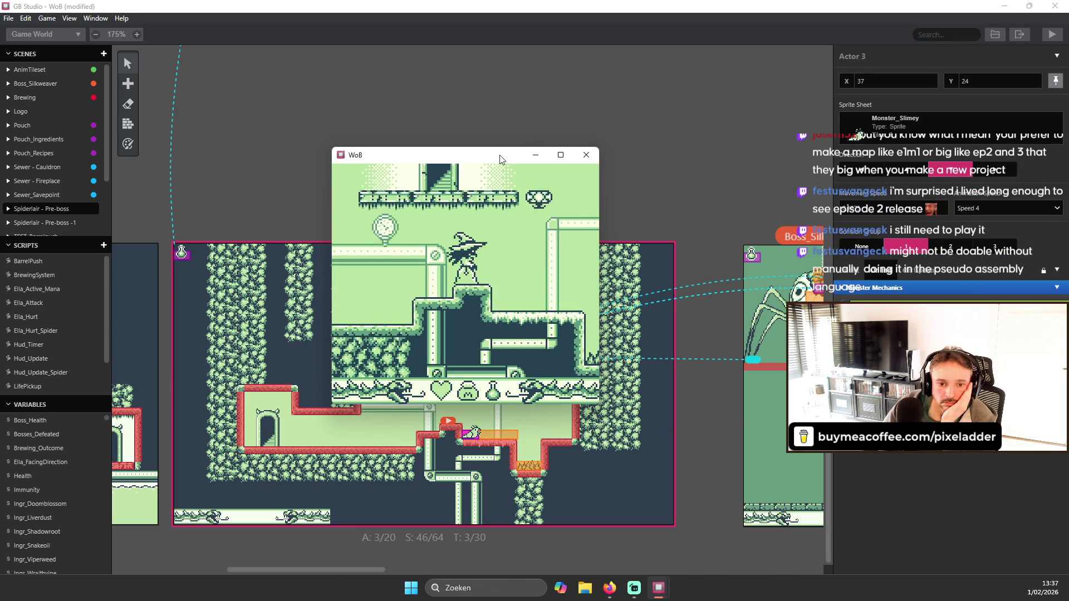
- Walk the witch right, close the game, review both script tabs, and reselect the slime monster
{"action": "key", "text": "Right"}
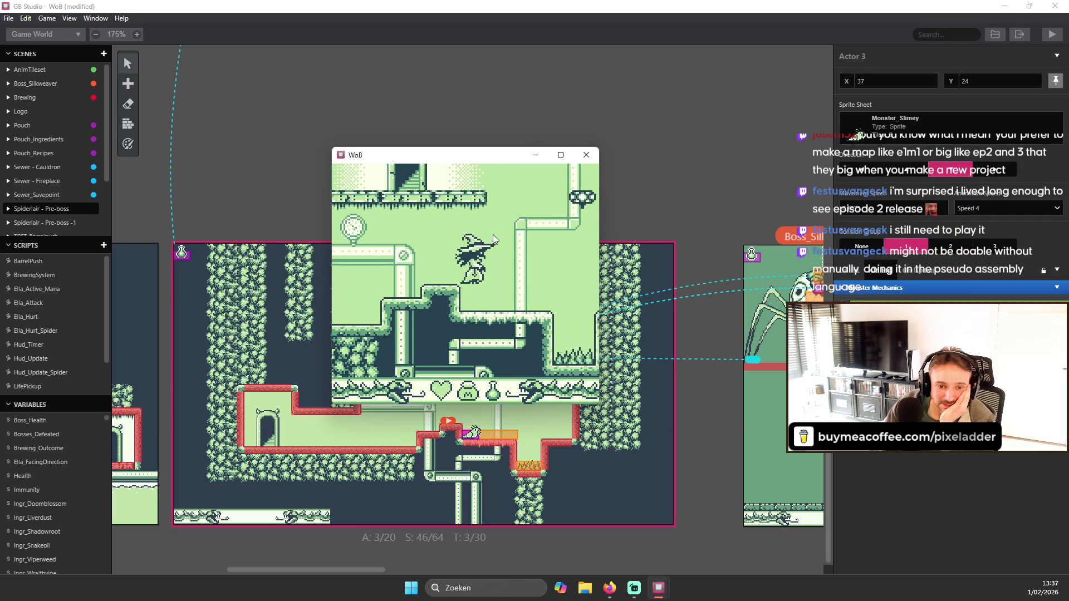
{"action": "left_click", "coordinate": [586, 155]}
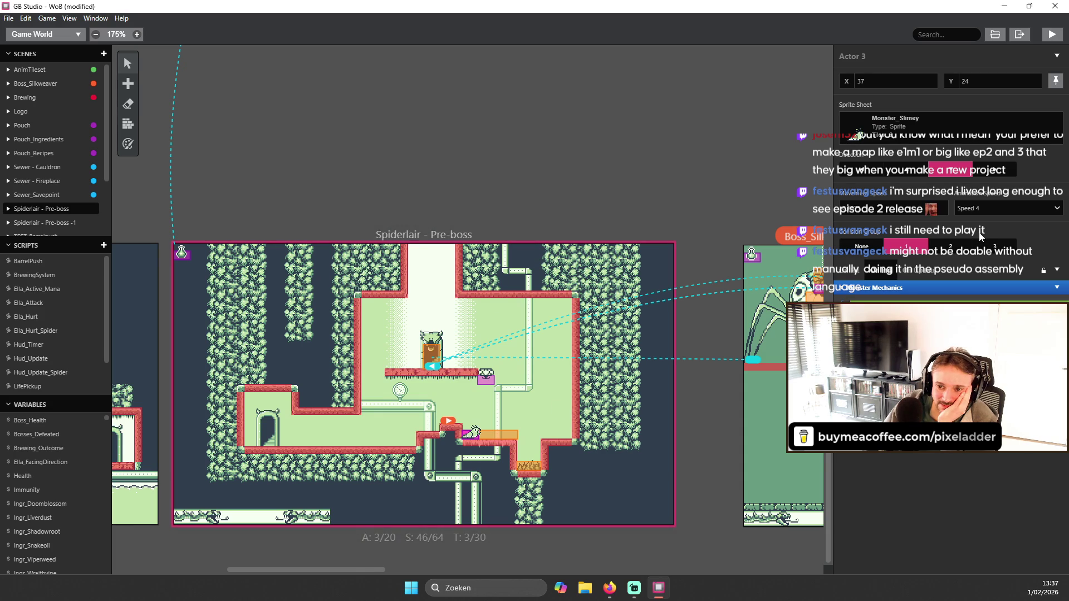
{"action": "left_click", "coordinate": [924, 273]}
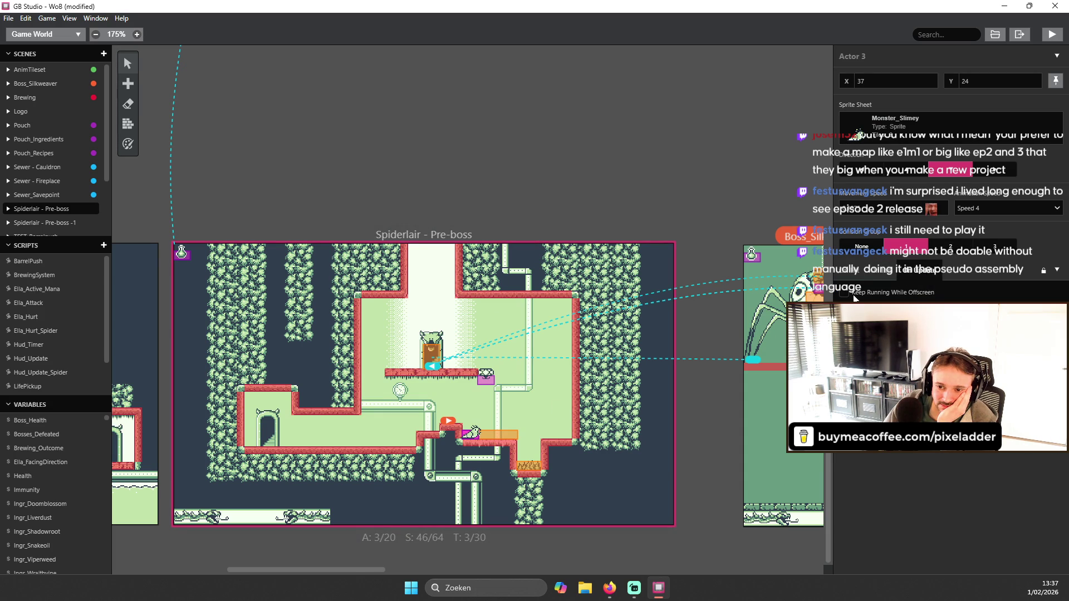
{"action": "left_click", "coordinate": [882, 273]}
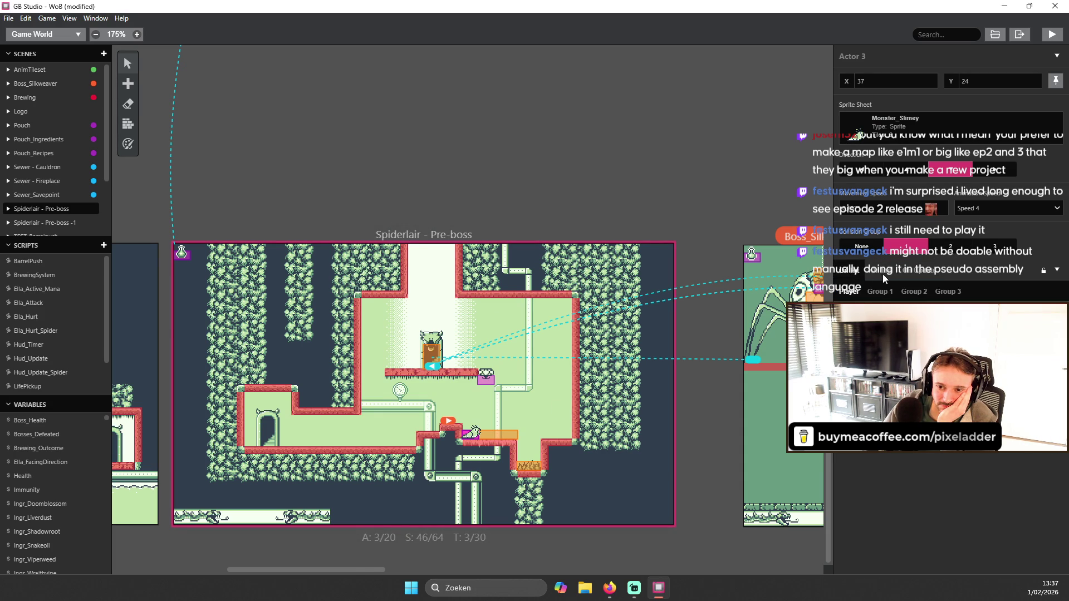
{"action": "key", "text": "Escape"}
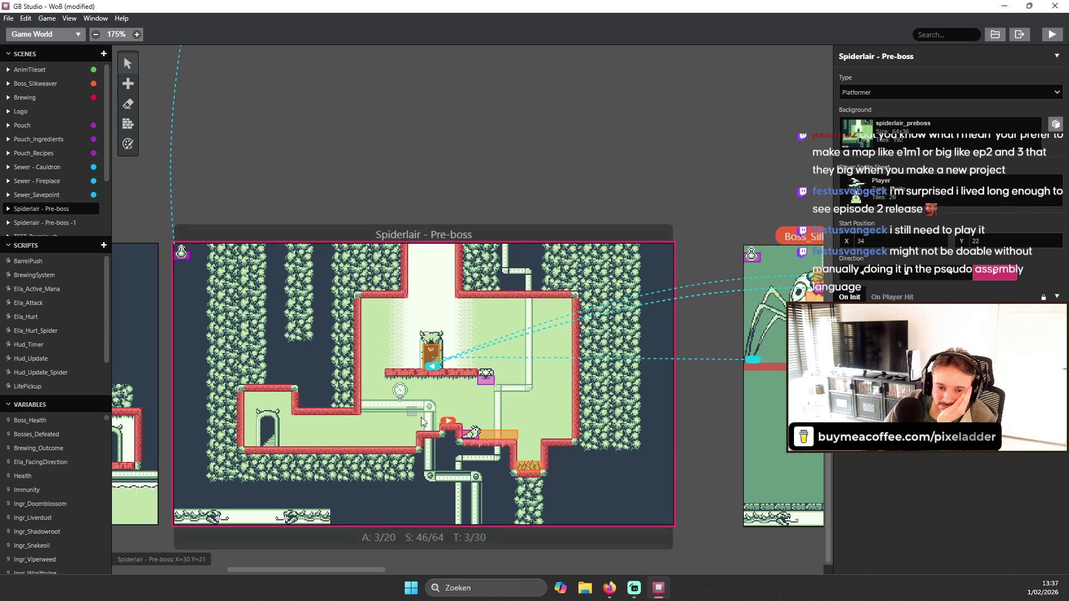
{"action": "left_click", "coordinate": [469, 440]}
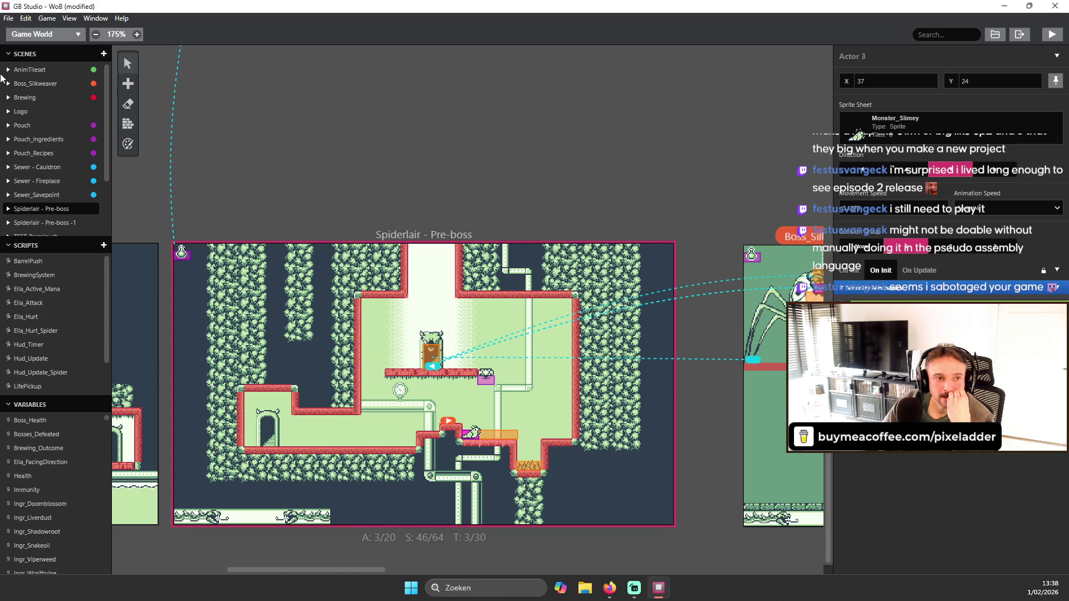
- Close GB Studio without saving the project
{"action": "left_click", "coordinate": [8, 21]}
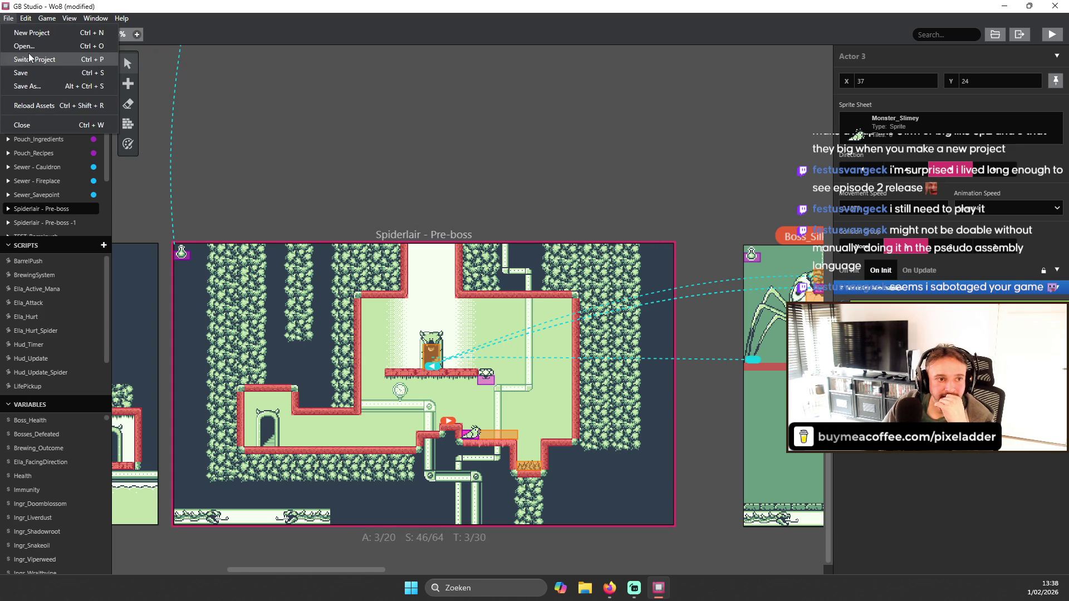
{"action": "left_click", "coordinate": [22, 73]}
{"action": "left_click", "coordinate": [1055, 6]}
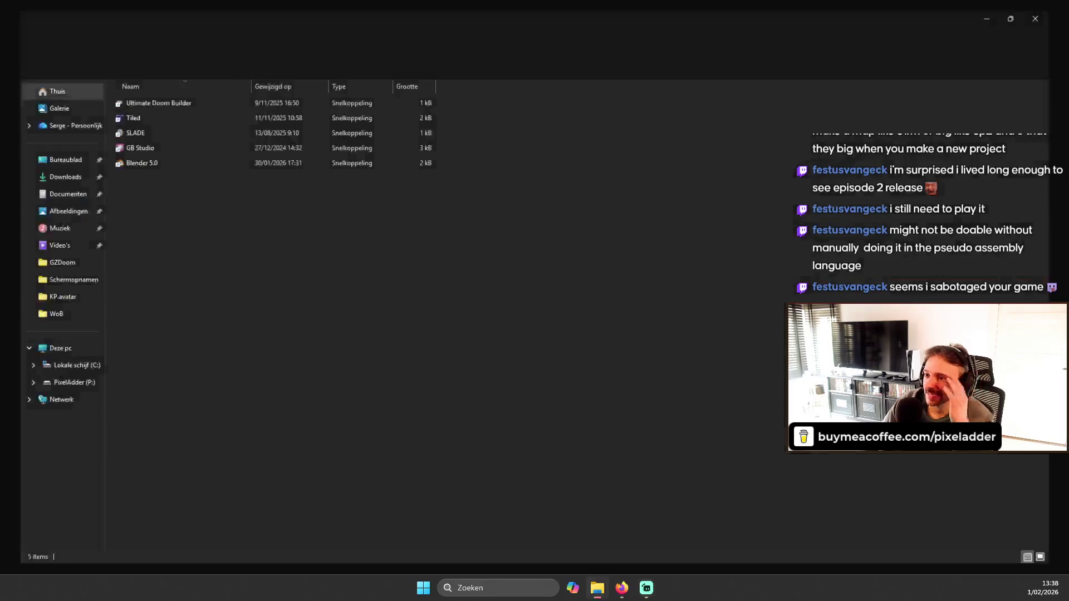
- Relaunch GB Studio from the Editors folder and select the Spiderlair - Pre-boss scene
{"action": "left_click", "coordinate": [598, 588]}
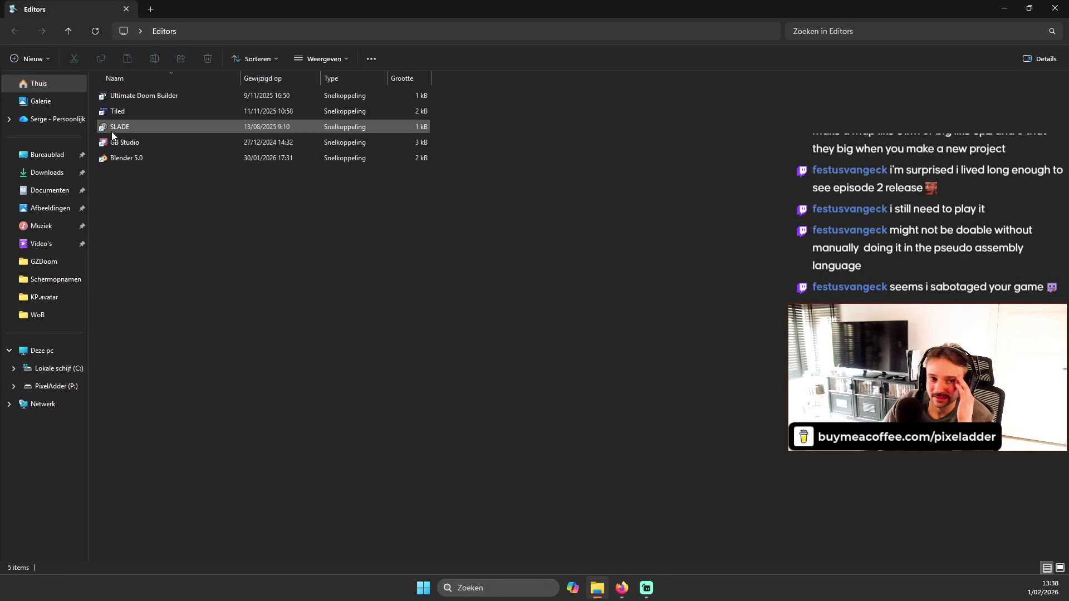
{"action": "double_click", "coordinate": [124, 146]}
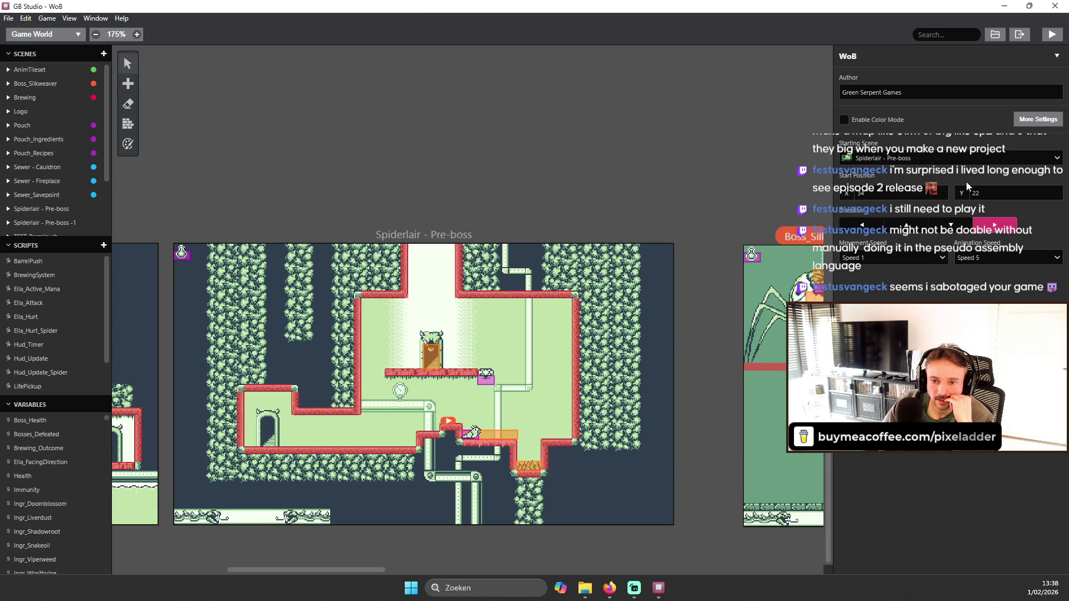
{"action": "left_click", "coordinate": [423, 235]}
- Run the game, walk the witch right, jumping up two ledges, then close it
{"action": "left_click", "coordinate": [1052, 34]}
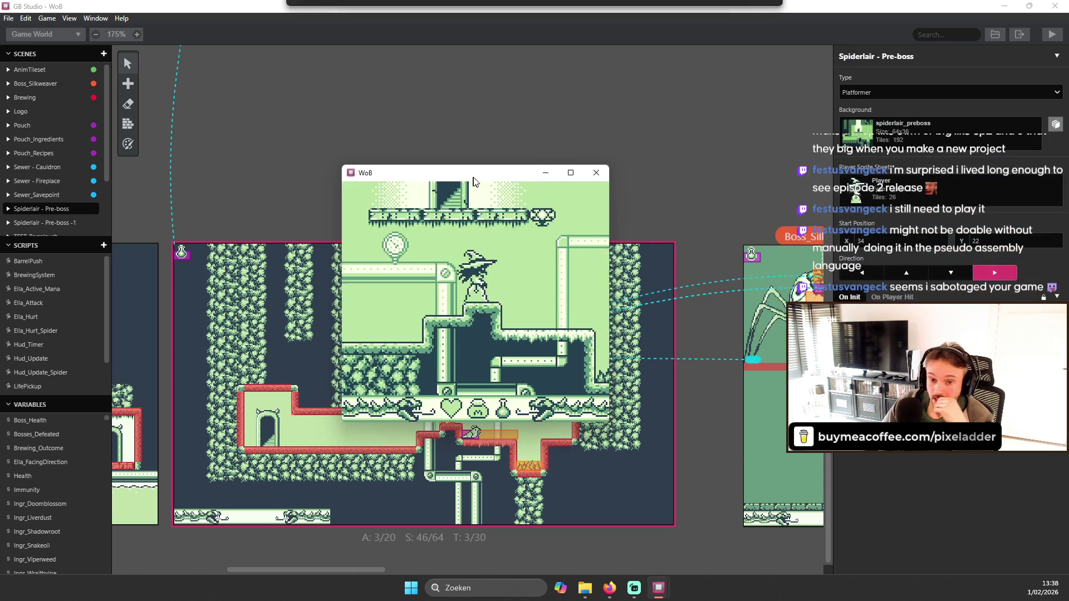
{"action": "key", "text": "Right"}
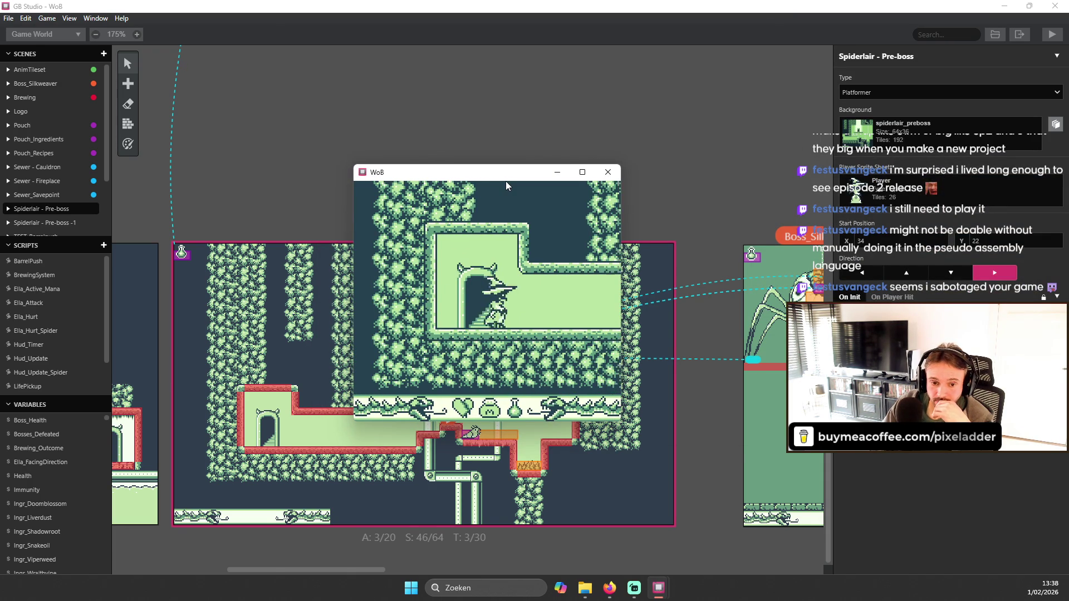
{"action": "key", "text": "Right"}
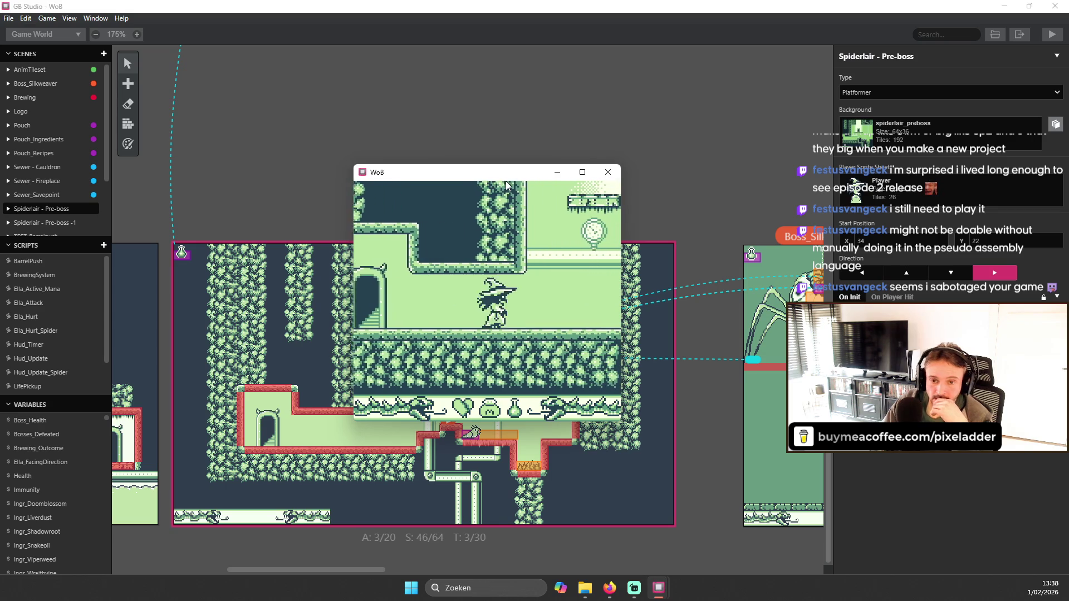
{"action": "key", "text": "Right"}
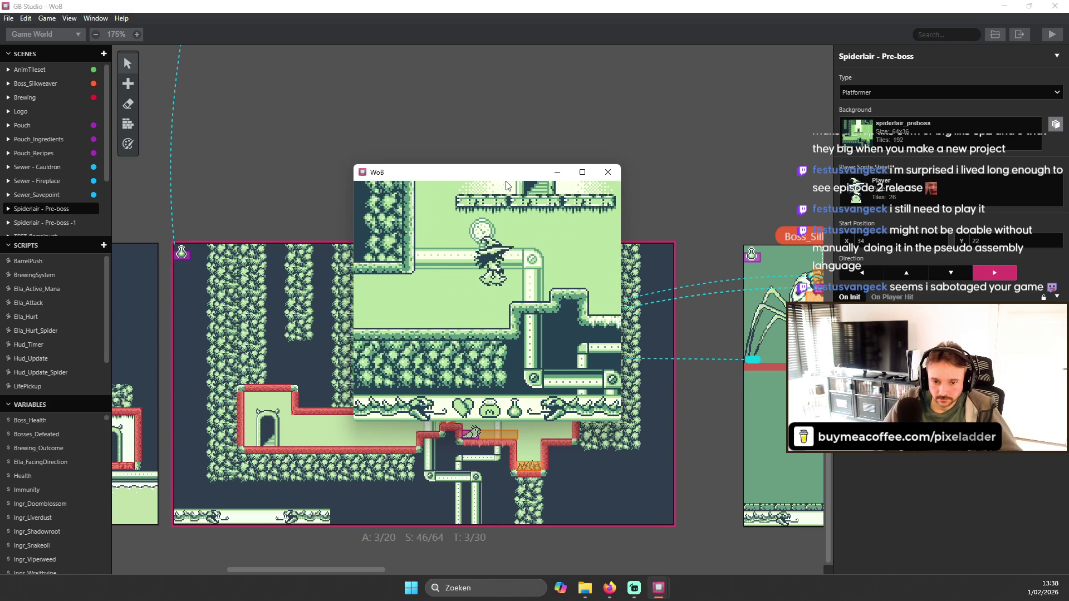
{"action": "key", "text": "z"}
{"action": "key", "text": "Right"}
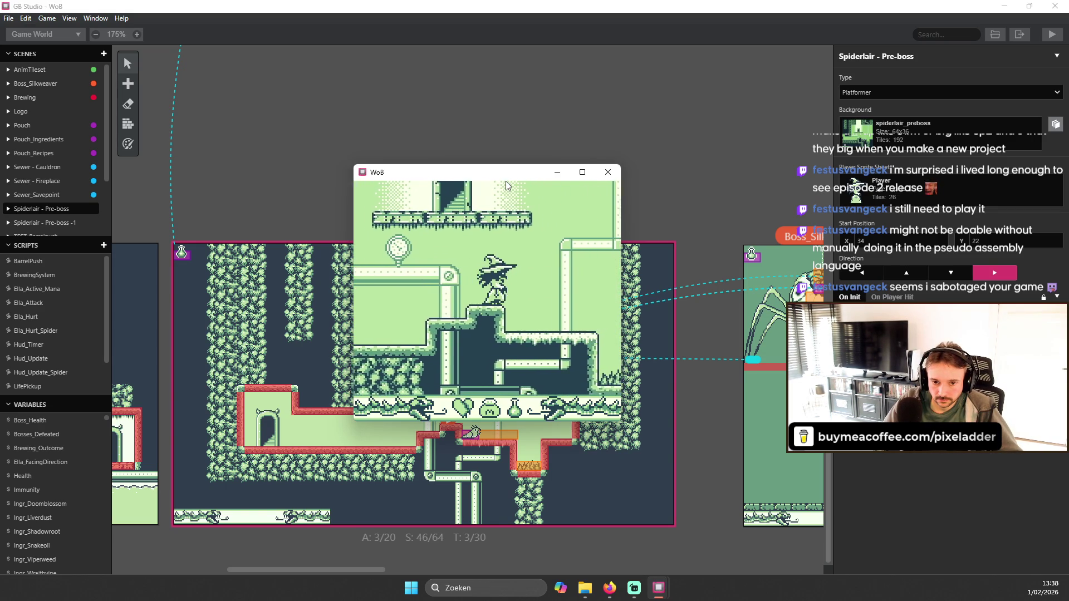
{"action": "key", "text": "Right"}
{"action": "key", "text": "z"}
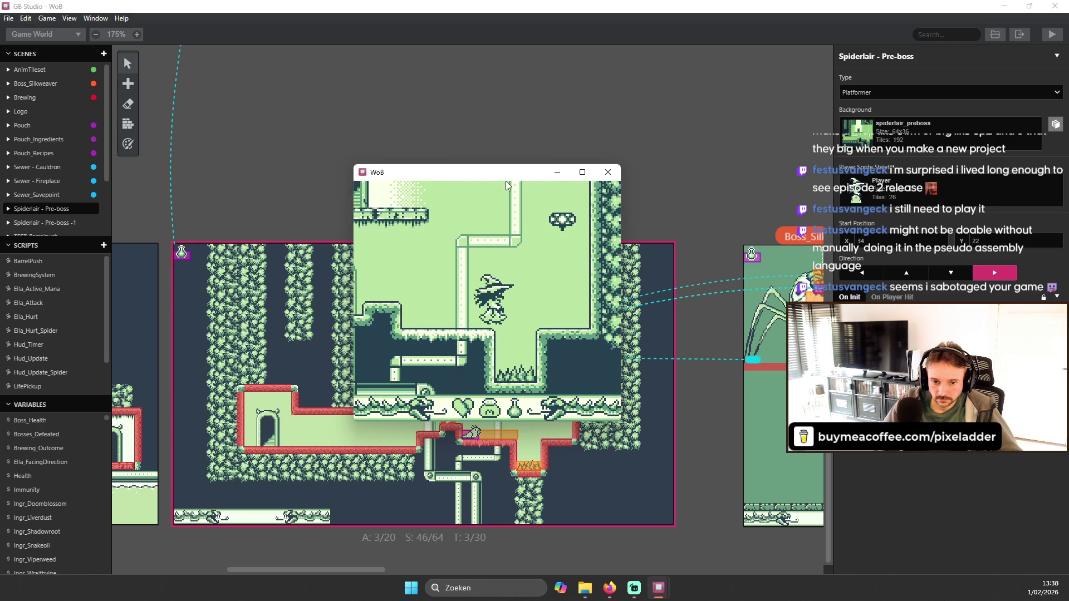
{"action": "key", "text": "Right"}
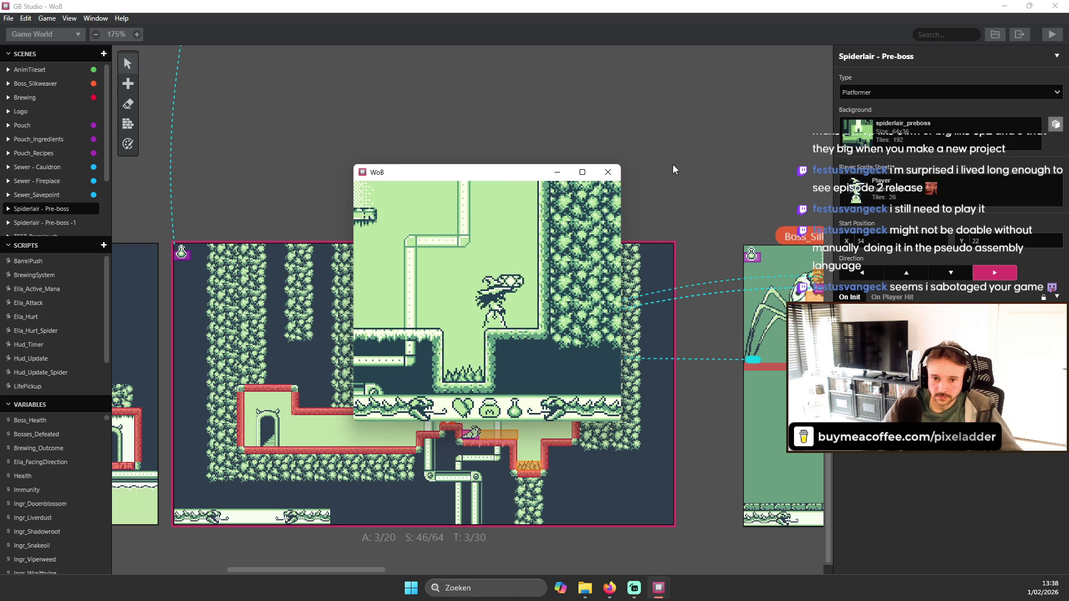
{"action": "left_click", "coordinate": [607, 172]}
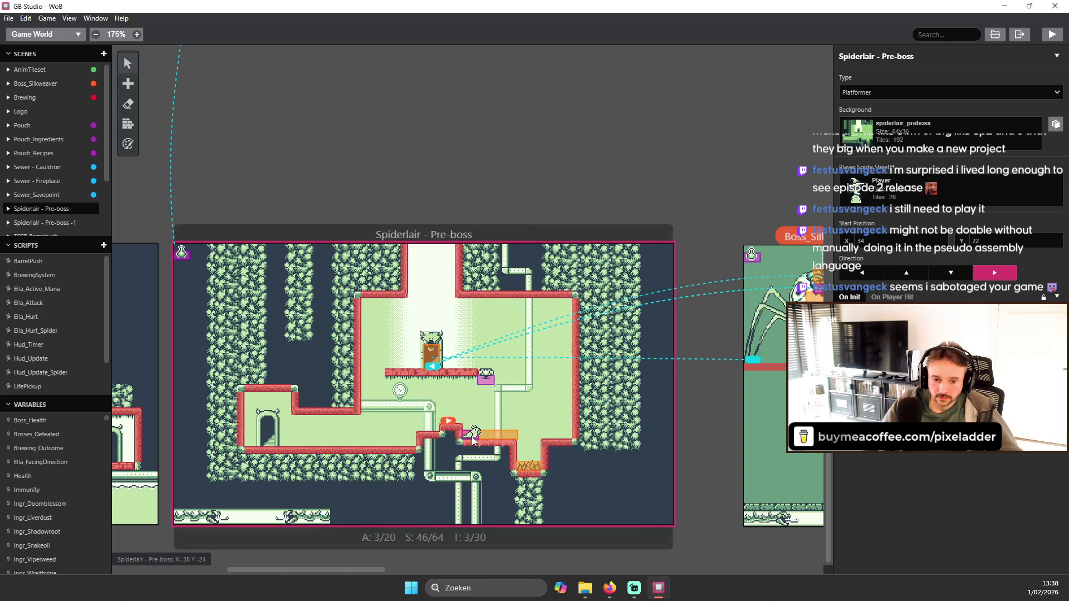
- Review the slime monster's Group 1 and Group 3 scripts, then paste and undo events in On Init
{"action": "left_click", "coordinate": [470, 437]}
{"action": "left_click", "coordinate": [900, 292]}
{"action": "left_click", "coordinate": [949, 291]}
{"action": "left_click", "coordinate": [878, 292]}
{"action": "left_click", "coordinate": [873, 272]}
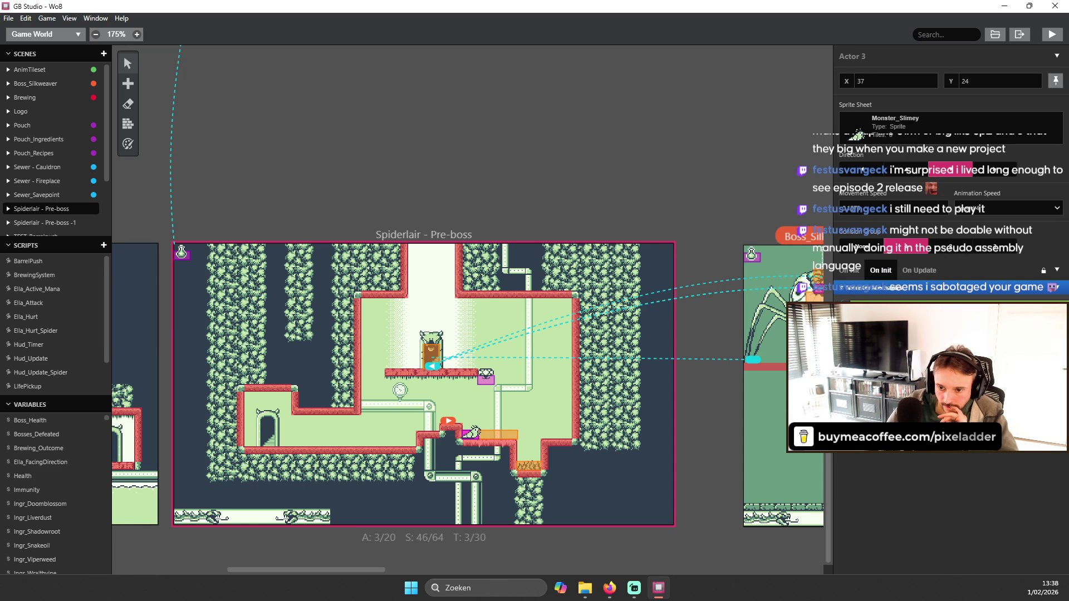
{"action": "key", "text": "ctrl+v"}
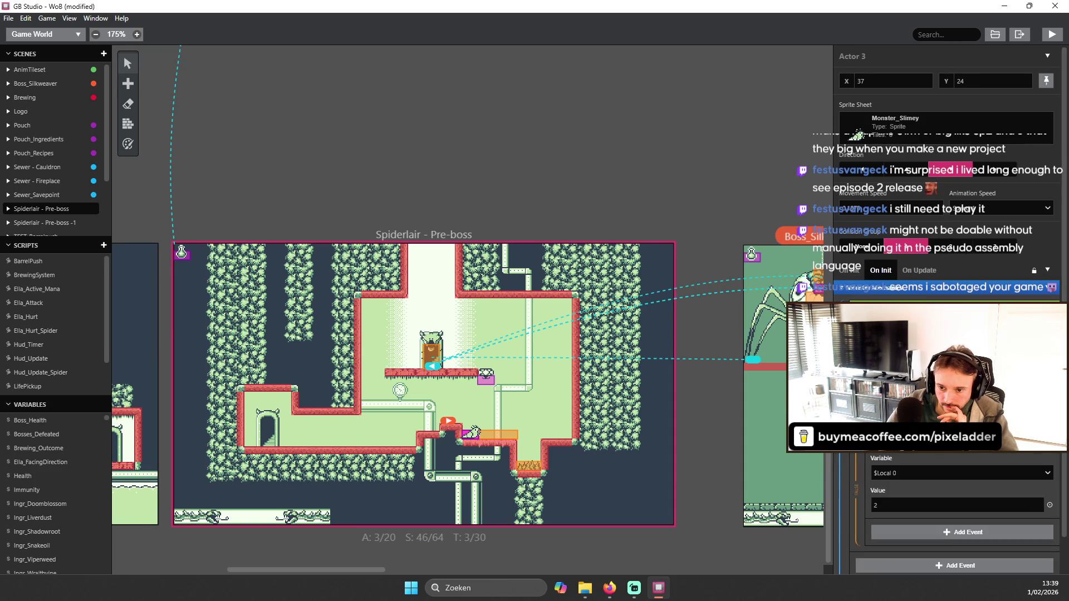
{"action": "key", "text": "ctrl+z"}
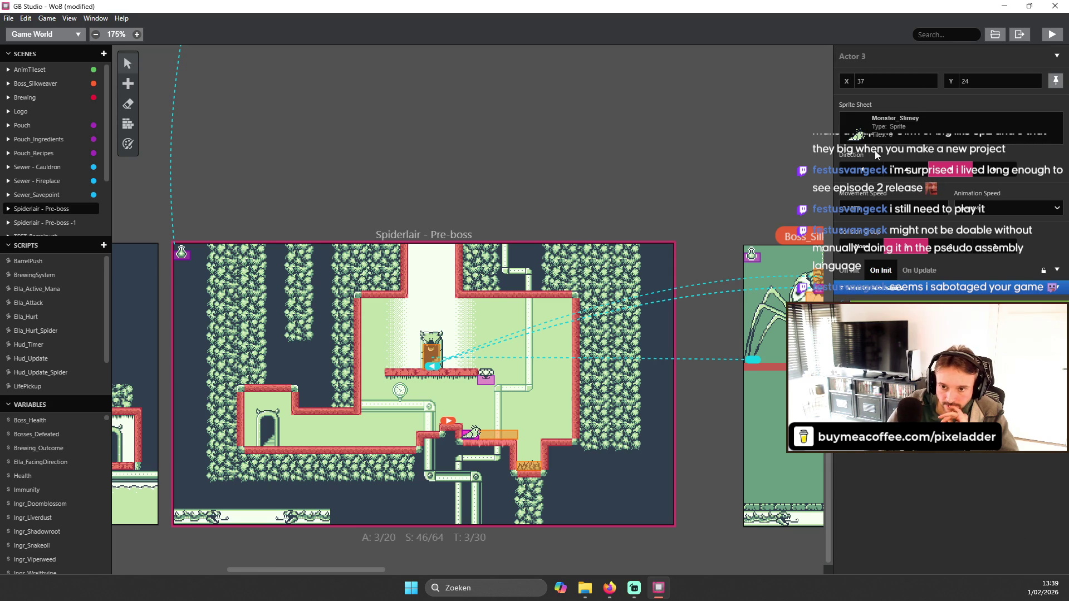
- Inspect the Platform actor's On Update, reselect the slime monster, and start a new playtest
{"action": "left_click", "coordinate": [484, 384]}
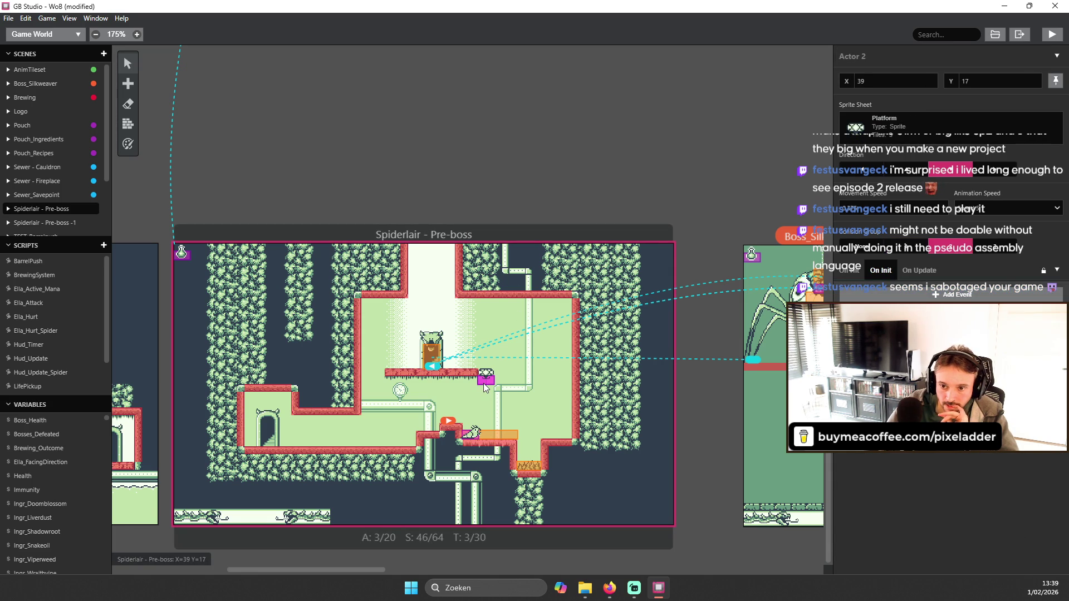
{"action": "left_click", "coordinate": [920, 271]}
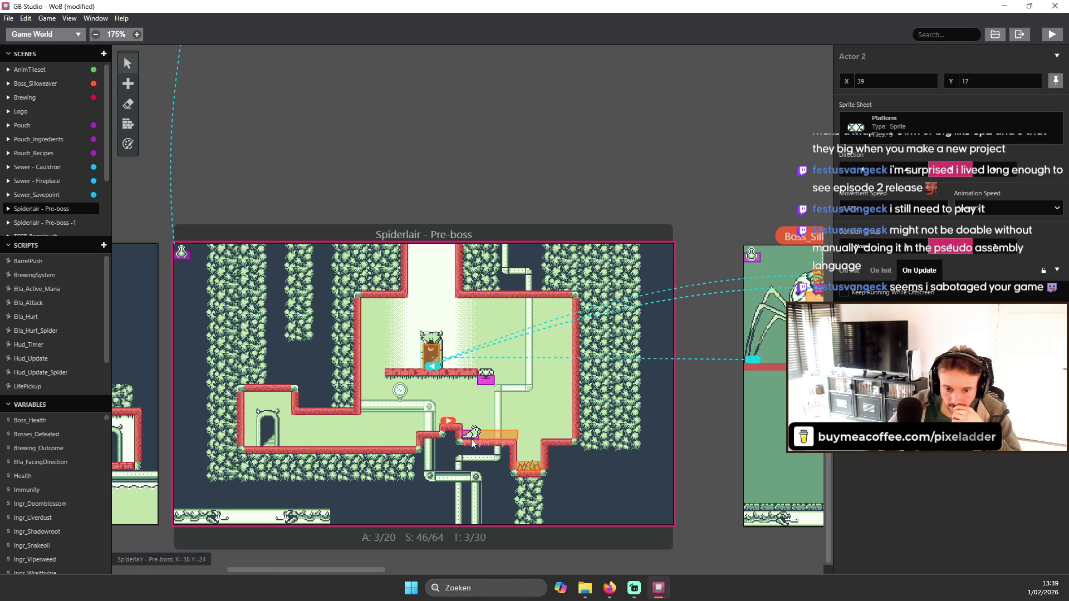
{"action": "left_click", "coordinate": [474, 435]}
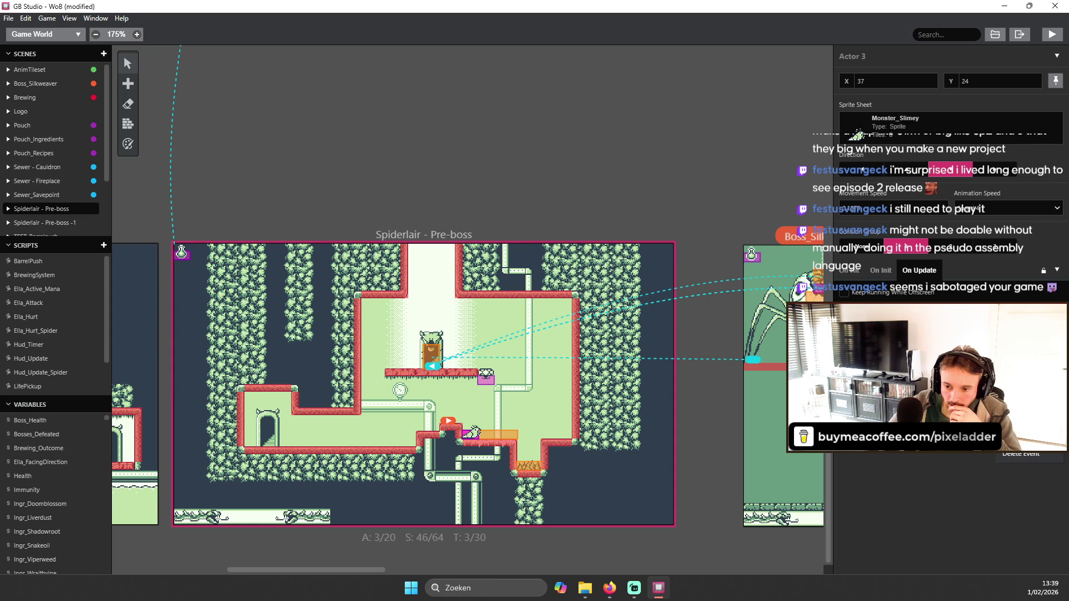
{"action": "key", "text": "Escape"}
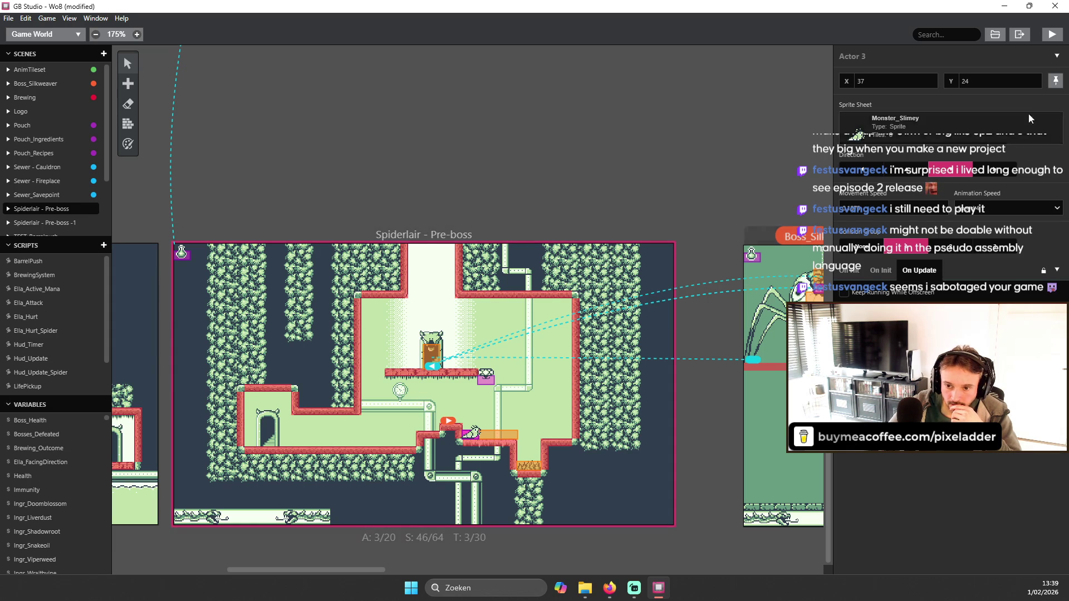
{"action": "left_click", "coordinate": [1050, 33]}
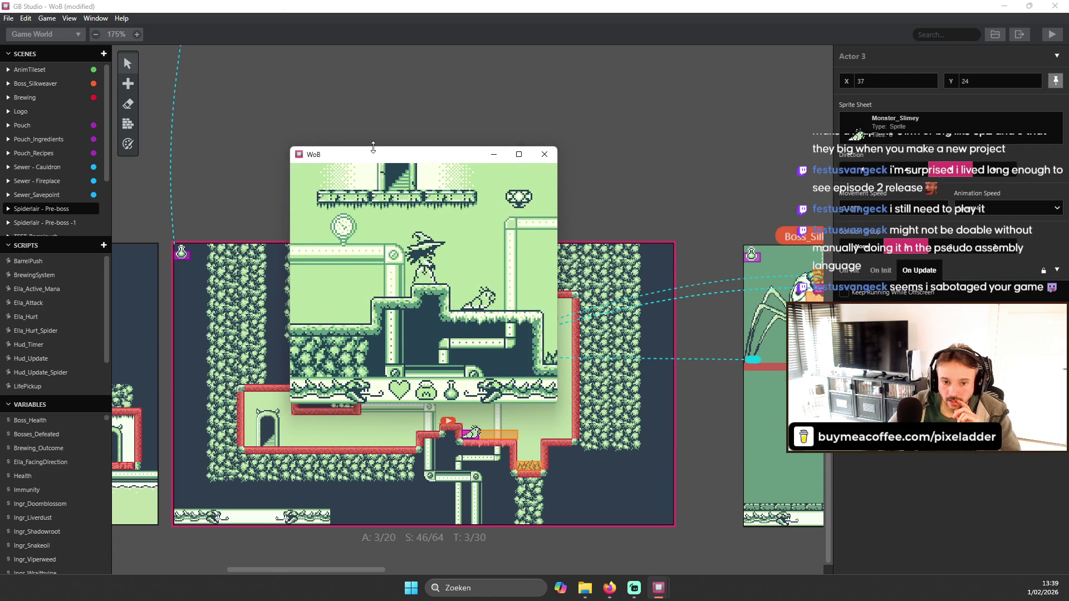
- Close the game, pan the canvas, view the On Hit script, and run and close another playtest
{"action": "left_click", "coordinate": [546, 159]}
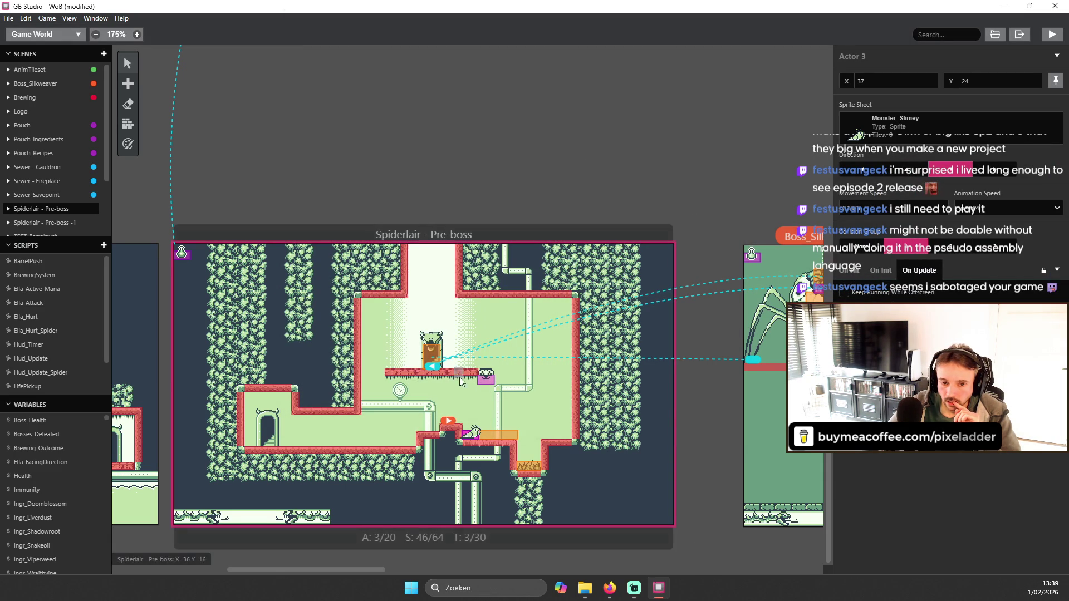
{"action": "left_click_drag", "start_coordinate": [342, 569], "coordinate": [239, 580]}
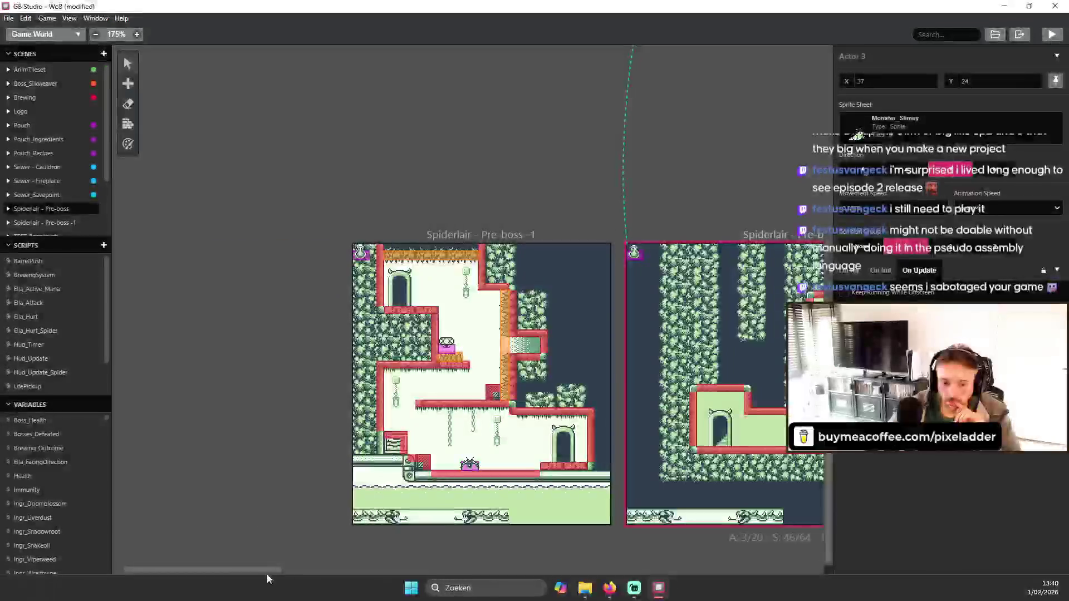
{"action": "mouse_move", "coordinate": [254, 572]}
{"action": "left_mouse_down"}
{"action": "mouse_move", "coordinate": [472, 573]}
{"action": "mouse_move", "coordinate": [363, 570]}
{"action": "left_mouse_up"}
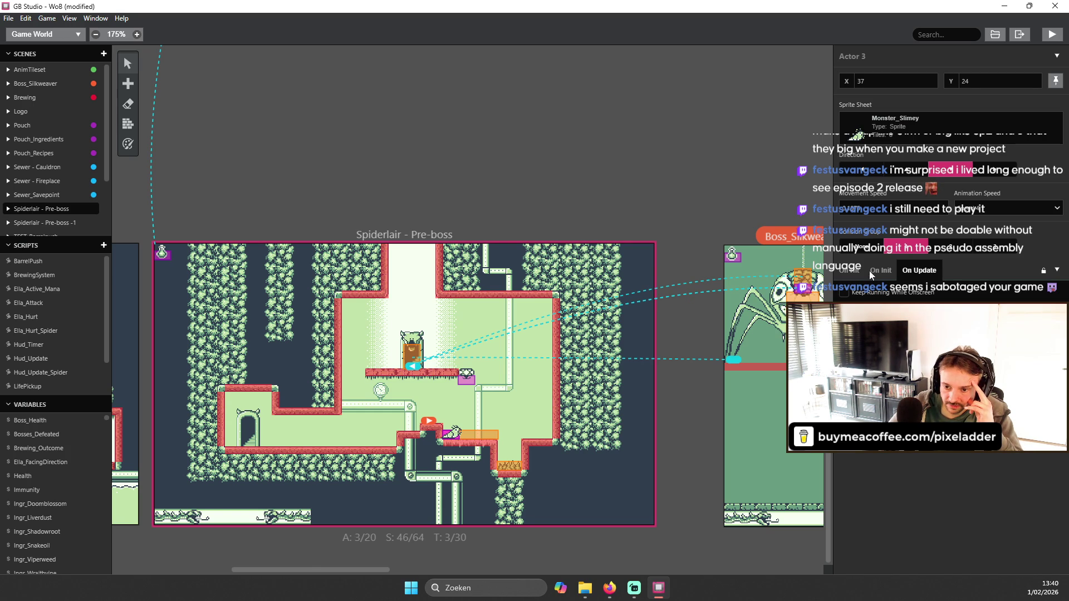
{"action": "left_click", "coordinate": [851, 271]}
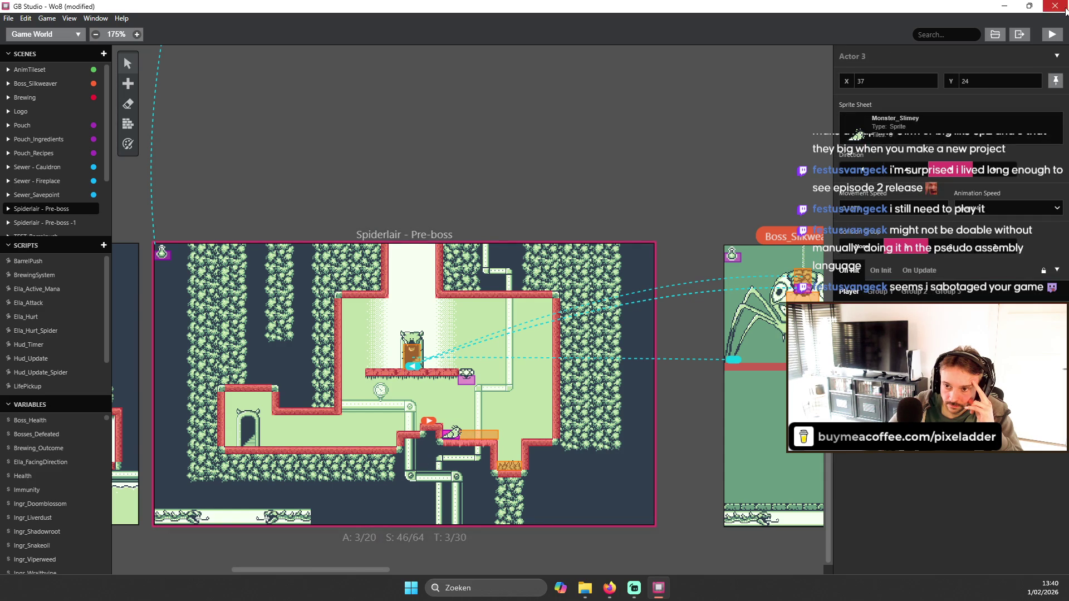
{"action": "left_click", "coordinate": [1051, 36]}
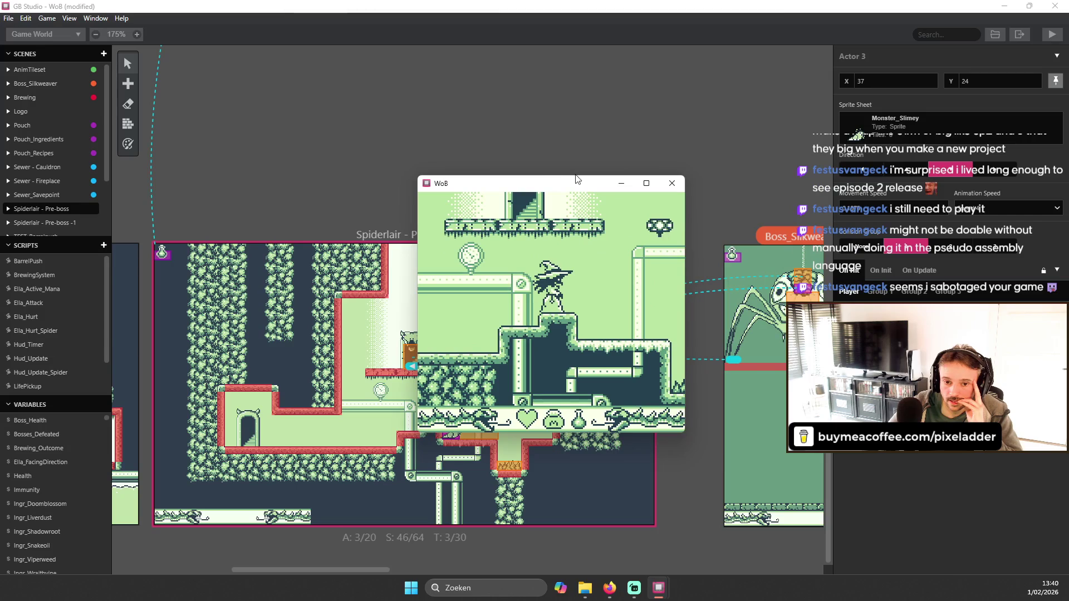
{"action": "left_click", "coordinate": [673, 184]}
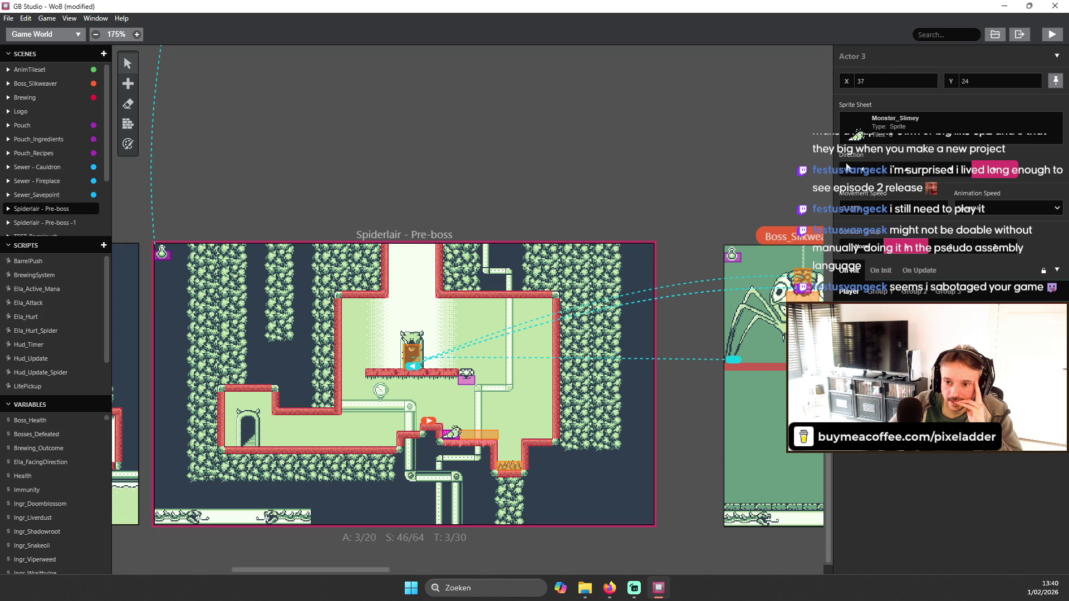
- Playtest once more, switch to the On Init script, then run and quit the game with Alt+F4
{"action": "left_click", "coordinate": [1054, 36]}
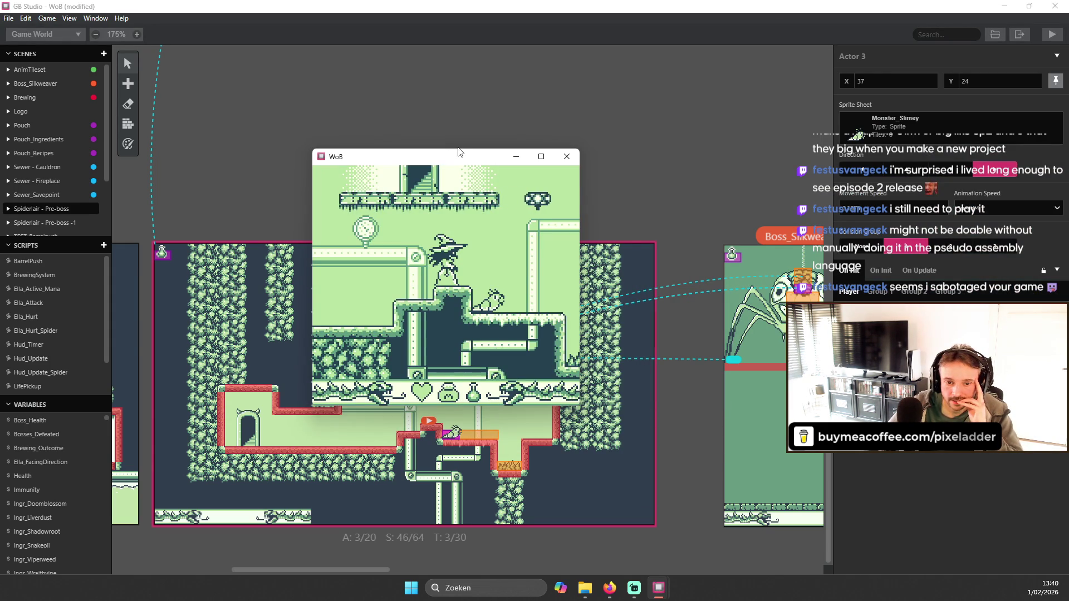
{"action": "left_click", "coordinate": [566, 159]}
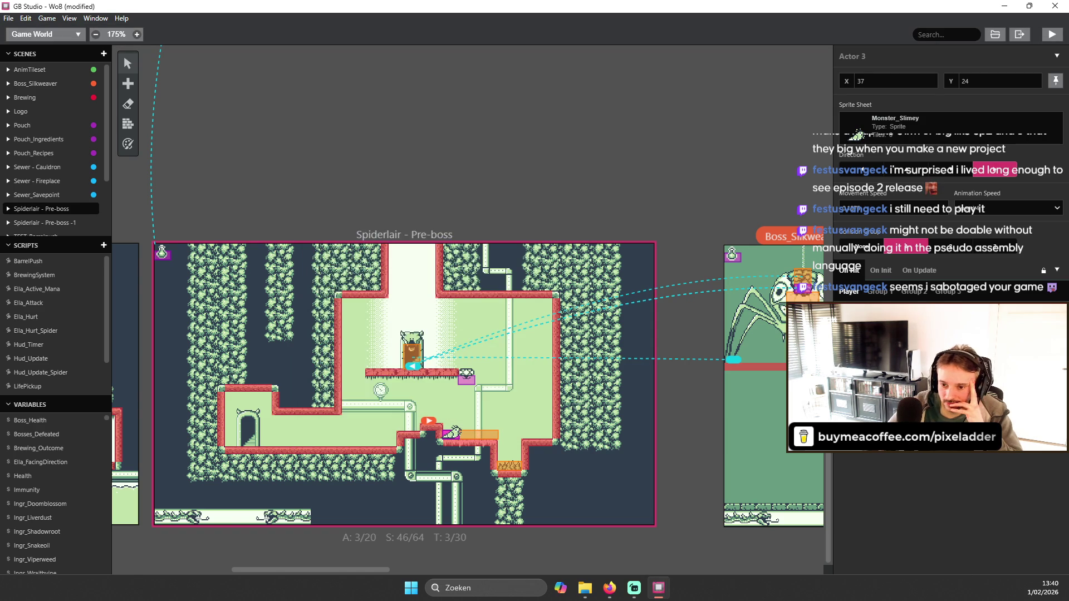
{"action": "left_click", "coordinate": [890, 273]}
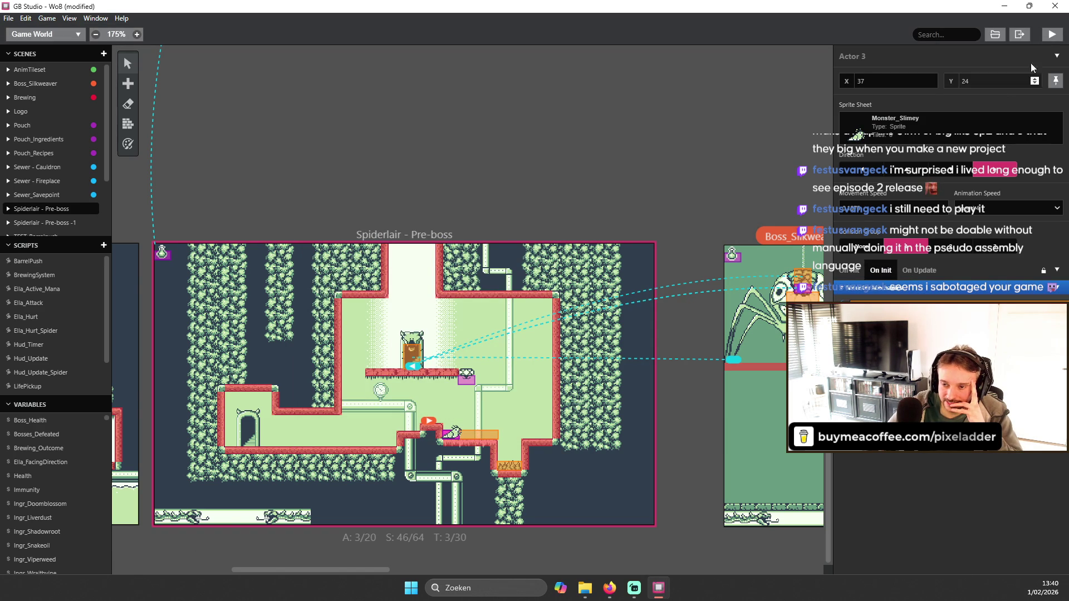
{"action": "left_click", "coordinate": [1050, 38]}
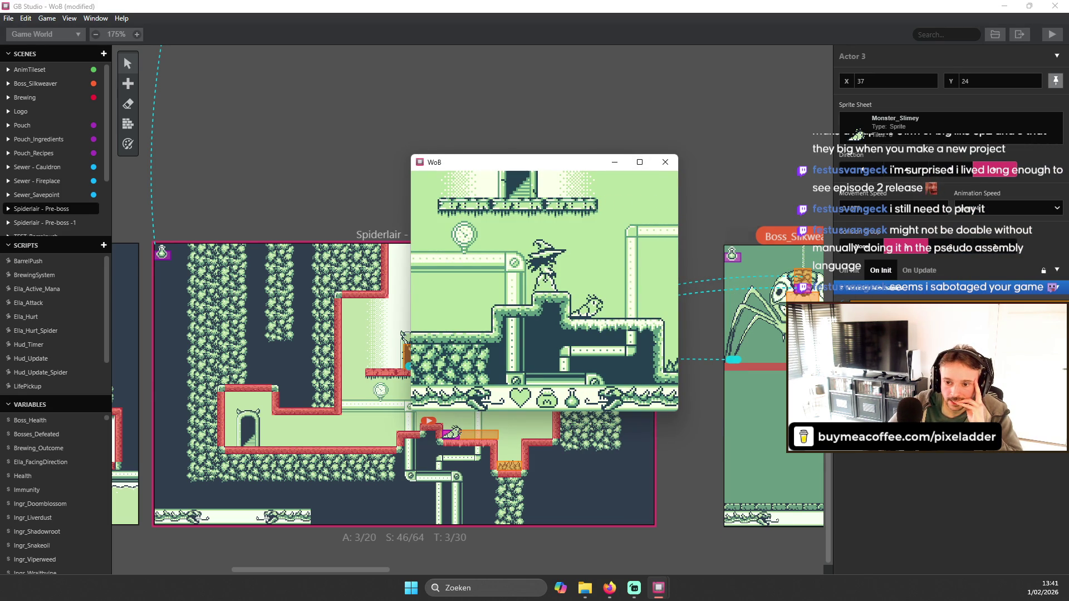
{"action": "key", "text": "alt+F4"}
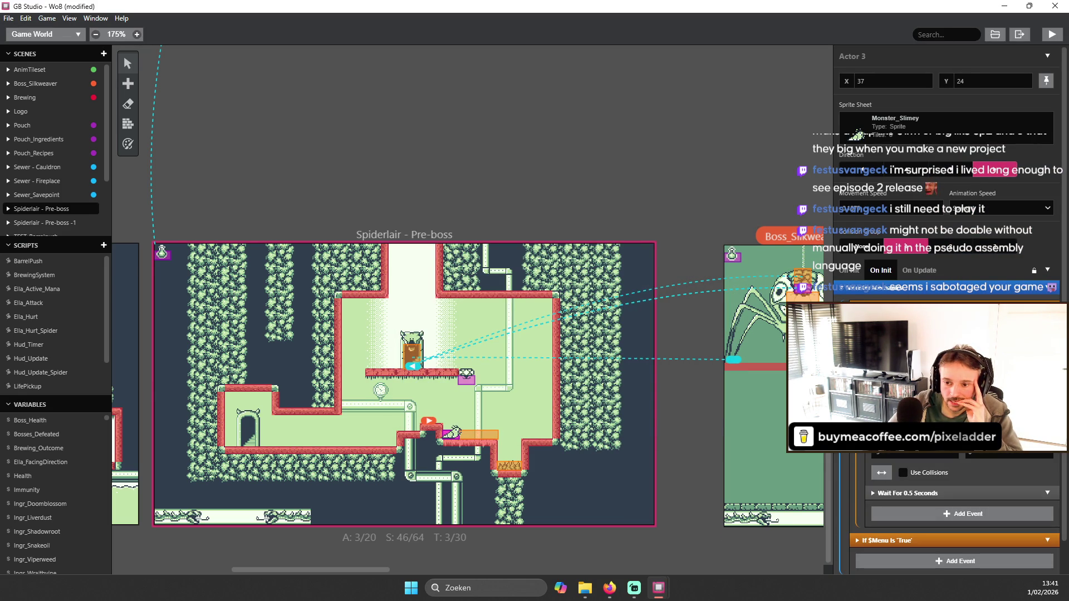
- Select the slime actor (Actor 3) in Spiderlair - Pre-boss and focus its On Init While condition
{"action": "scroll", "coordinate": [947, 390], "scroll_direction": "down", "scroll_amount": 2}
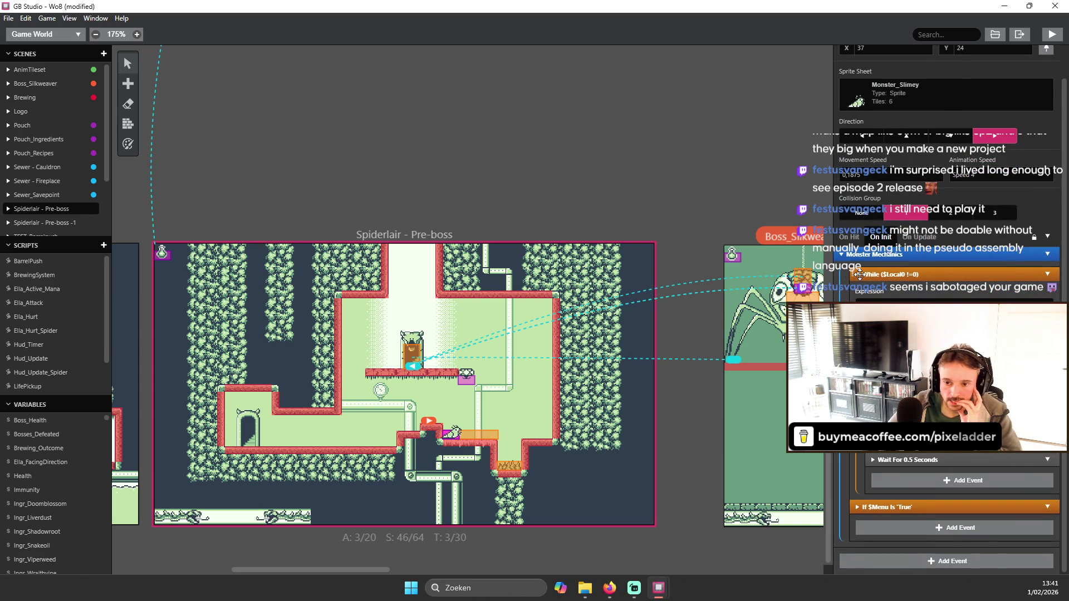
{"action": "scroll", "coordinate": [862, 273], "scroll_direction": "up", "scroll_amount": 2}
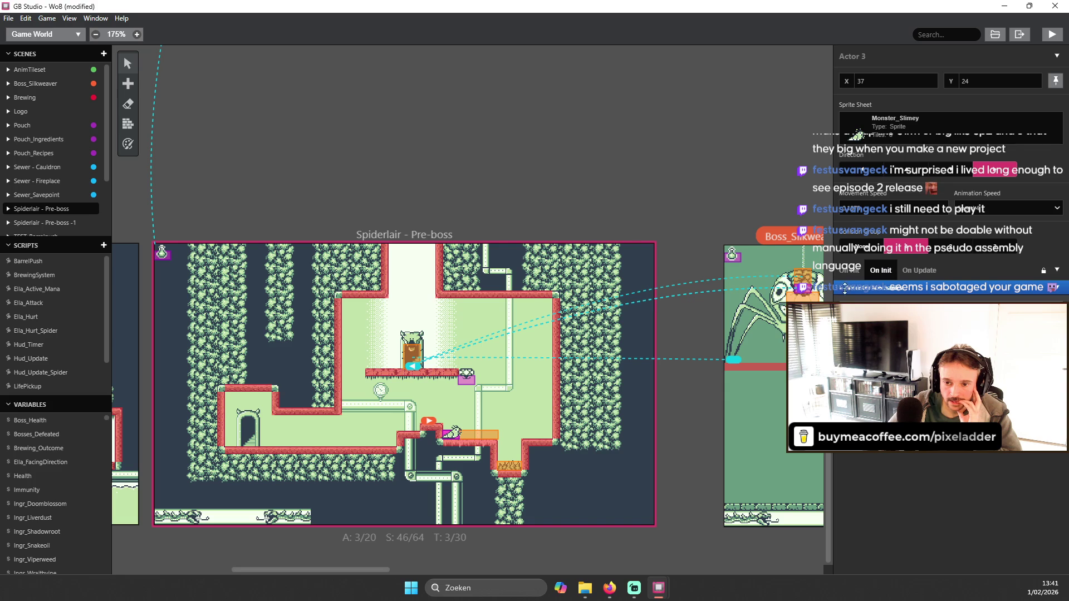
{"action": "left_click", "coordinate": [591, 313]}
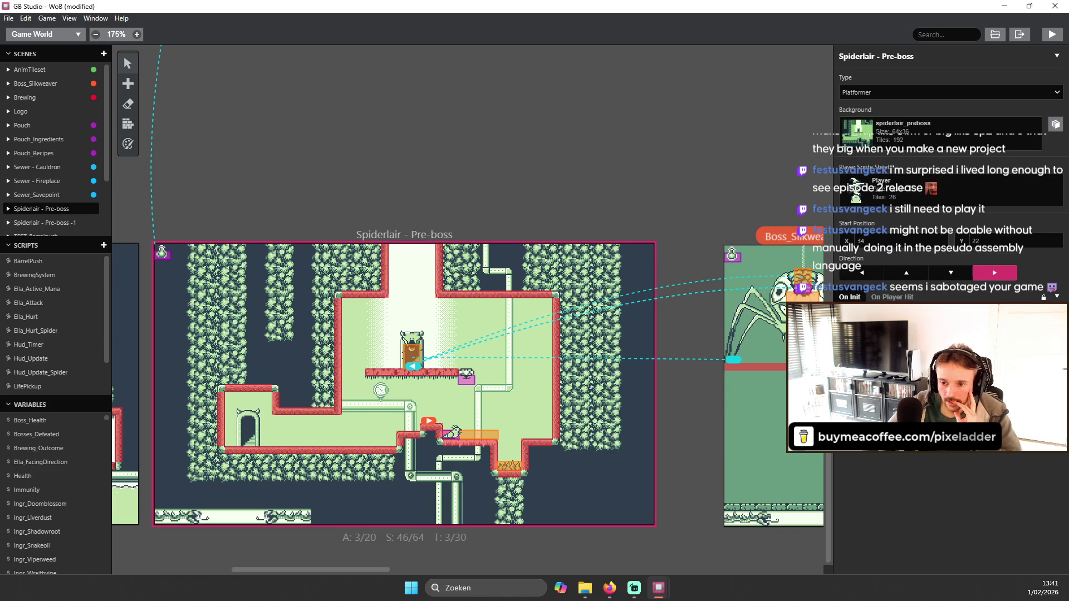
{"action": "left_click", "coordinate": [453, 434]}
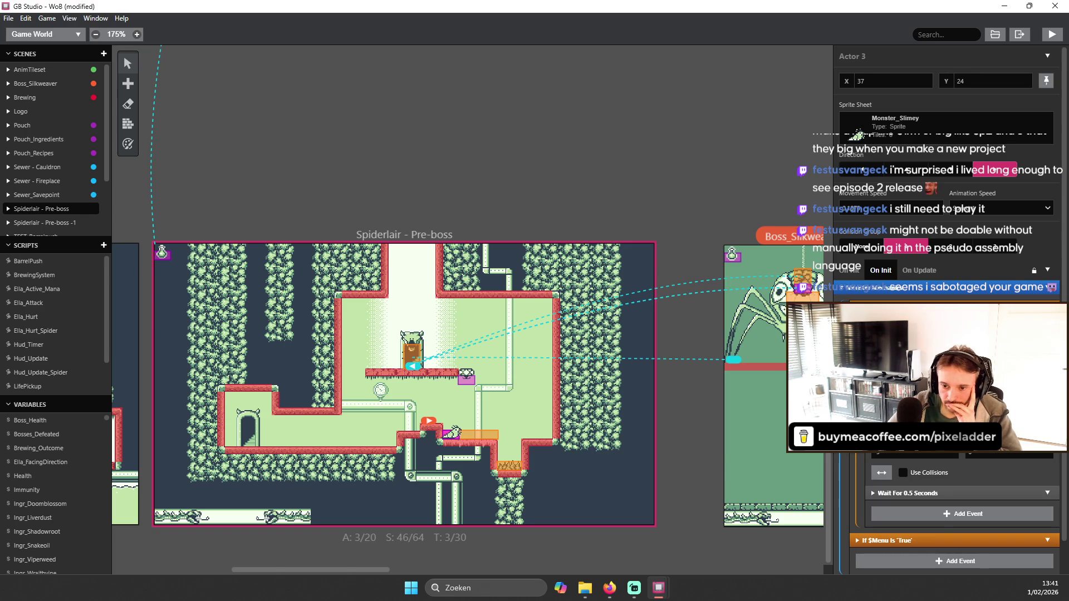
{"action": "key", "text": "alt+Tab"}
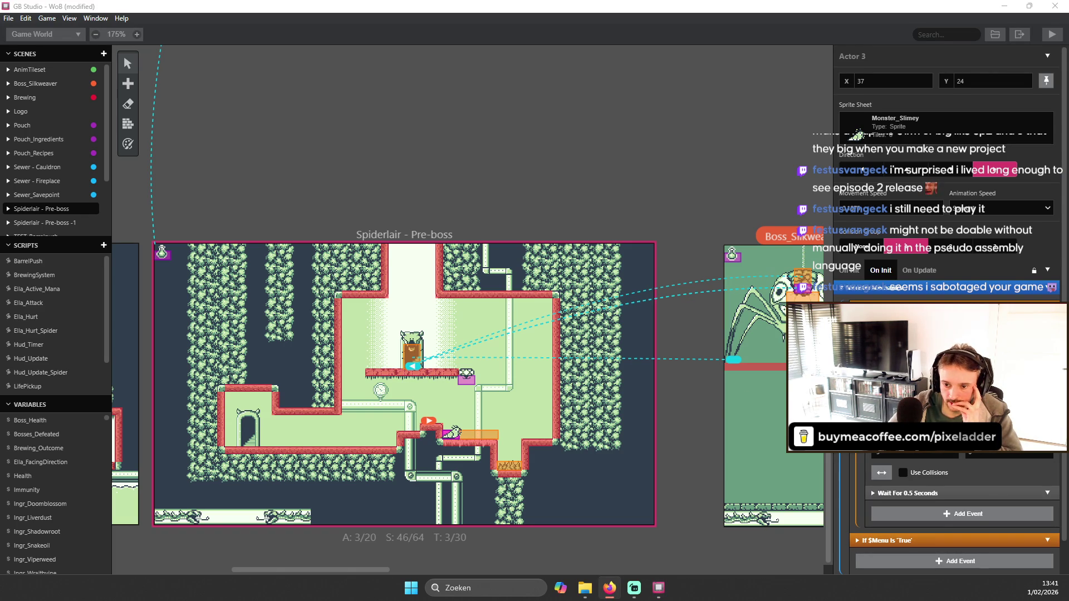
{"action": "scroll", "coordinate": [946, 307], "scroll_direction": "down", "scroll_amount": 1}
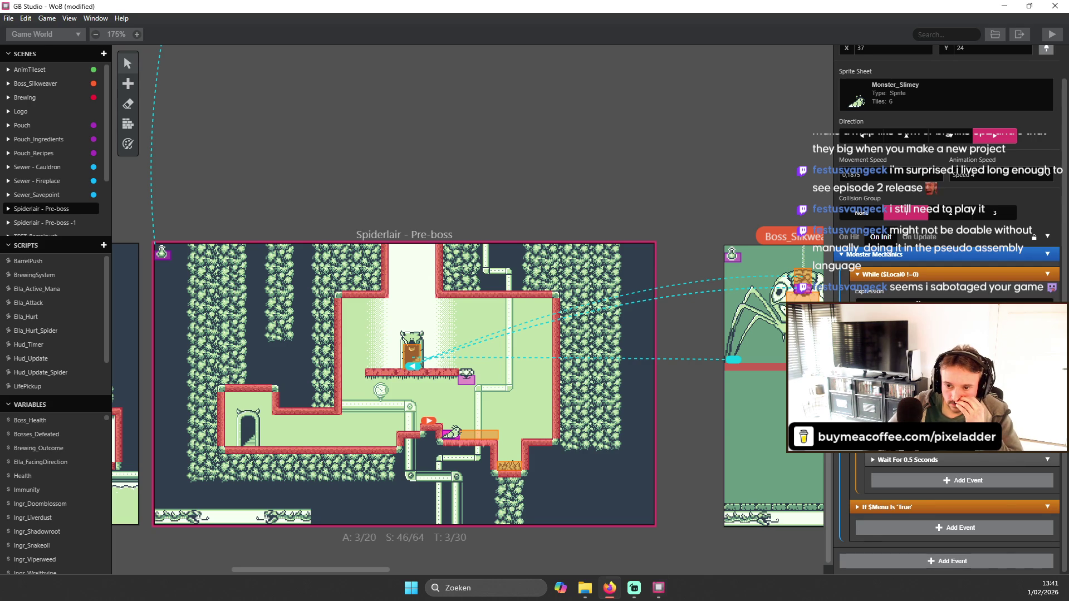
{"action": "left_click", "coordinate": [913, 300]}
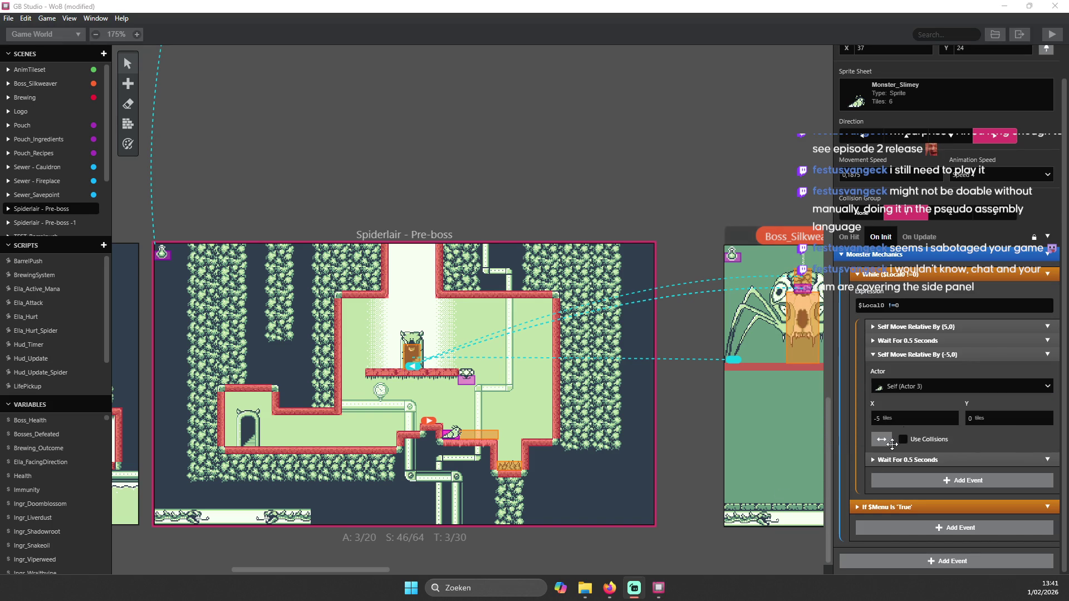
- Insert $Local 0 into the While condition via autocomplete and delete the extra 0
{"action": "left_click", "coordinate": [915, 305]}
{"action": "left_click", "coordinate": [916, 306]}
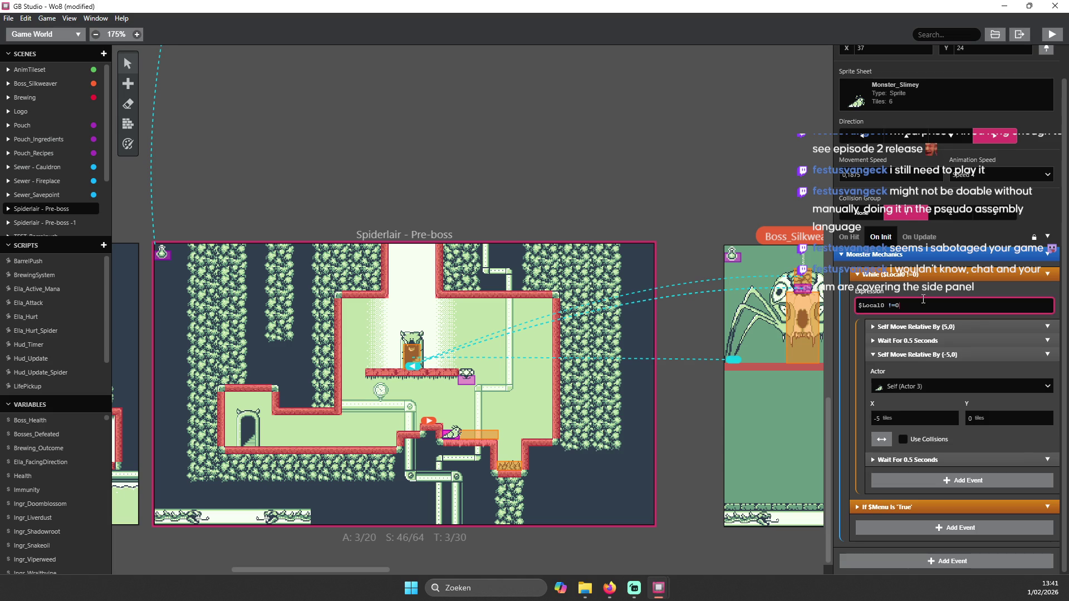
{"action": "left_click", "coordinate": [882, 306]}
{"action": "type", "text": "$"}
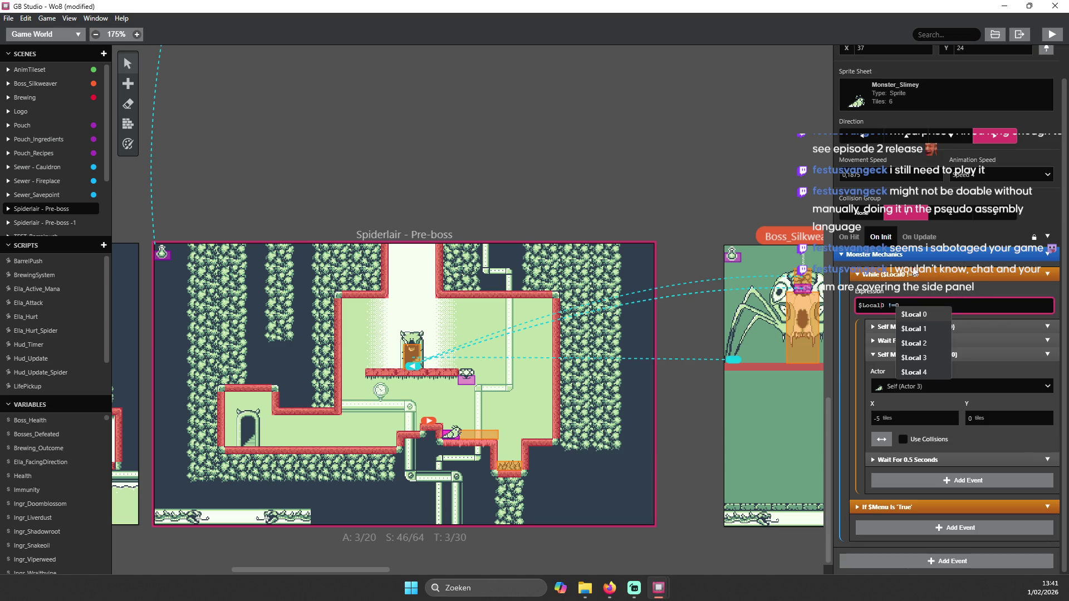
{"action": "left_click", "coordinate": [941, 290]}
{"action": "left_click", "coordinate": [918, 306]}
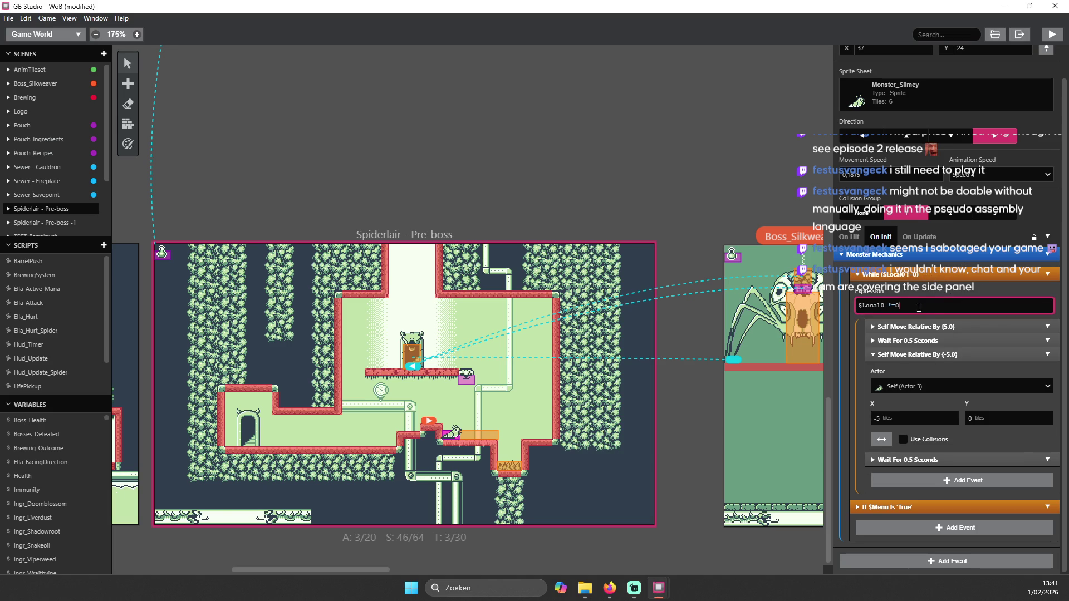
{"action": "type", "text": "$"}
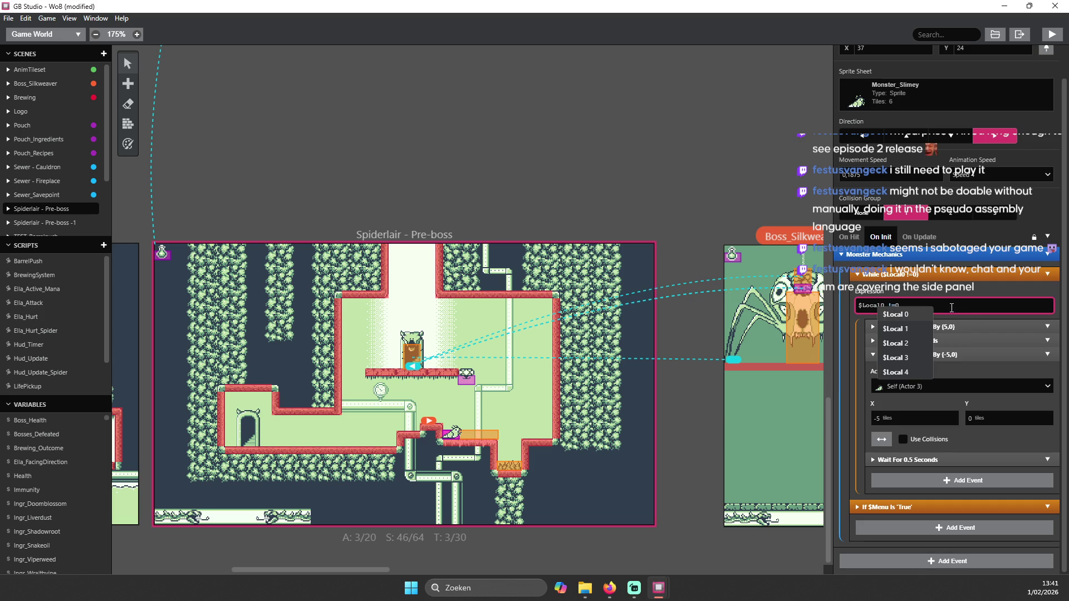
{"action": "left_click", "coordinate": [913, 315]}
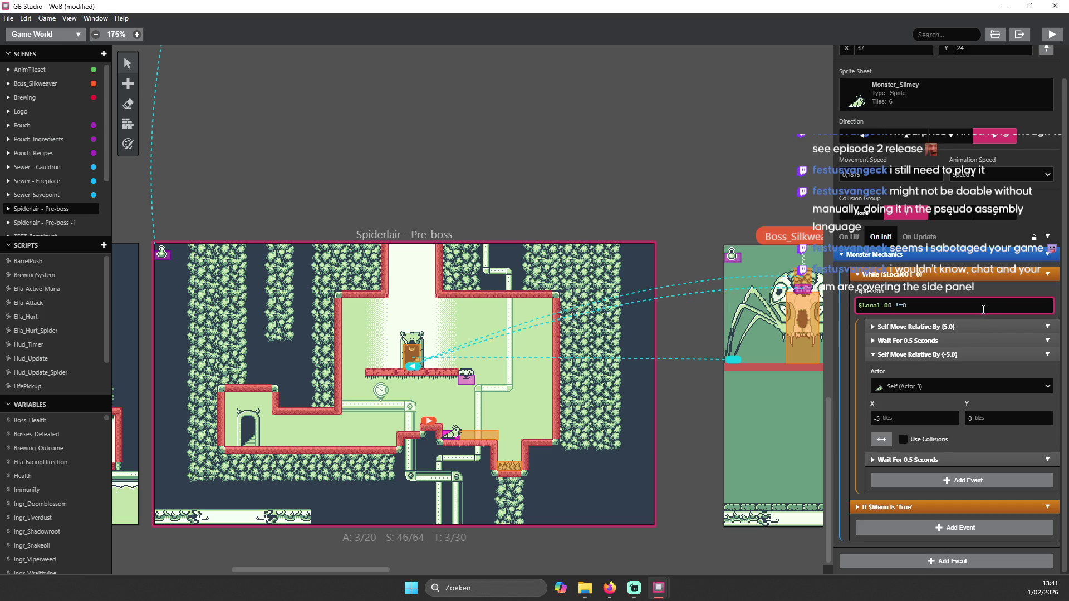
{"action": "key", "text": "Delete"}
- Run the game, jump and move the witch right, then close the game window
{"action": "left_click", "coordinate": [1051, 35]}
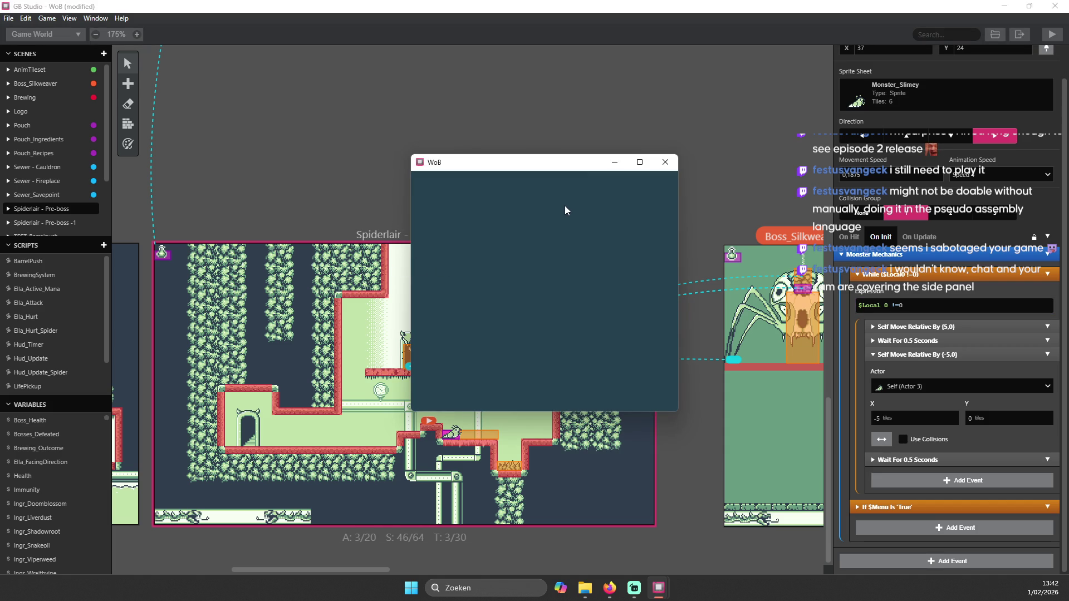
{"action": "key", "text": "z"}
{"action": "key", "text": "Right"}
{"action": "key", "text": "Right"}
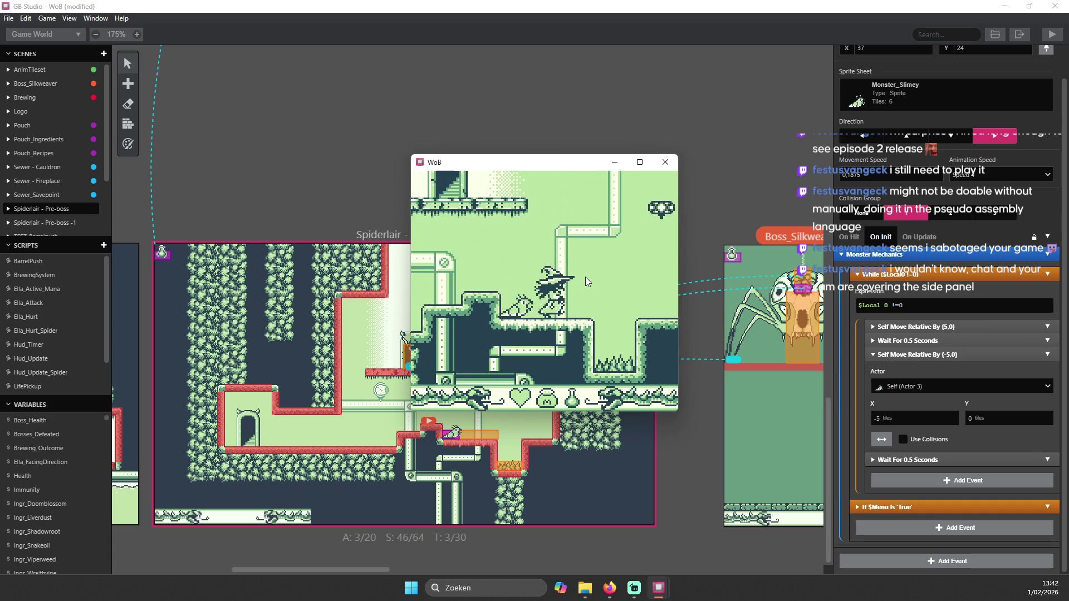
{"action": "key", "text": "Right"}
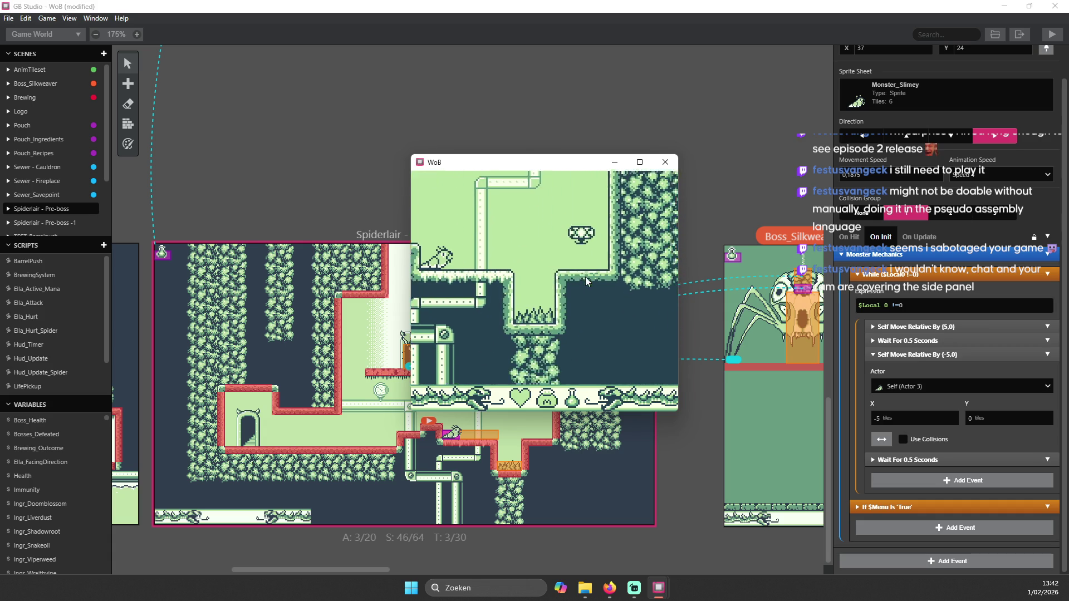
{"action": "left_click", "coordinate": [665, 162]}
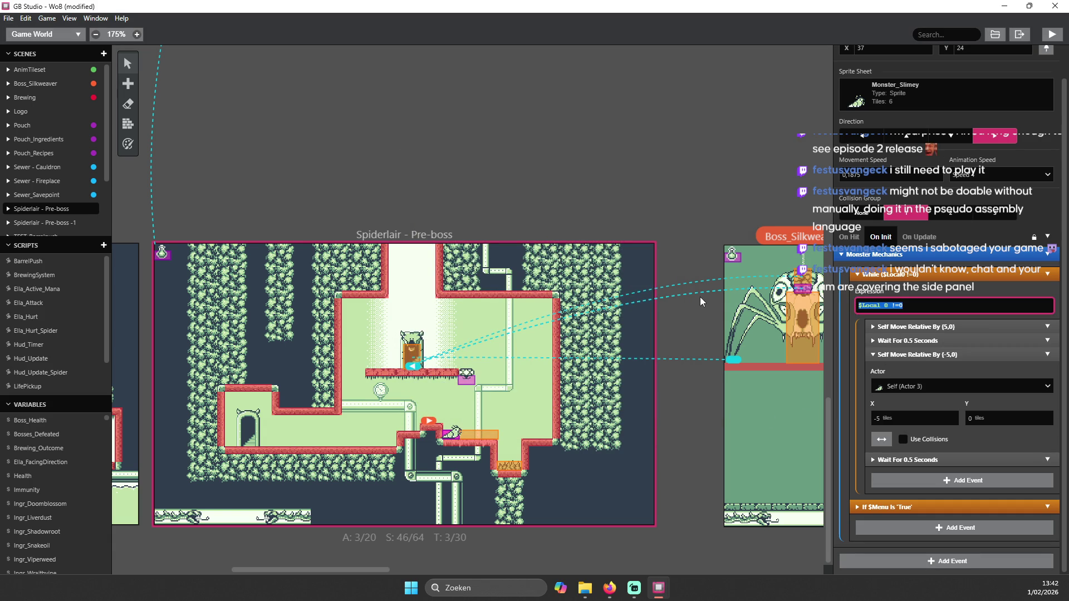
- Make the While condition $Local 0 != 0, collapse the Self Move Relative By (-5,0) event, and rebuild
{"action": "type", "text": "$"}
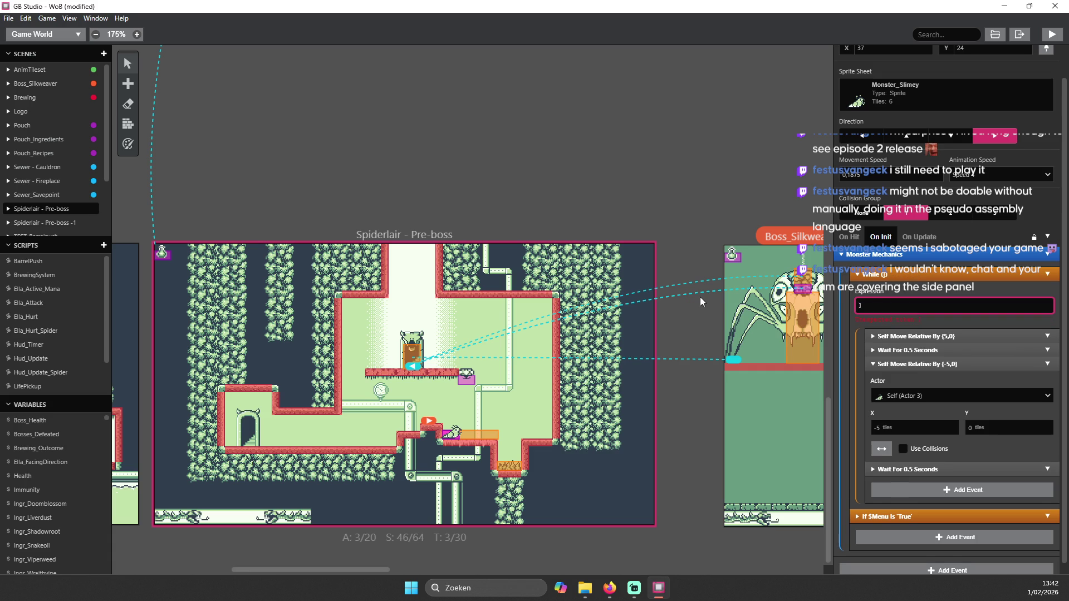
{"action": "type", "text": "L"}
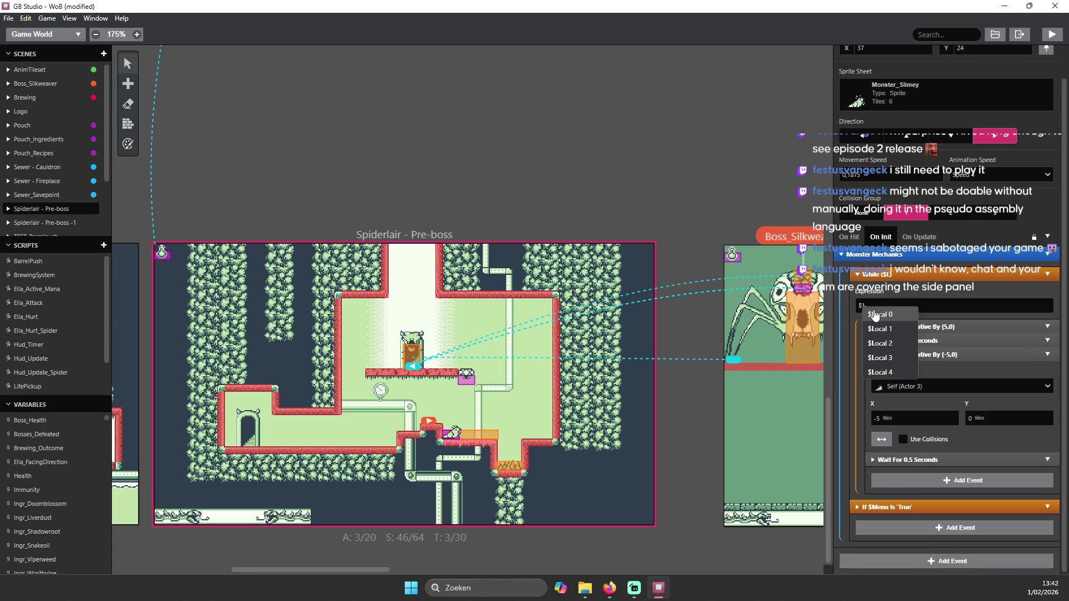
{"action": "left_click", "coordinate": [880, 315]}
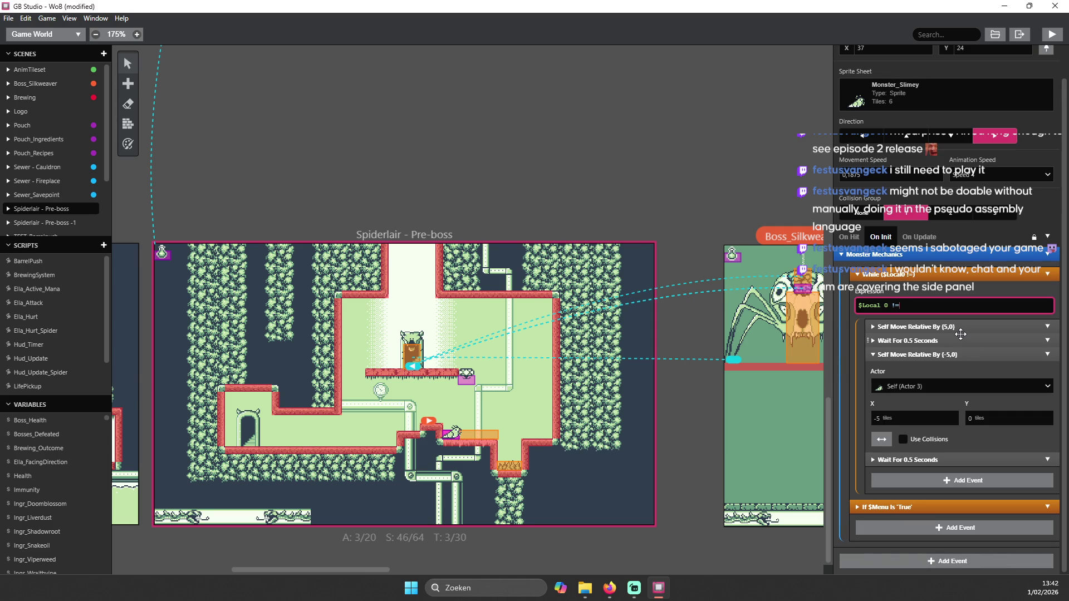
{"action": "type", "text": " 0"}
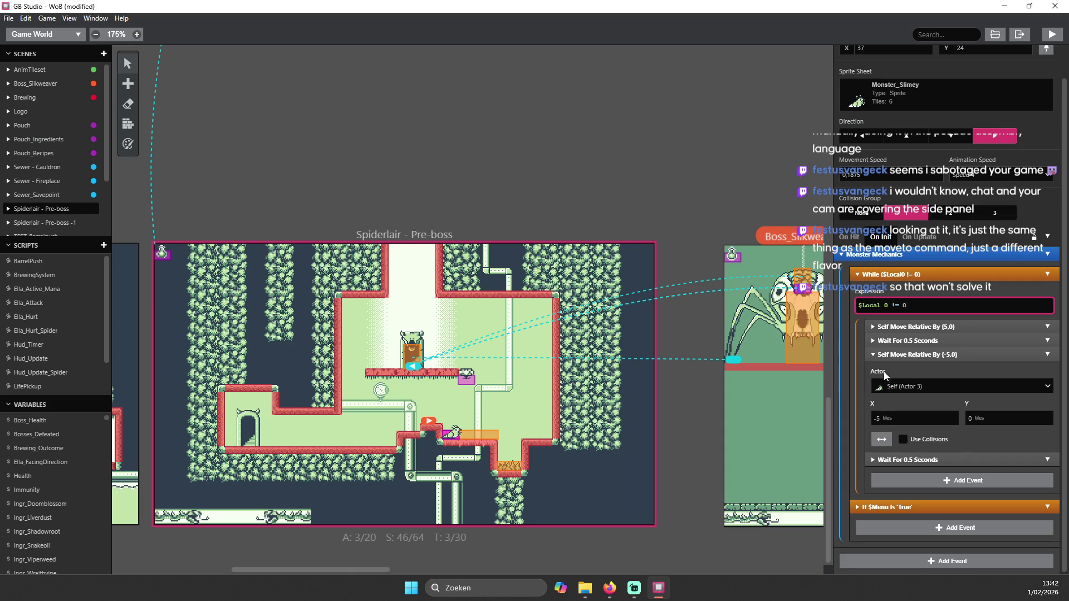
{"action": "left_click", "coordinate": [874, 356]}
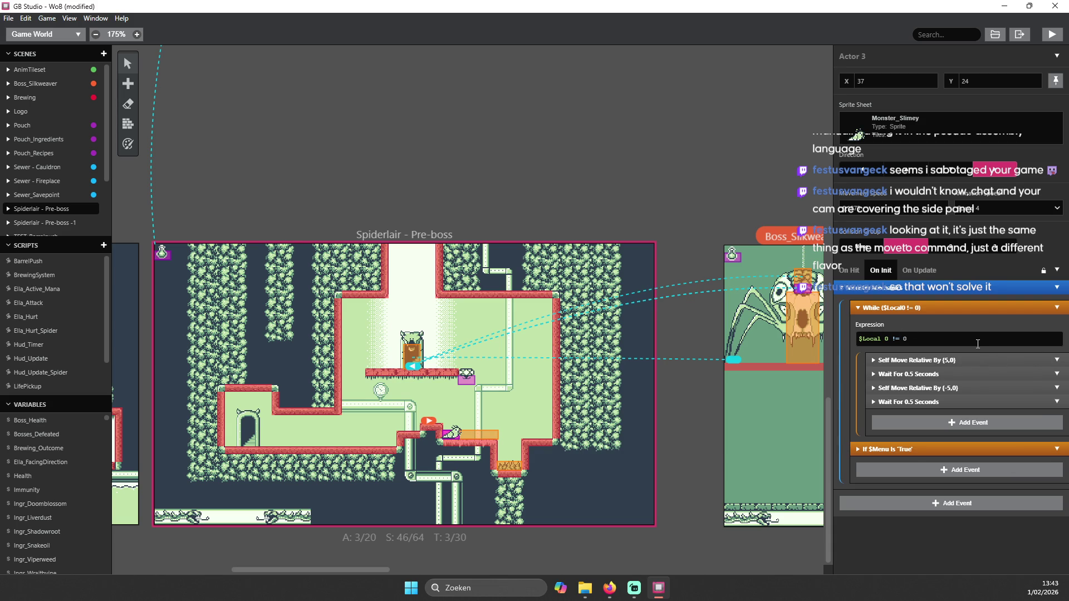
{"action": "left_click", "coordinate": [1050, 37]}
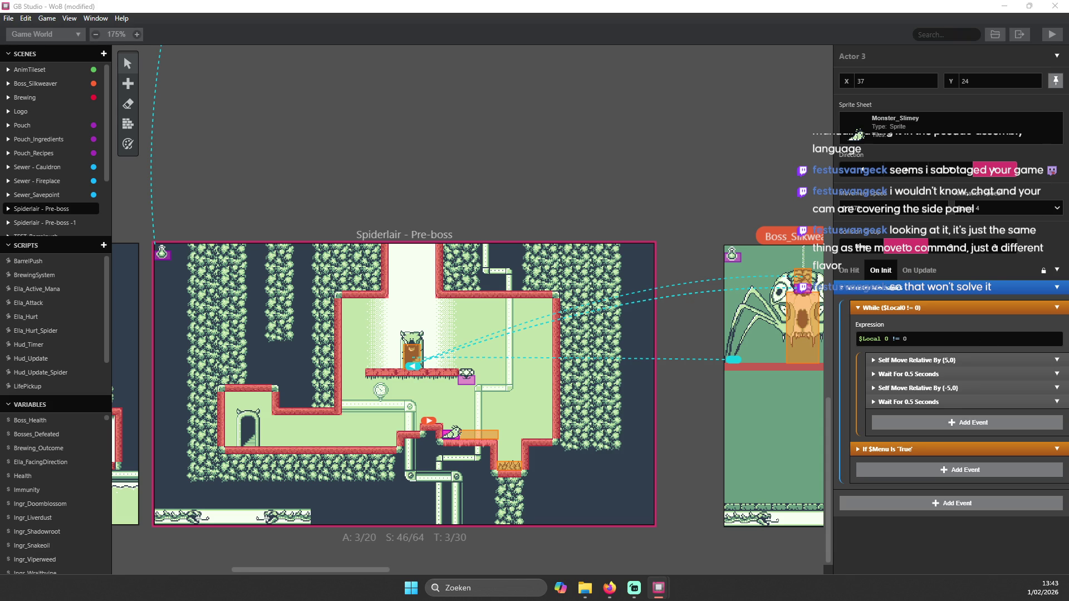
- Walk the witch right in the rebuilt game, close the game window, and reselect Actor 3
{"action": "left_click_drag", "start_coordinate": [478, 135], "coordinate": [436, 103]}
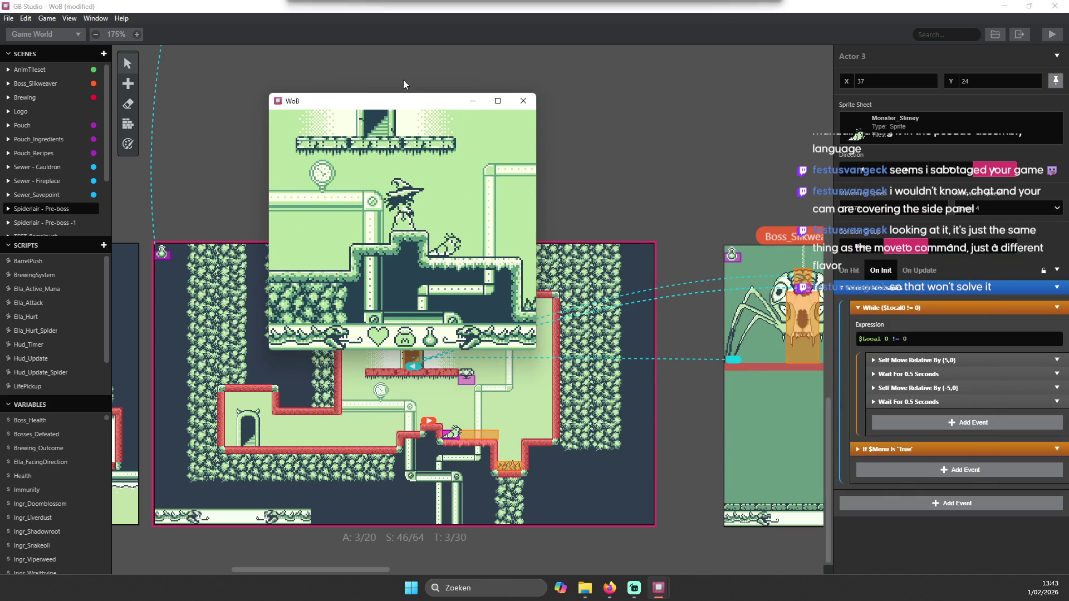
{"action": "key", "text": "Right"}
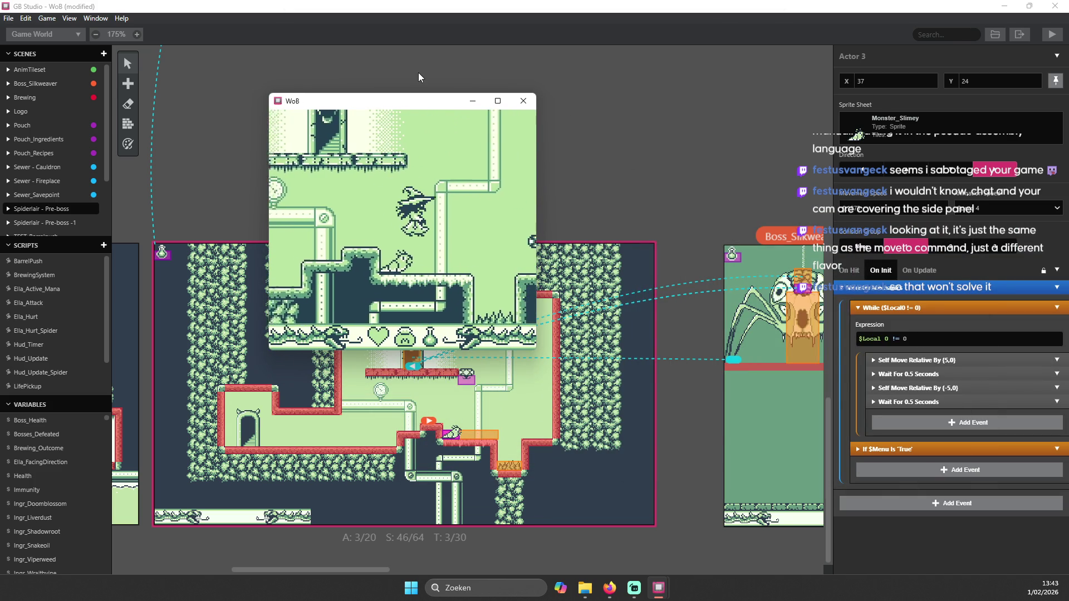
{"action": "left_click", "coordinate": [523, 101]}
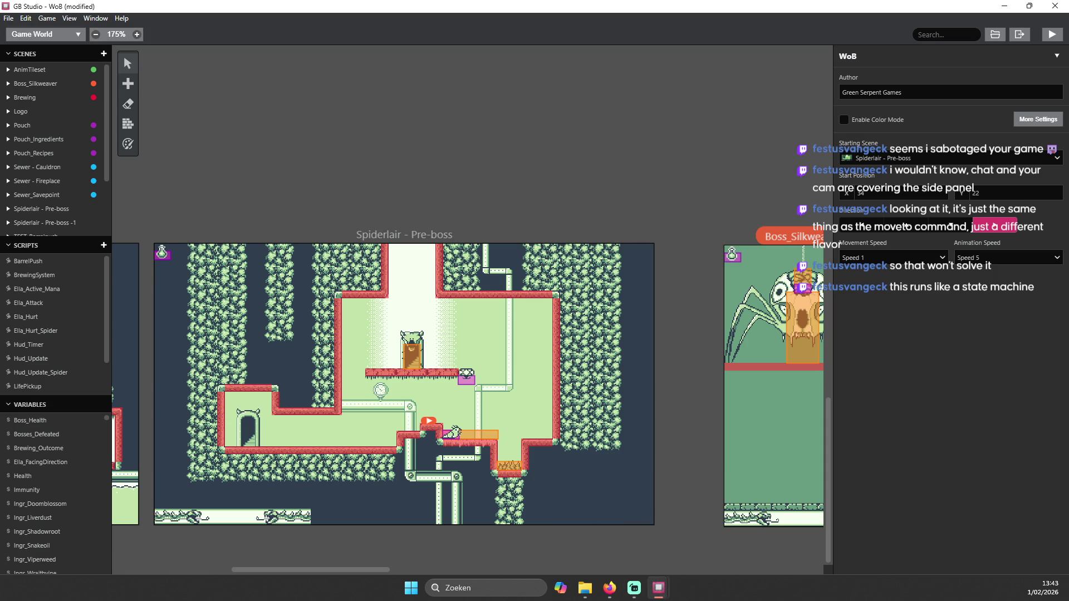
{"action": "left_click", "coordinate": [659, 588]}
{"action": "left_click", "coordinate": [692, 515]}
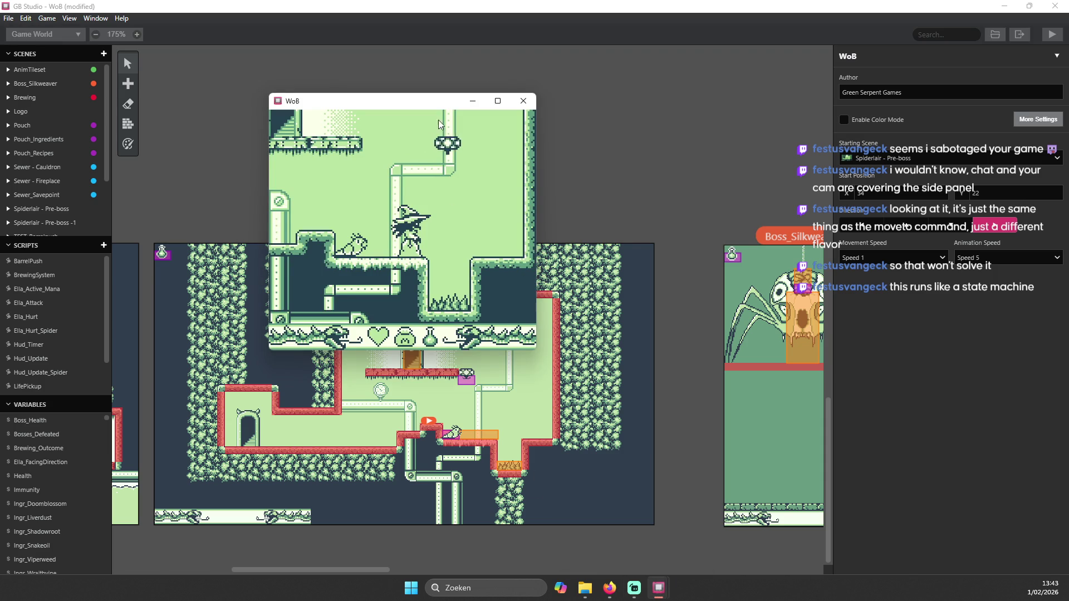
{"action": "left_click", "coordinate": [524, 100]}
{"action": "left_click", "coordinate": [453, 435]}
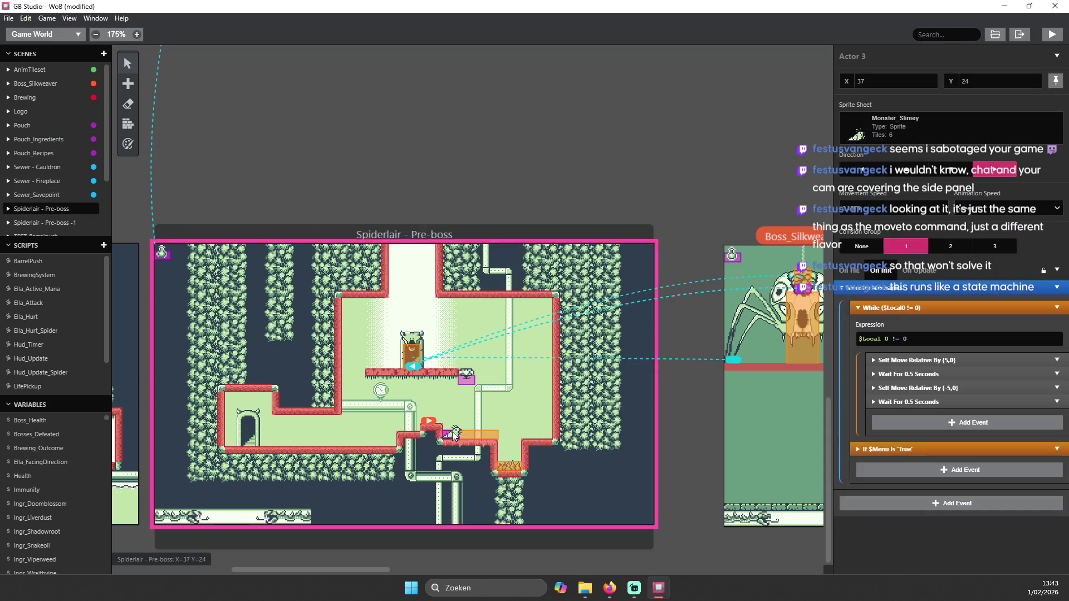
- Rewrite the While loop condition as $Local 0 == 2
{"action": "left_click", "coordinate": [940, 338]}
{"action": "key", "text": "BackSpace"}
{"action": "key", "text": "BackSpace"}
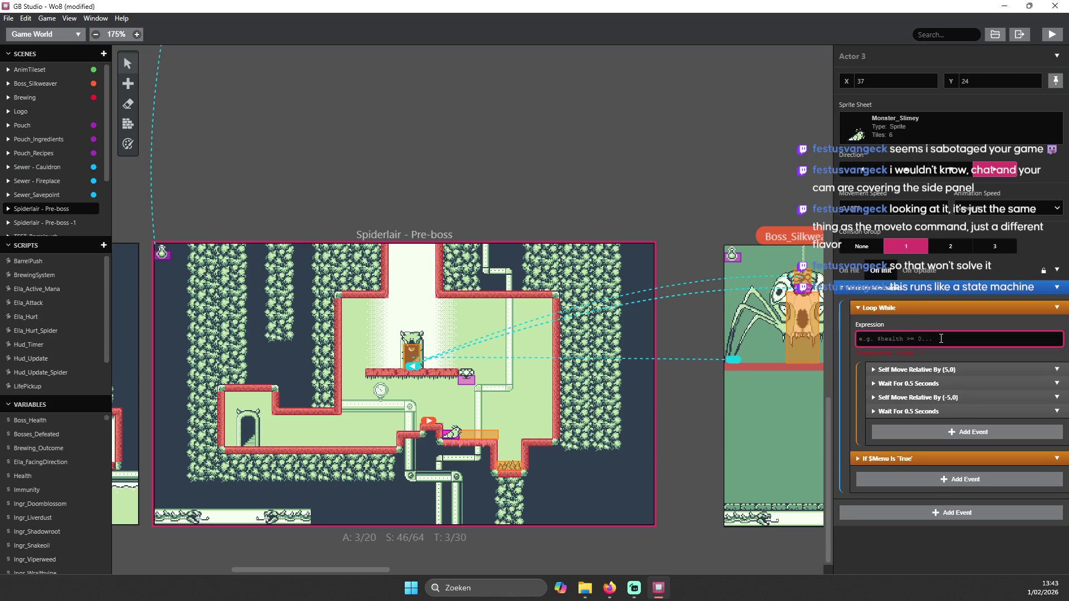
{"action": "type", "text": "$Local"}
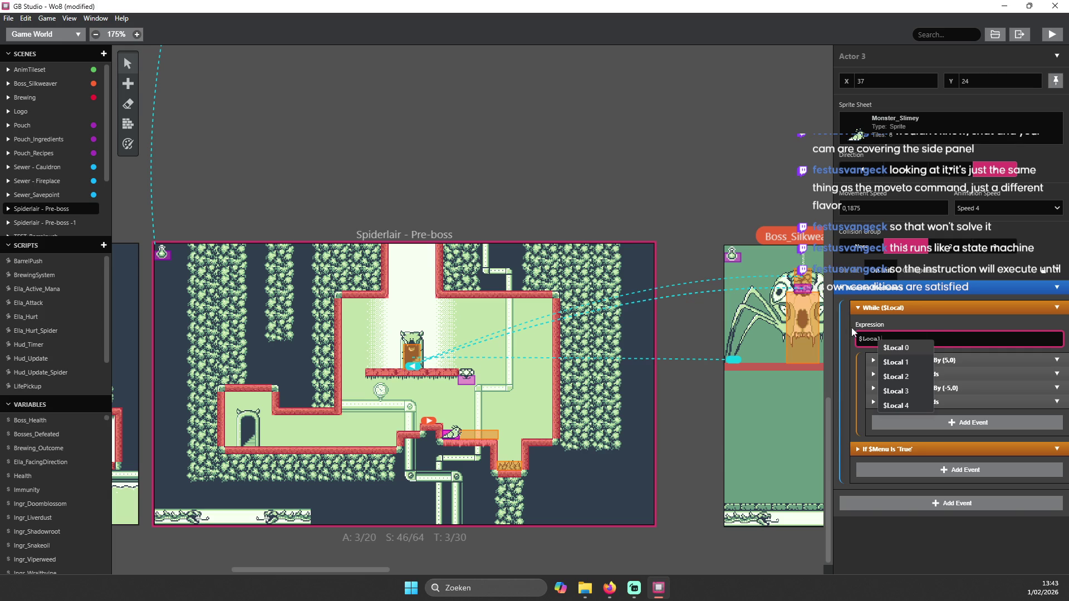
{"action": "key", "text": "Return"}
{"action": "type", "text": "= 1"}
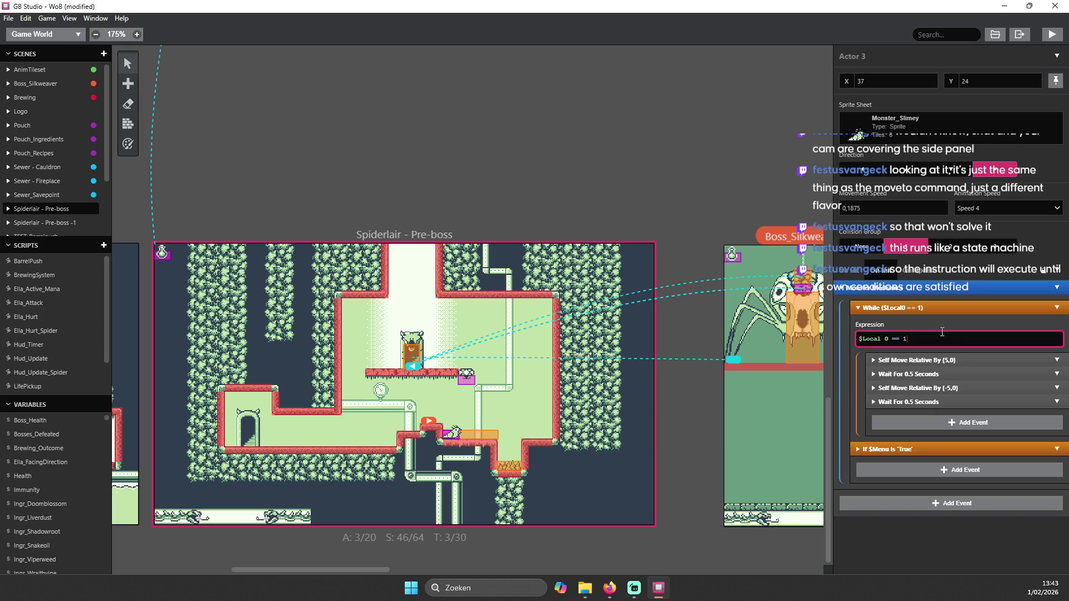
{"action": "key", "text": "BackSpace"}
{"action": "type", "text": "3"}
{"action": "key", "text": "BackSpace"}
{"action": "type", "text": "2"}
{"action": "left_click", "coordinate": [860, 308]}
- Move the If $Menu Is 'True' block above the While loop, collapse Else, and launch a playtest
{"action": "left_click", "coordinate": [878, 273]}
{"action": "left_click", "coordinate": [880, 273]}
{"action": "left_click", "coordinate": [875, 323]}
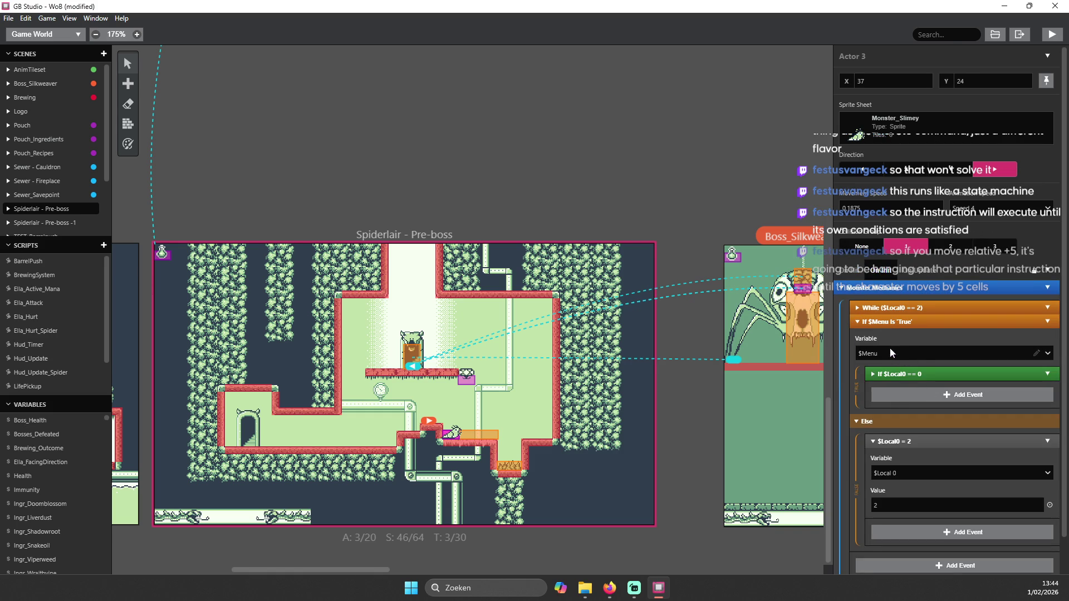
{"action": "mouse_move", "coordinate": [895, 323]}
{"action": "left_mouse_down"}
{"action": "mouse_move", "coordinate": [920, 306]}
{"action": "mouse_move", "coordinate": [860, 308]}
{"action": "left_mouse_up"}
{"action": "left_click", "coordinate": [856, 408]}
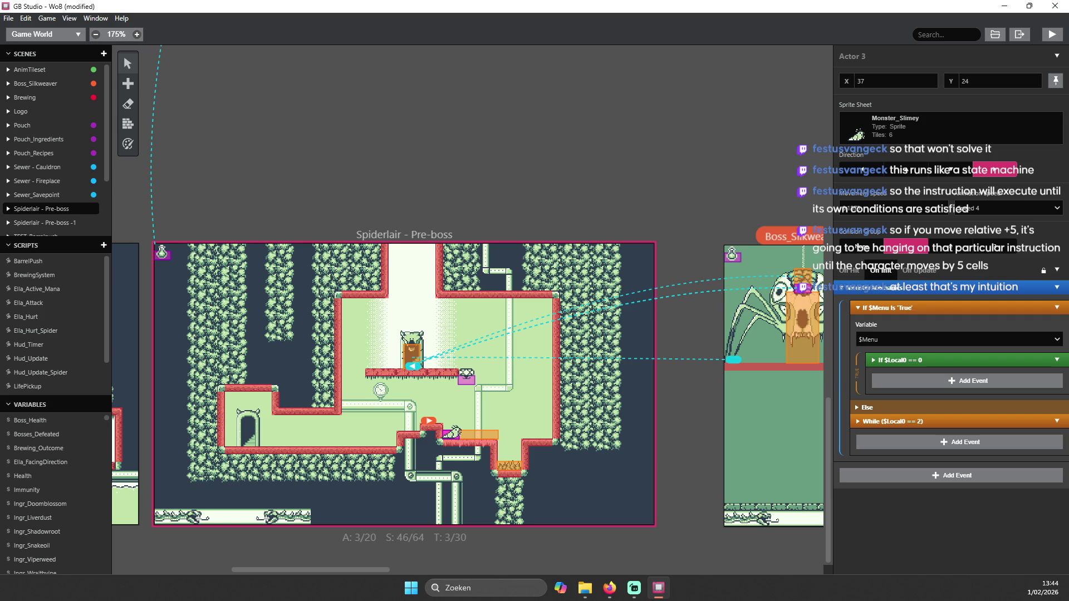
{"action": "left_click", "coordinate": [1052, 35]}
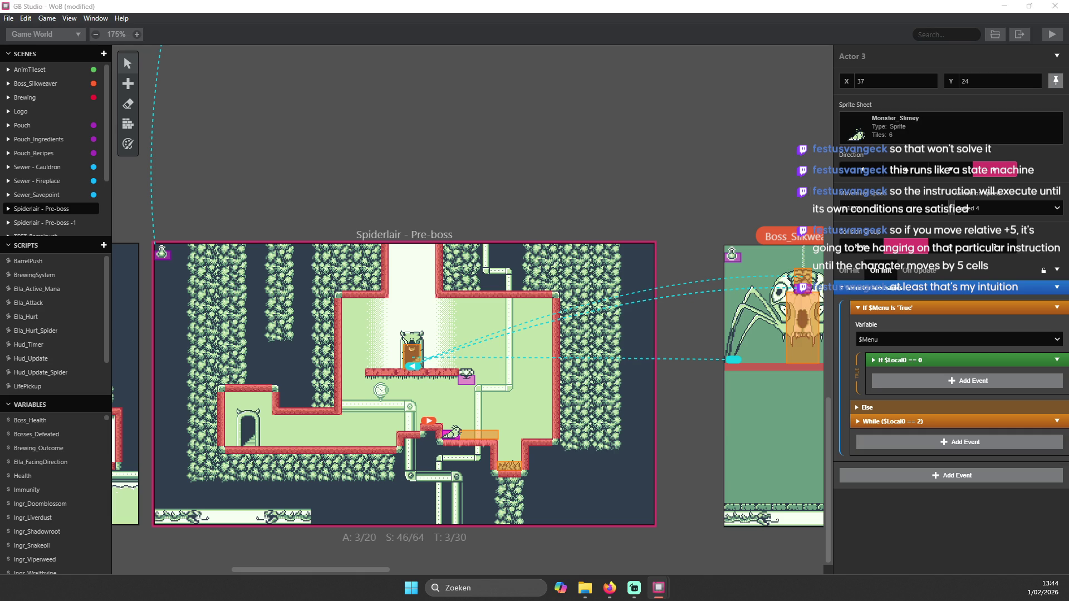
{"action": "left_click_drag", "start_coordinate": [573, 163], "coordinate": [511, 159]}
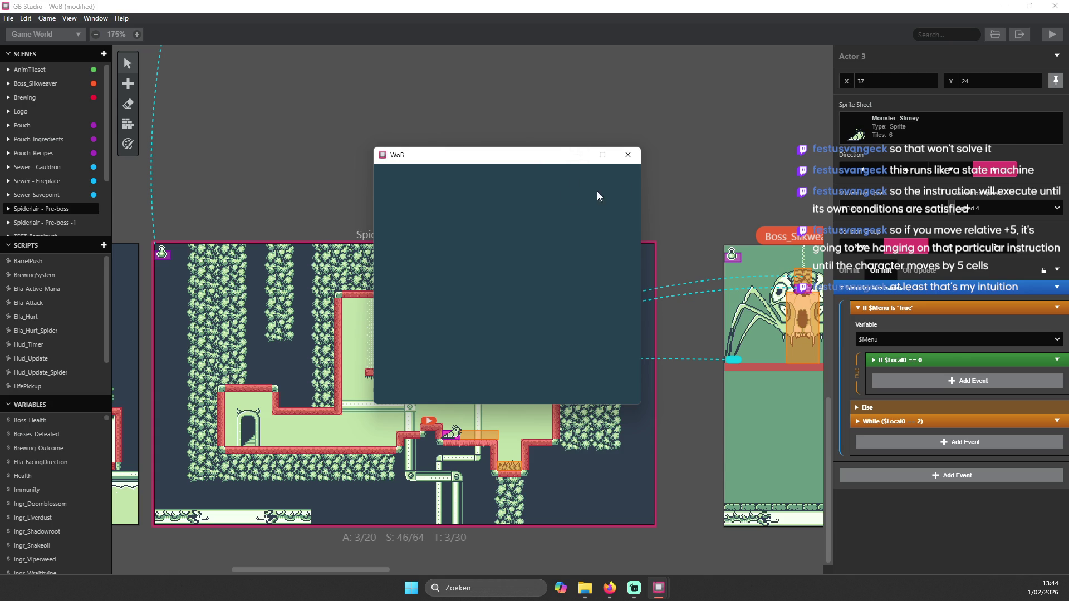
- Close the game window, collapse the If $Menu block, rerun the game, and close it again
{"action": "left_click", "coordinate": [630, 156]}
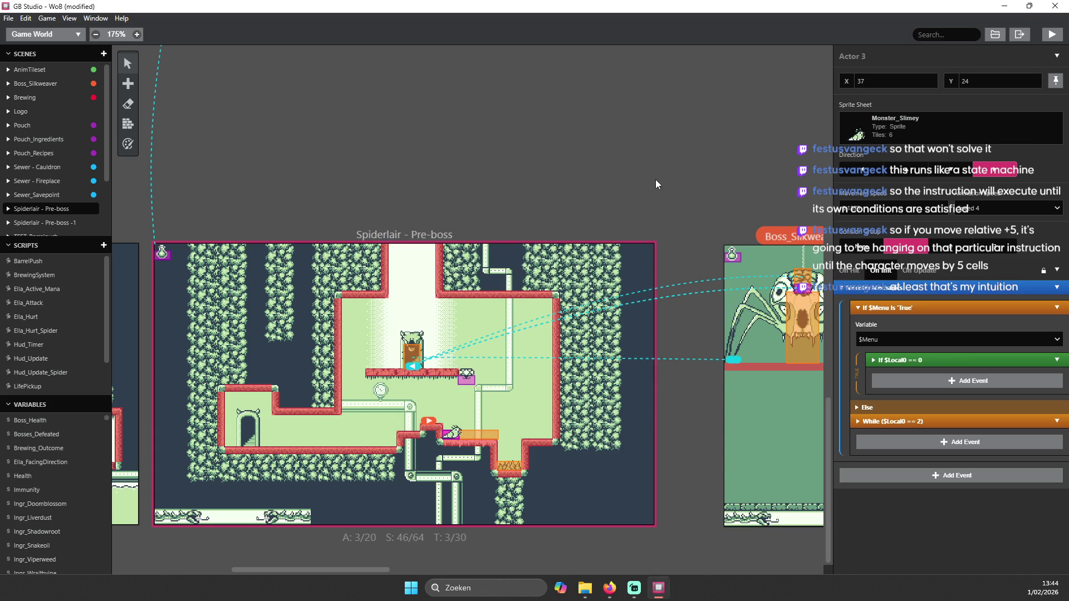
{"action": "left_click", "coordinate": [858, 307]}
{"action": "left_click", "coordinate": [1057, 39]}
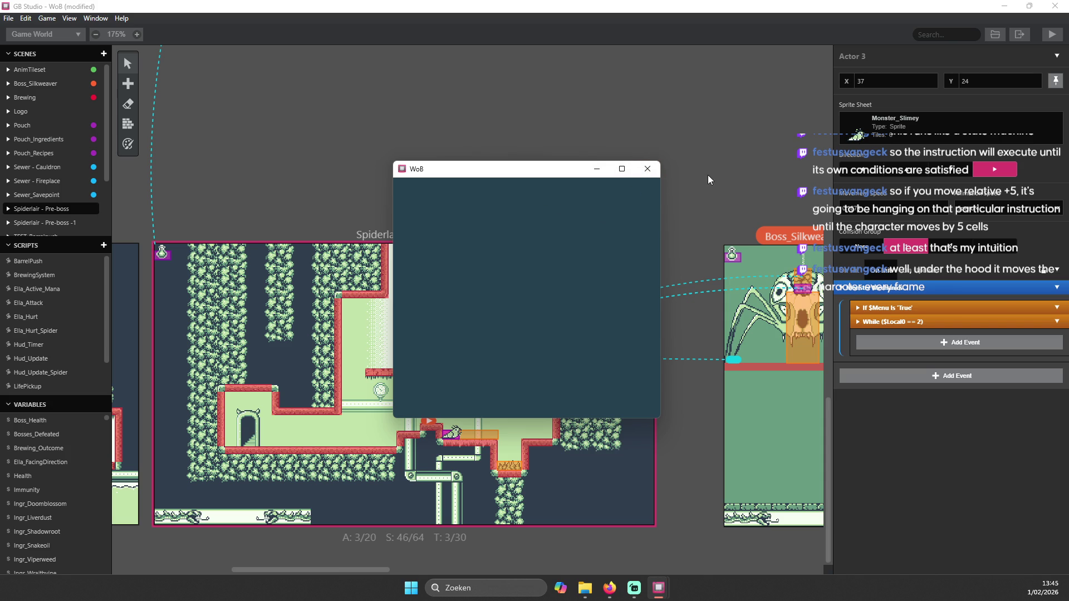
{"action": "left_click", "coordinate": [648, 170]}
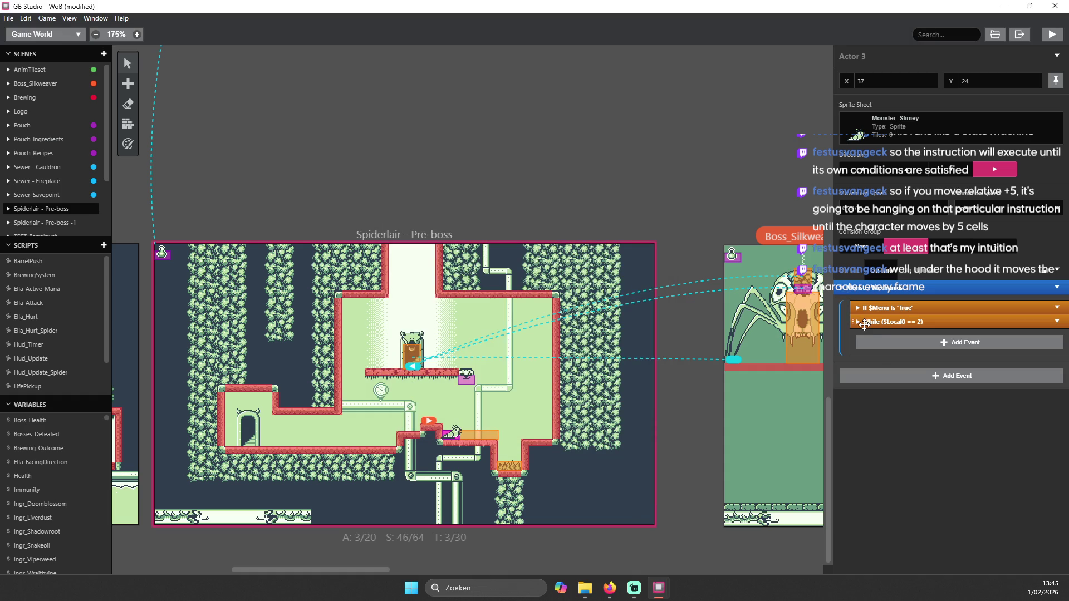
{"action": "left_click", "coordinate": [868, 322]}
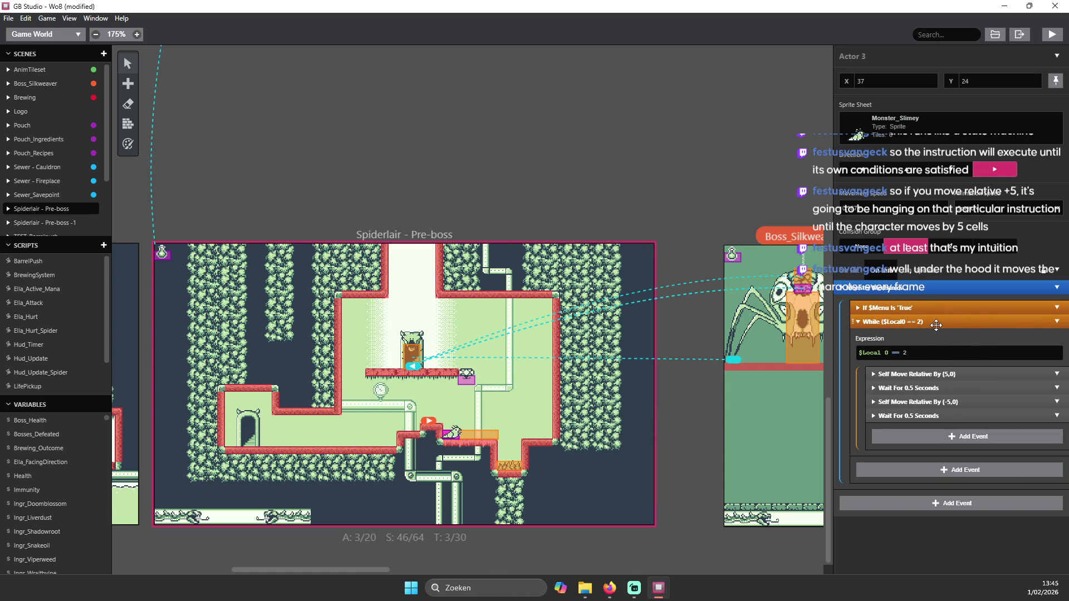
{"action": "left_click", "coordinate": [1056, 321]}
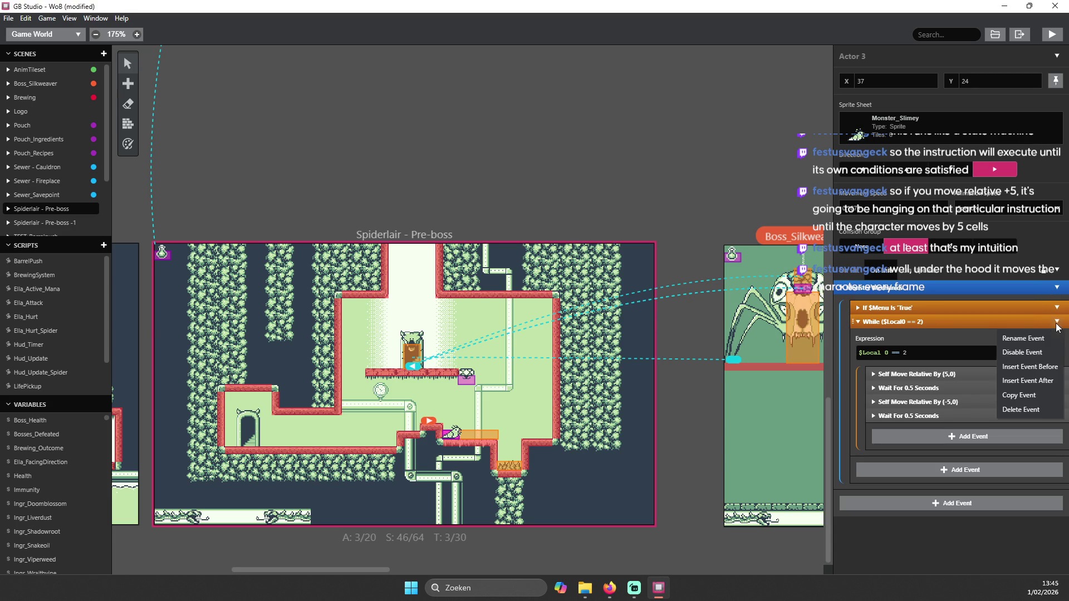
{"action": "left_click", "coordinate": [922, 351]}
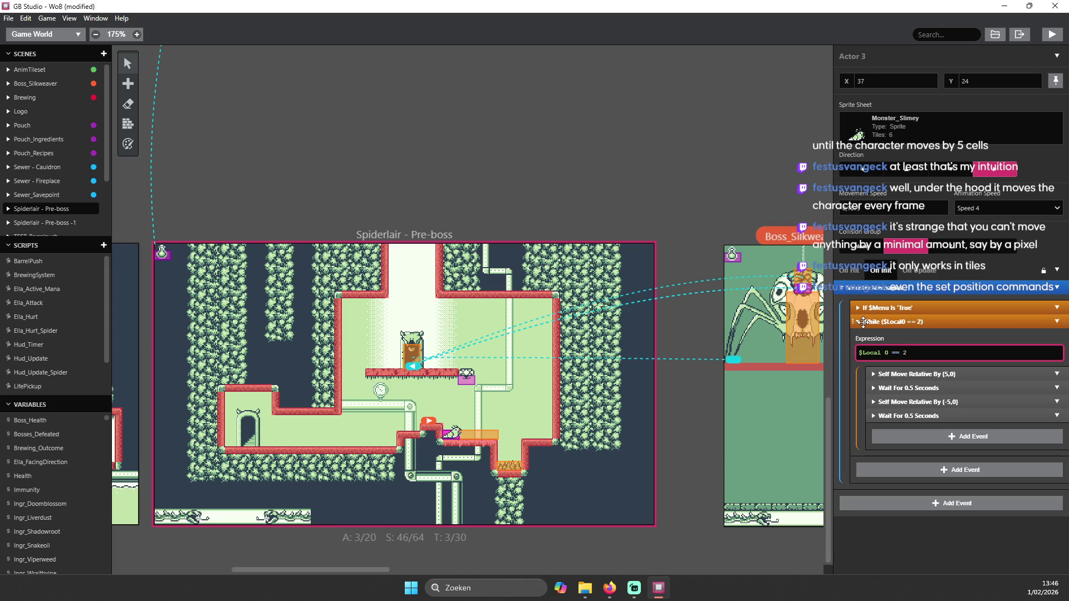
- Add an Actor Move Relative event to On Update and switch its units to Pixels
{"action": "left_click", "coordinate": [863, 322]}
{"action": "left_click", "coordinate": [913, 270]}
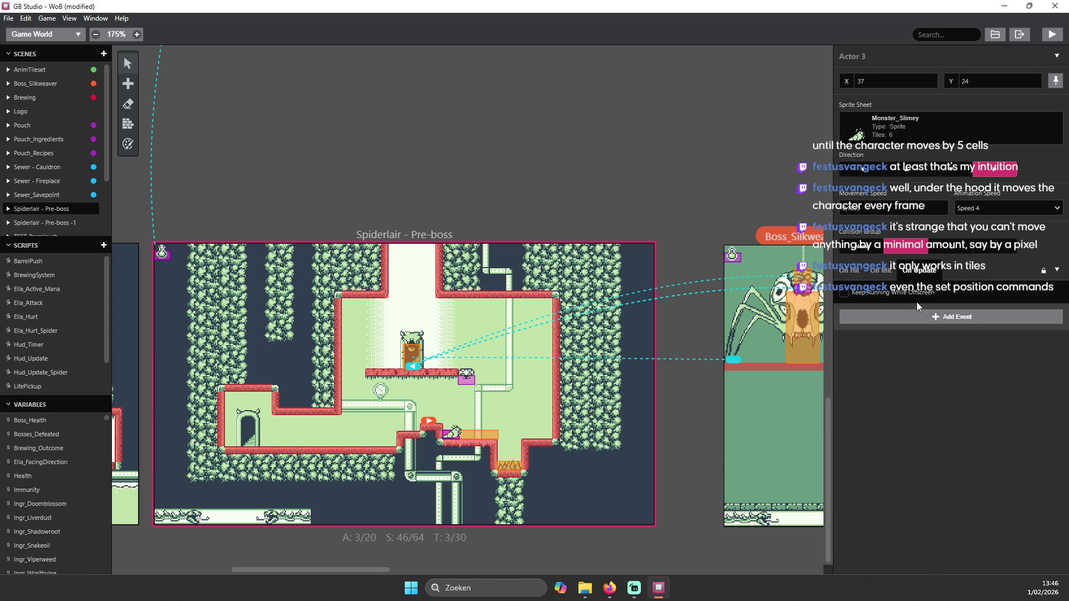
{"action": "left_click", "coordinate": [933, 324]}
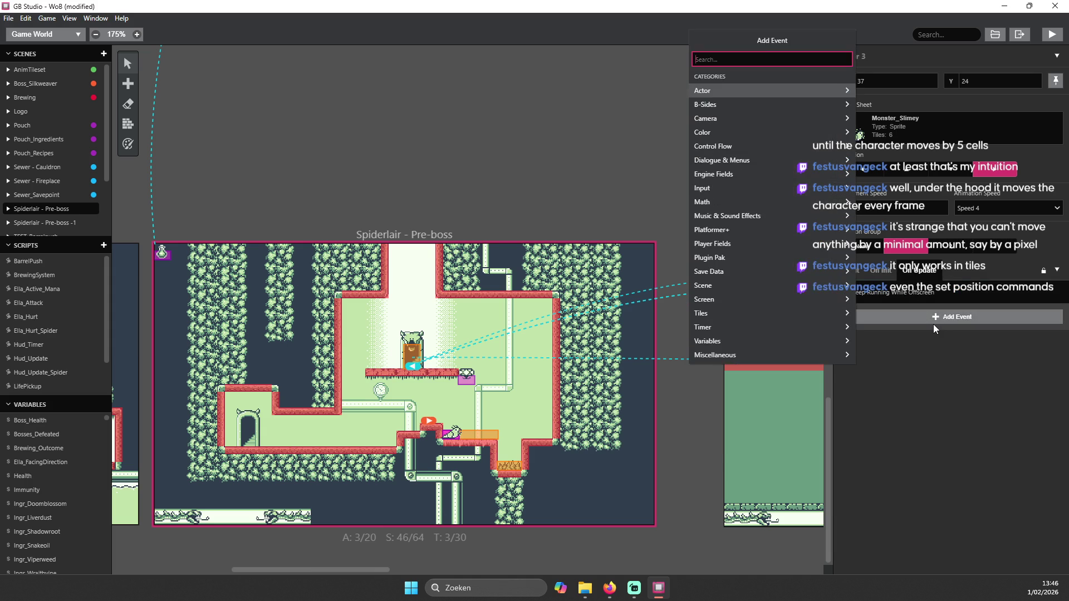
{"action": "type", "text": "move"}
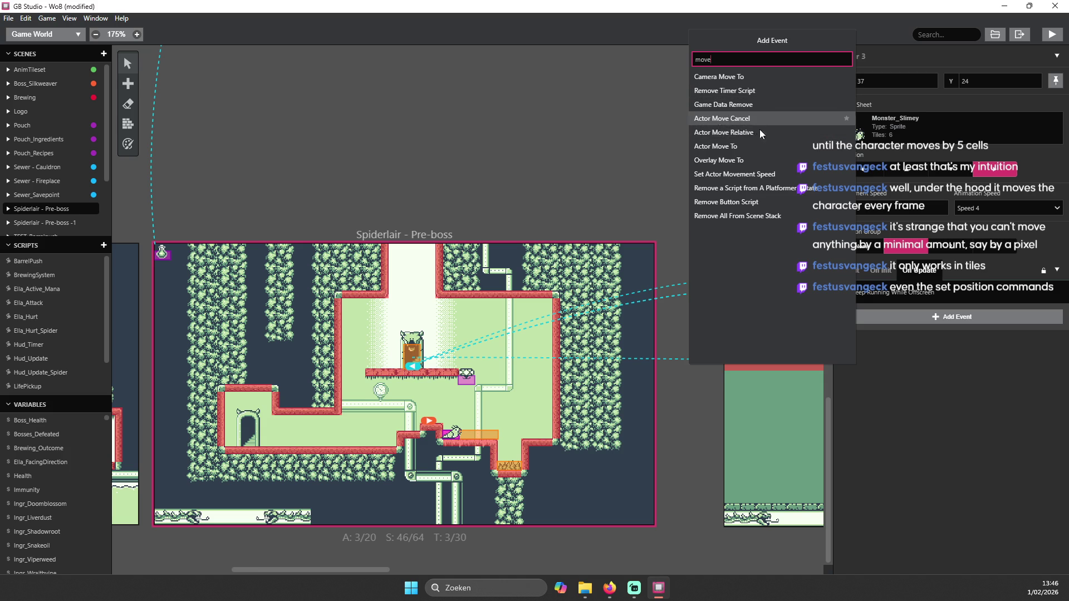
{"action": "left_click", "coordinate": [764, 133]}
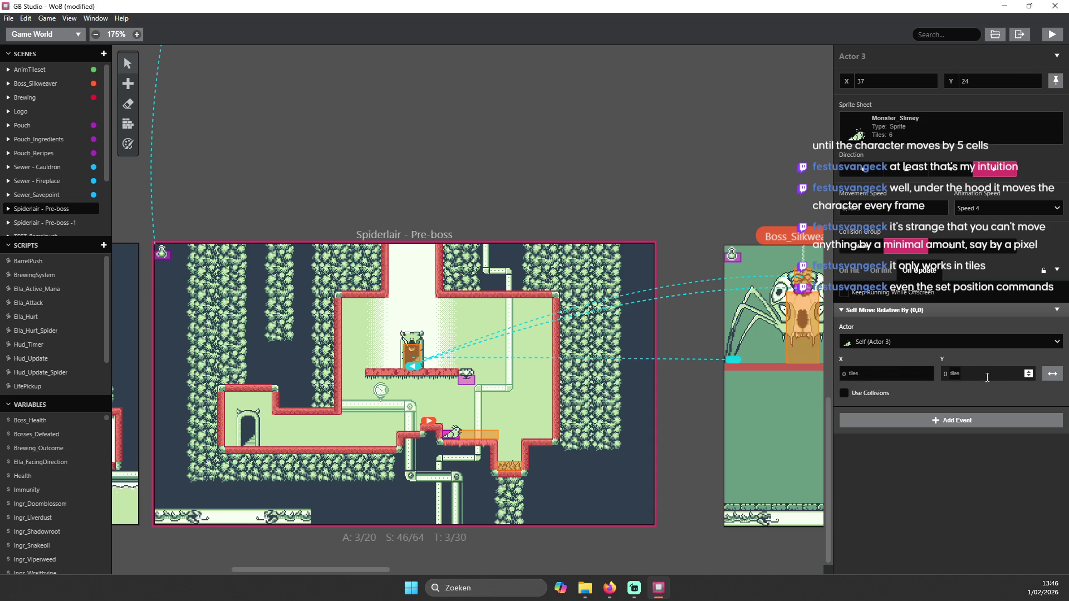
{"action": "left_click", "coordinate": [945, 378]}
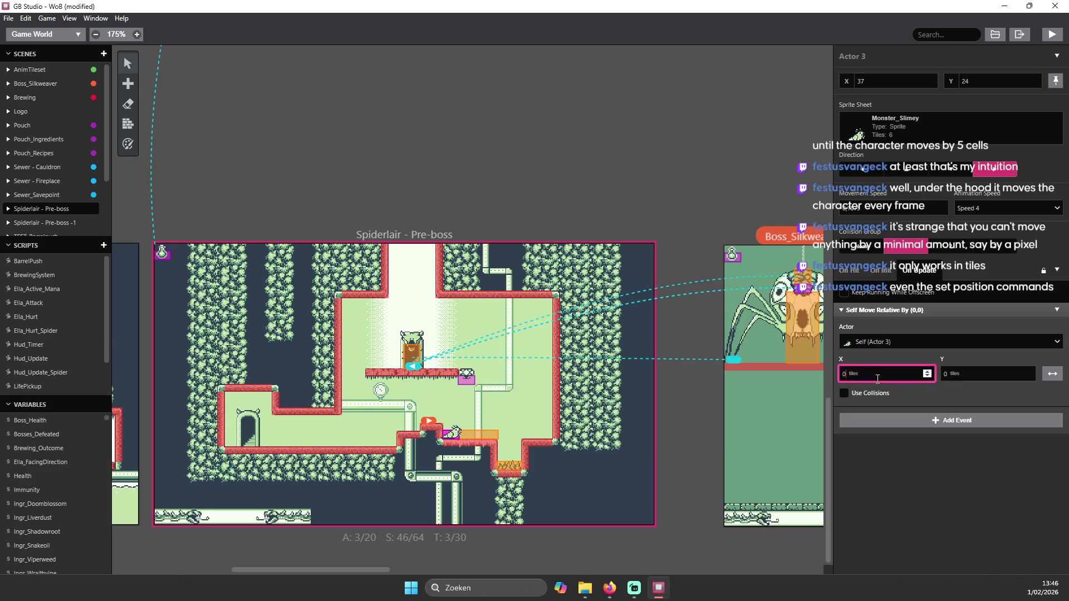
{"action": "left_click", "coordinate": [851, 375]}
{"action": "left_click", "coordinate": [871, 402]}
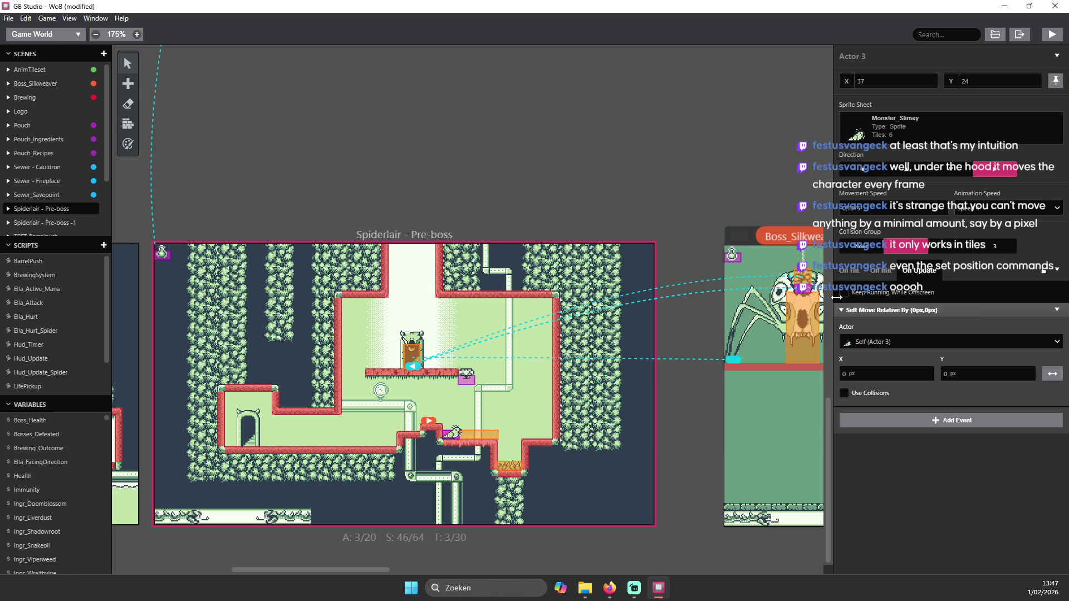
{"action": "left_click", "coordinate": [853, 374]}
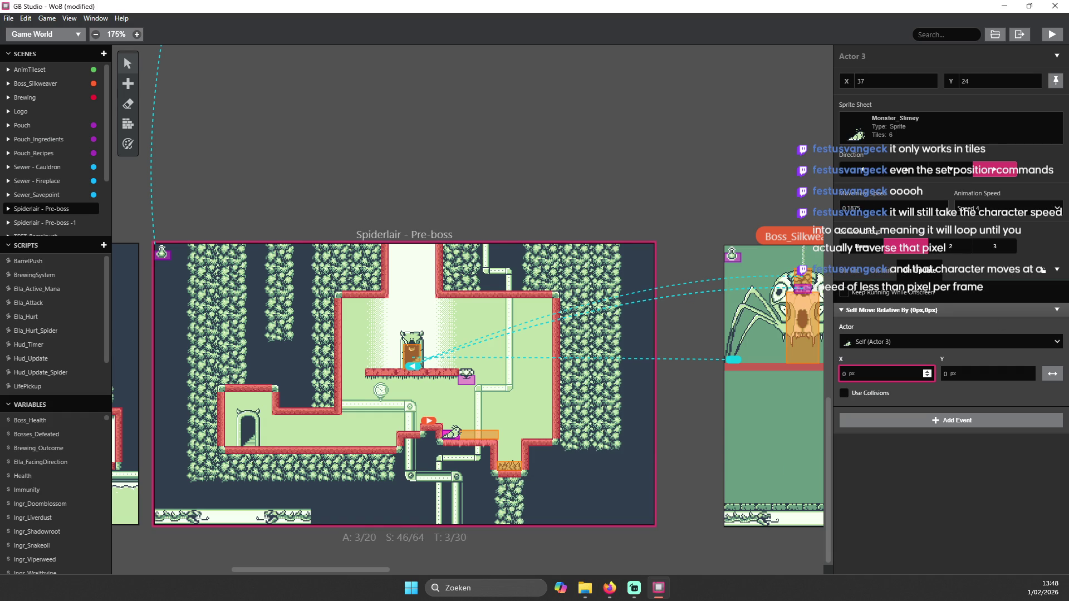
{"action": "left_click", "coordinate": [921, 185]}
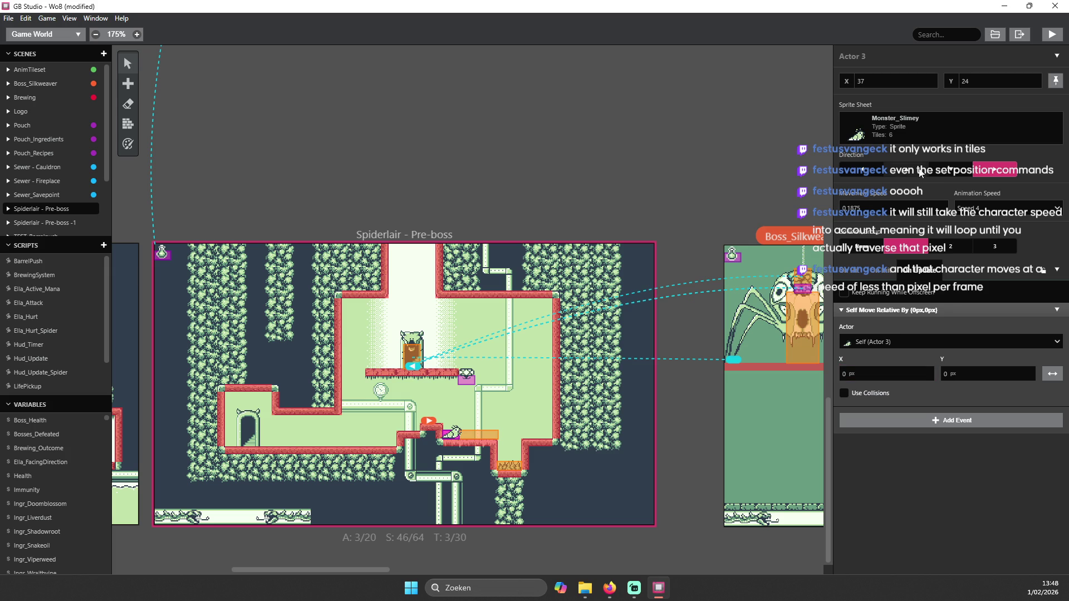
- Inspect the 0,1875 movement speed without changing it, then return to the On Init script
{"action": "left_click", "coordinate": [881, 210]}
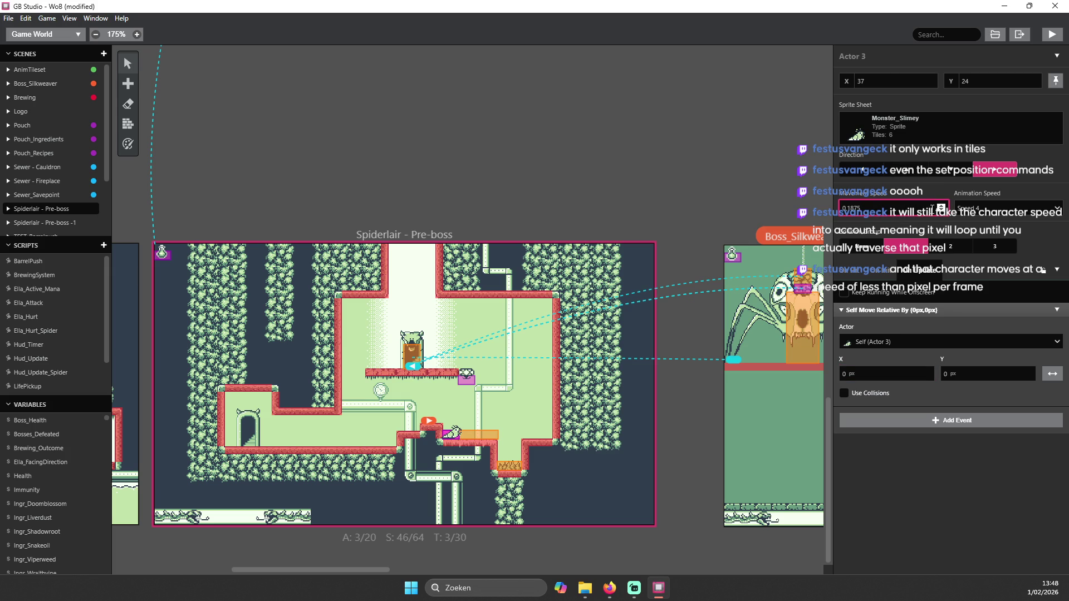
{"action": "double_click", "coordinate": [854, 208]}
{"action": "left_click", "coordinate": [852, 205]}
{"action": "key", "text": "alt+Tab"}
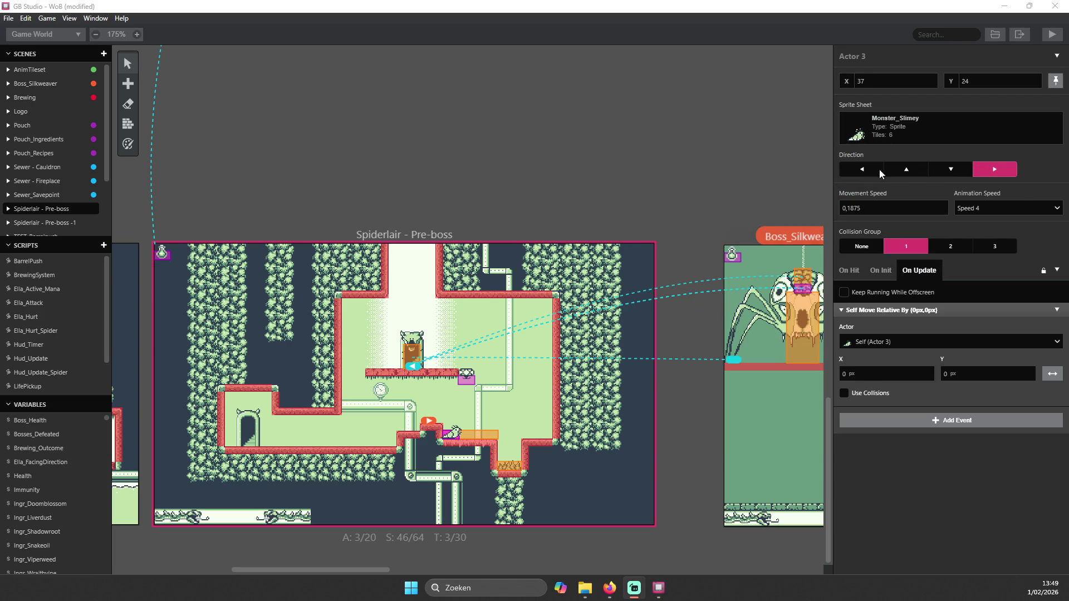
{"action": "left_click", "coordinate": [876, 208]}
{"action": "left_click_drag", "start_coordinate": [876, 208], "coordinate": [818, 213]}
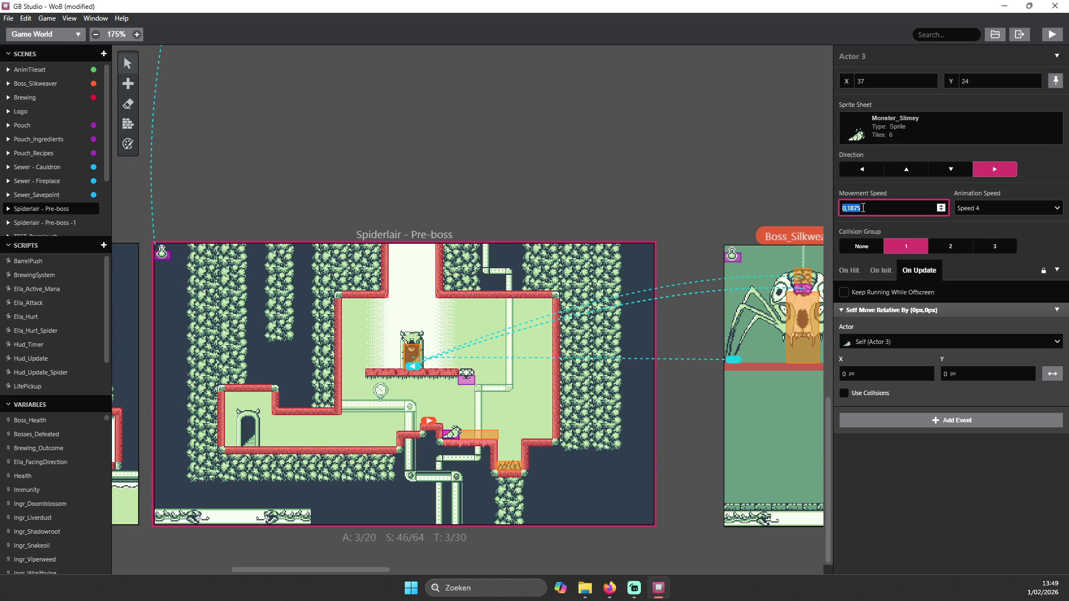
{"action": "left_click", "coordinate": [889, 205]}
{"action": "left_click", "coordinate": [881, 270]}
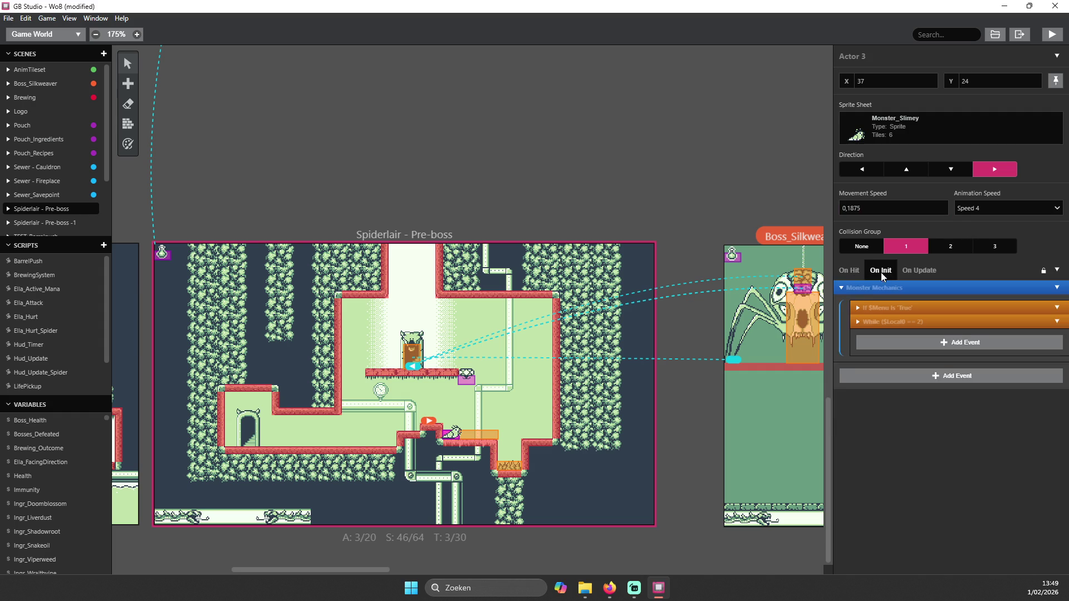
- Look over Actor 3's On Hit script, then set its movement speed to 0,1875
{"action": "left_click", "coordinate": [849, 271]}
{"action": "left_click", "coordinate": [911, 270]}
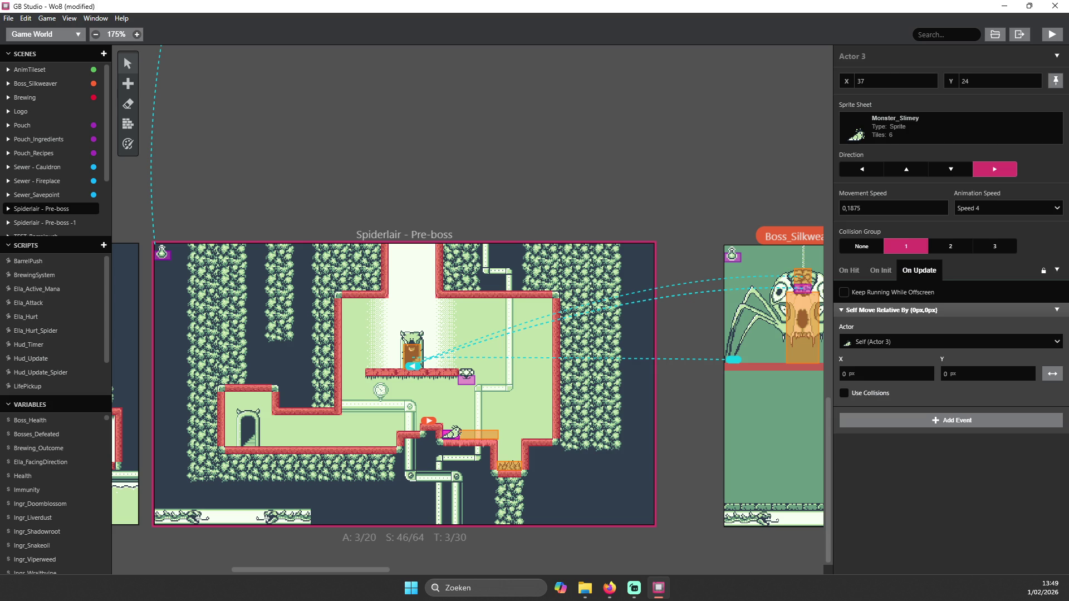
{"action": "key", "text": "alt+Tab"}
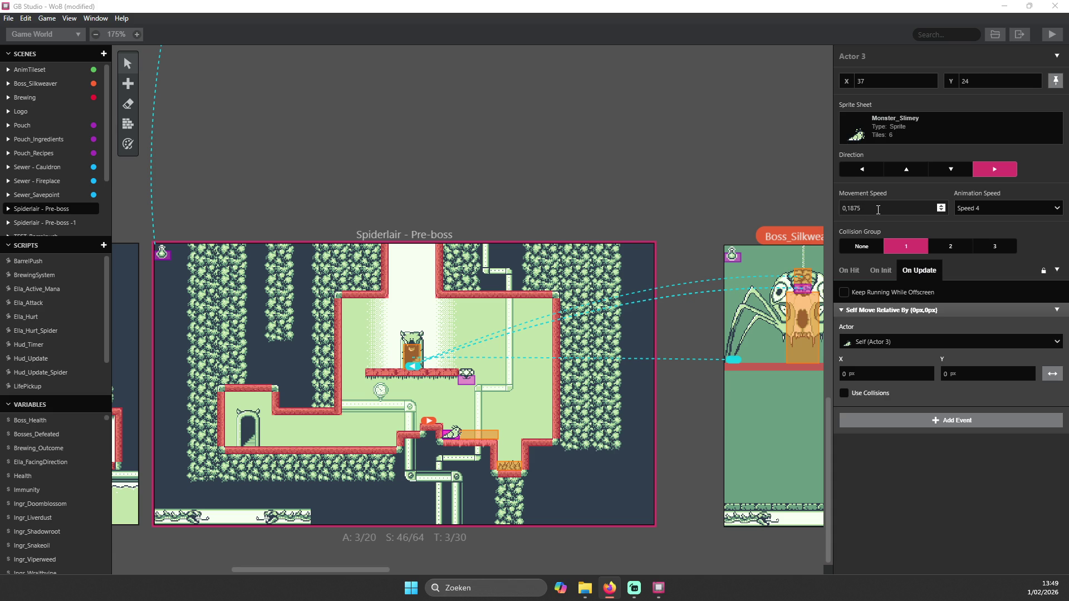
{"action": "left_click", "coordinate": [875, 209]}
{"action": "double_click", "coordinate": [872, 208]}
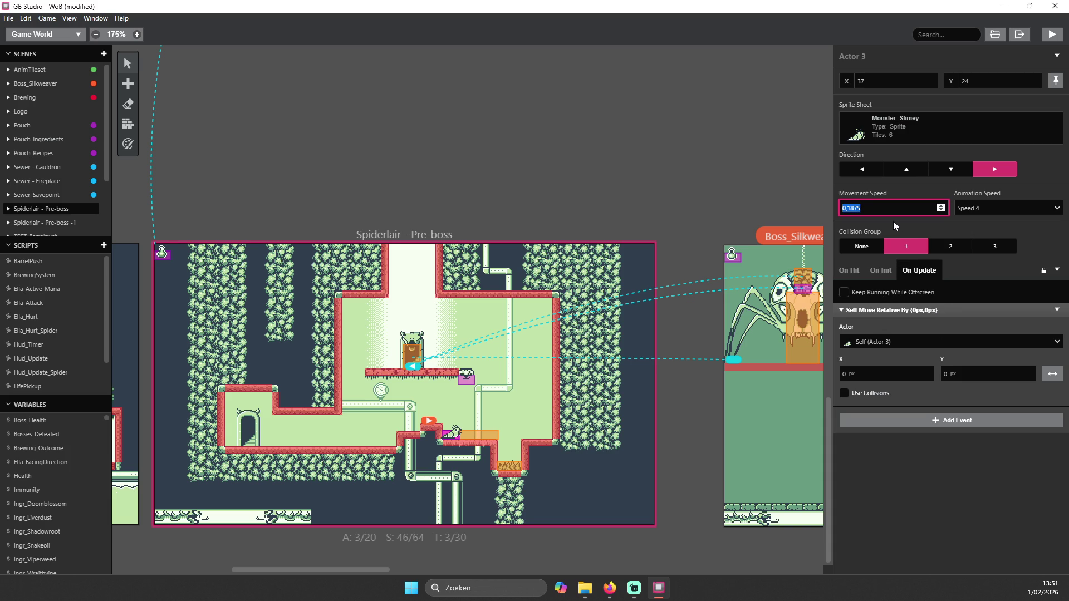
{"action": "left_click", "coordinate": [933, 270]}
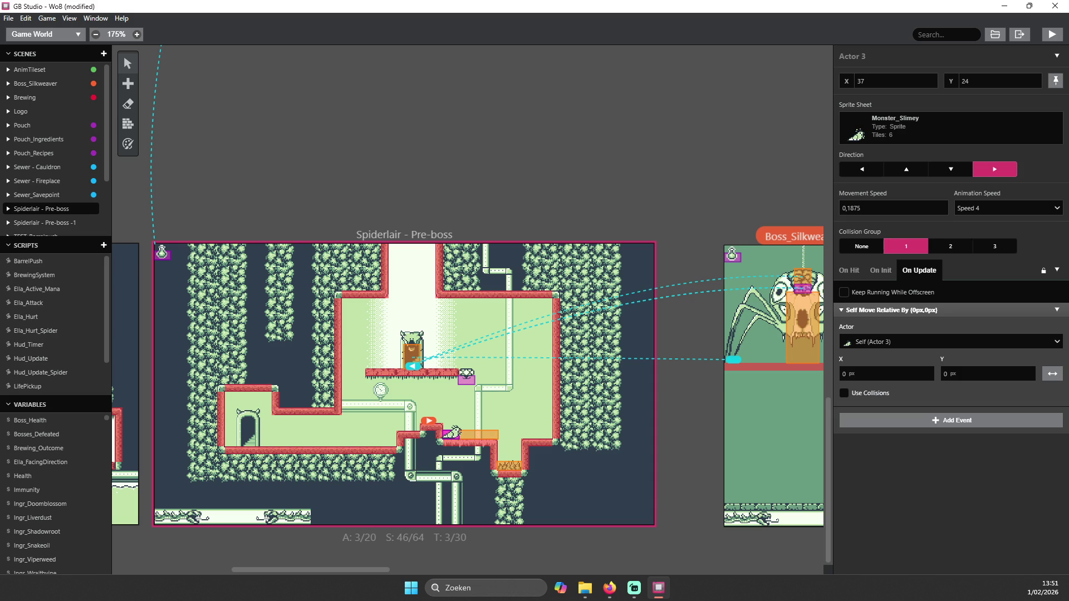
- Leave Actor 3's On Update settings showing and switch to the Firefox browser
{"action": "key", "text": "alt+Tab"}
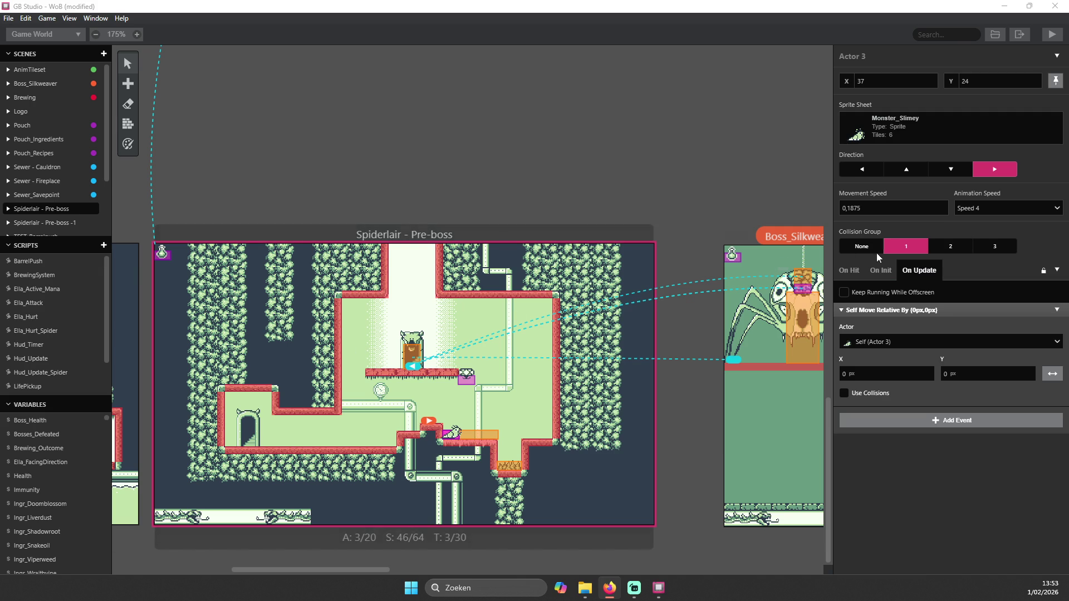
- Type 1 into the slime's movement speed, then close WoB with Don't Save
{"action": "left_click", "coordinate": [864, 208]}
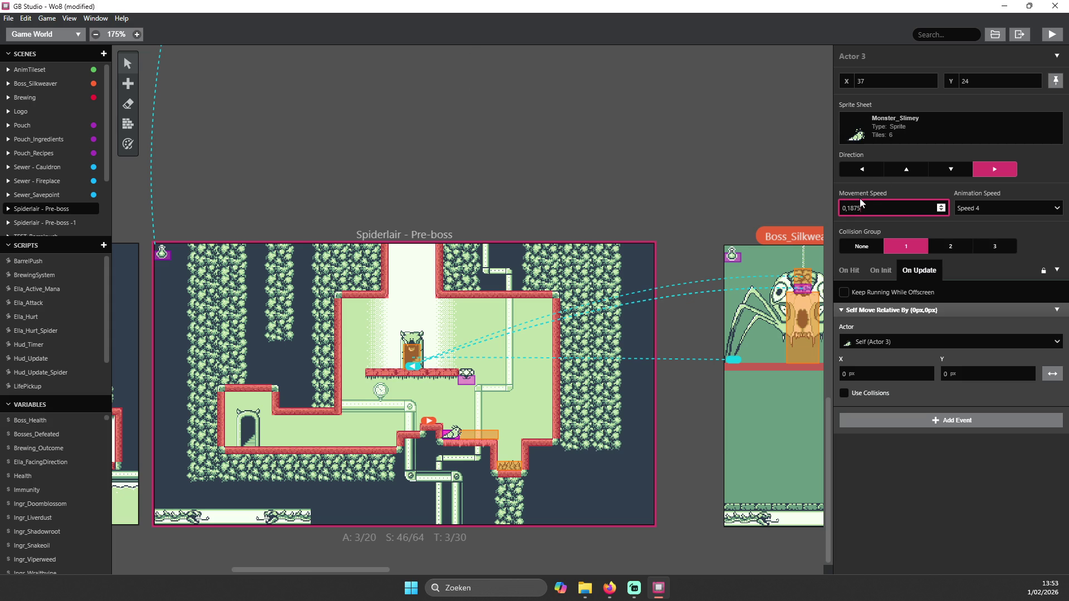
{"action": "left_click", "coordinate": [850, 205]}
{"action": "key", "text": "alt+Tab"}
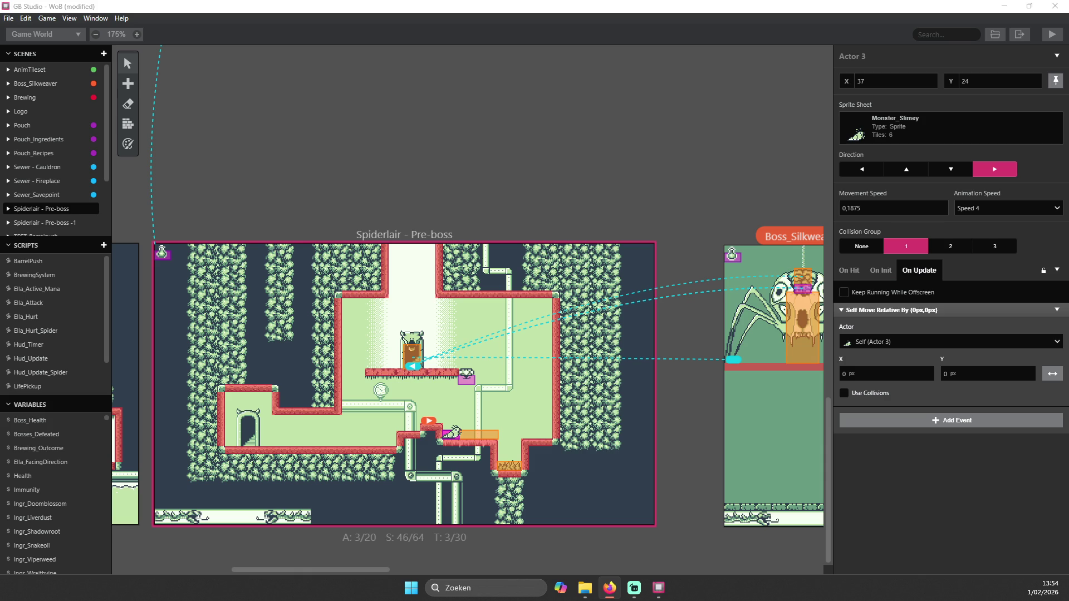
{"action": "left_click", "coordinate": [872, 208]}
{"action": "scroll", "coordinate": [719, 208], "scroll_direction": "right", "scroll_amount": 1}
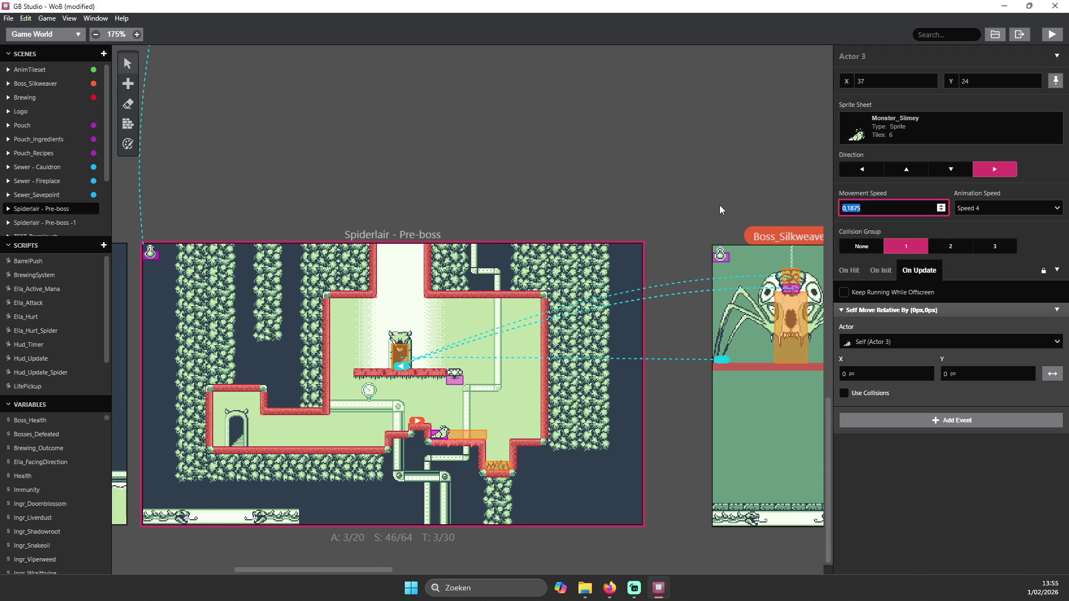
{"action": "type", "text": "1"}
{"action": "left_click", "coordinate": [1055, 6]}
{"action": "left_click", "coordinate": [492, 312]}
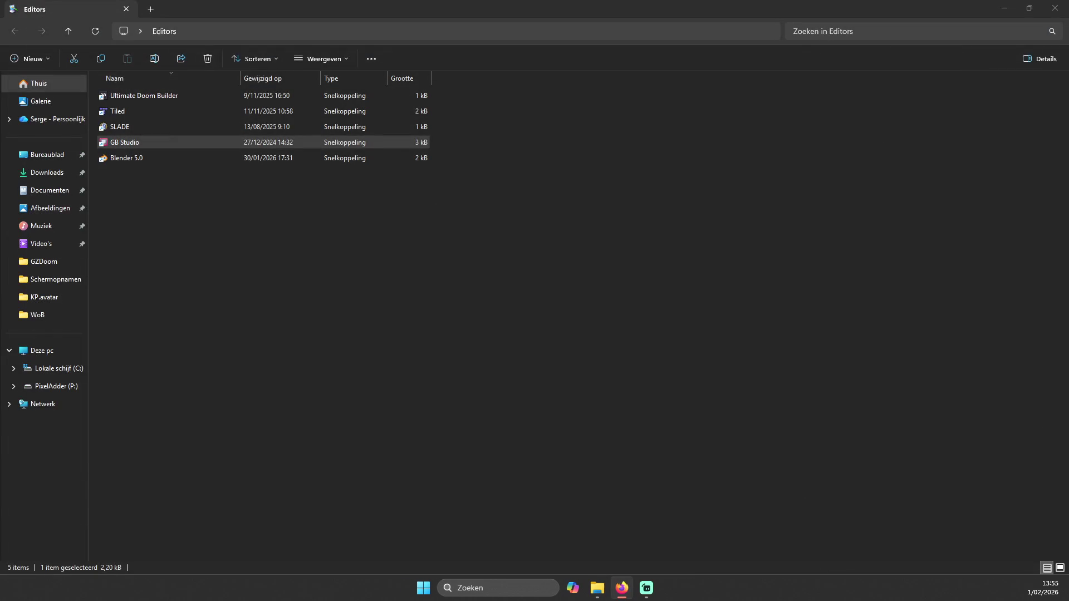
- Minimize the Editors folder window and relaunch GB Studio from its shortcut
{"action": "left_click", "coordinate": [1005, 7]}
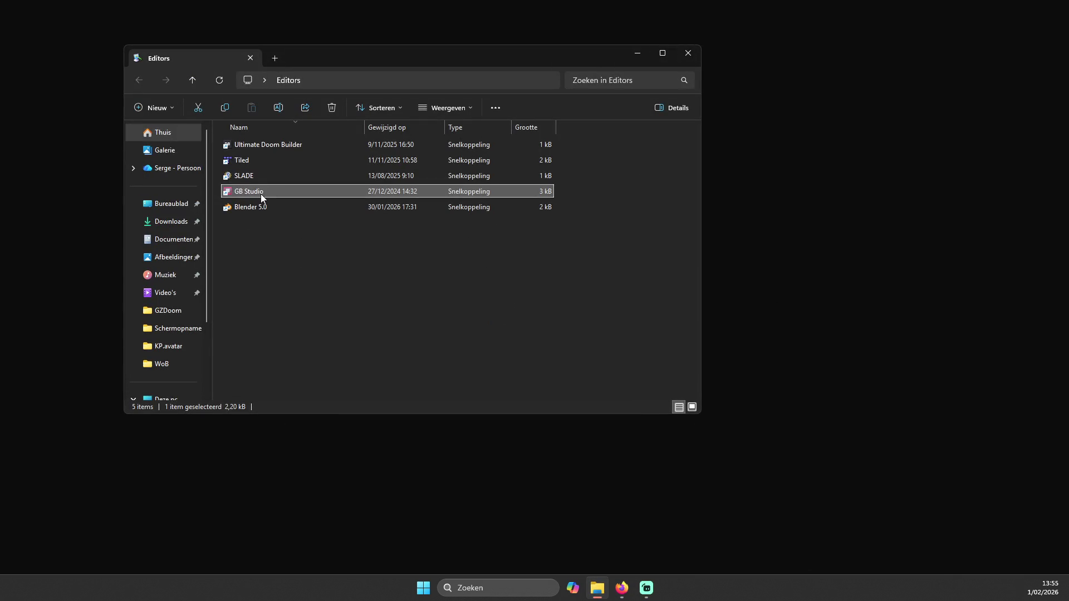
{"action": "left_click", "coordinate": [688, 59]}
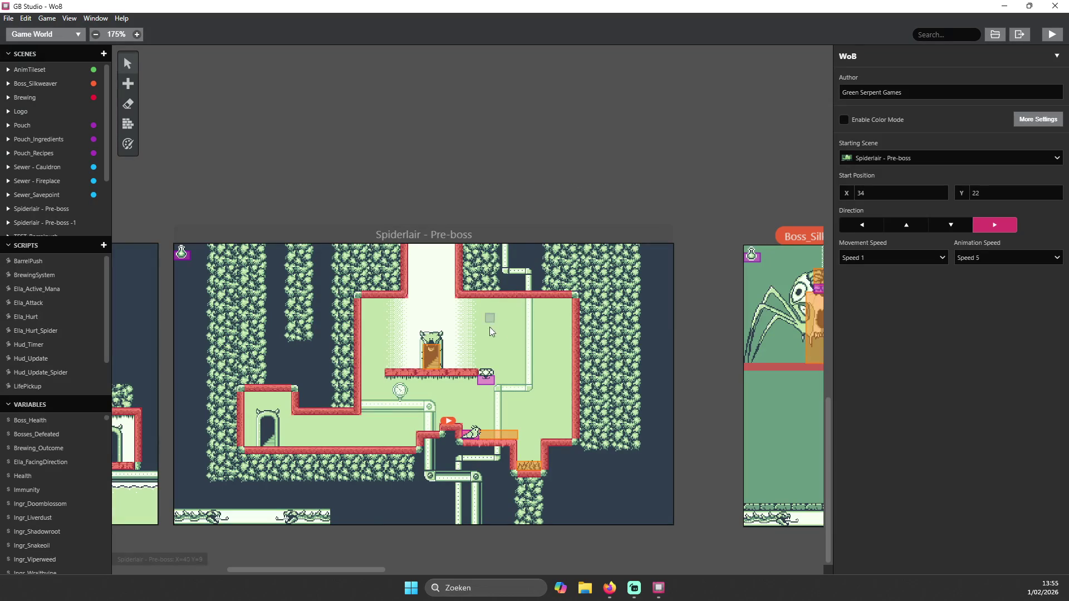
- Set the slime monster's movement speed to 1, after first trying 0,25
{"action": "left_click", "coordinate": [472, 435]}
{"action": "left_click", "coordinate": [881, 208]}
{"action": "double_click", "coordinate": [881, 208]}
{"action": "type", "text": "0,25"}
{"action": "double_click", "coordinate": [874, 208]}
{"action": "type", "text": "1"}
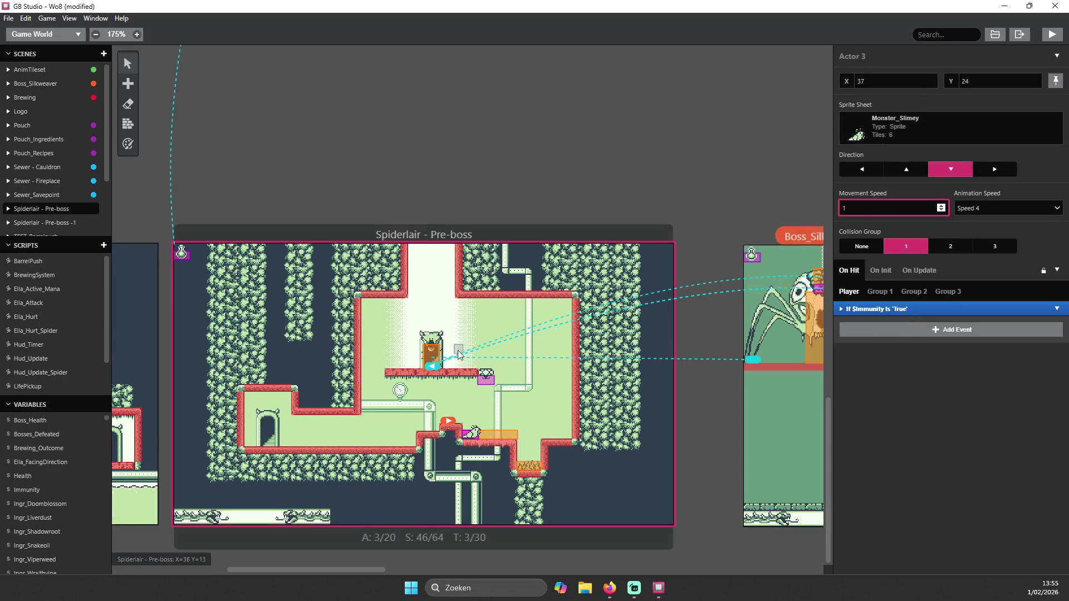
- Check the platform actor's movement speed, then deselect actors to show the scene settings
{"action": "left_click", "coordinate": [486, 374]}
{"action": "double_click", "coordinate": [891, 210]}
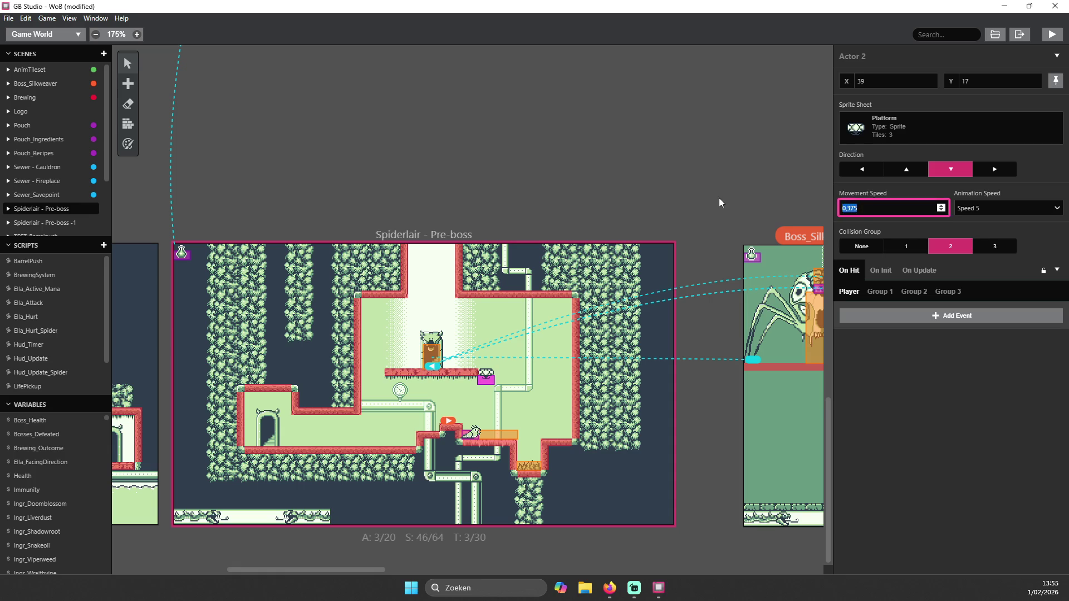
{"action": "left_click", "coordinate": [485, 402]}
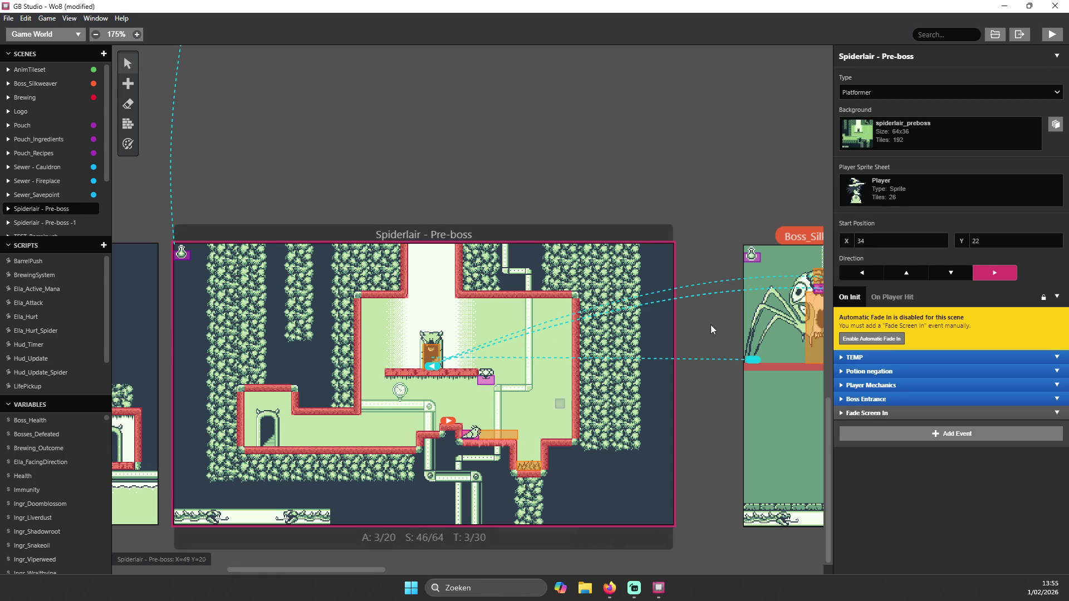
{"action": "left_click", "coordinate": [1049, 37]}
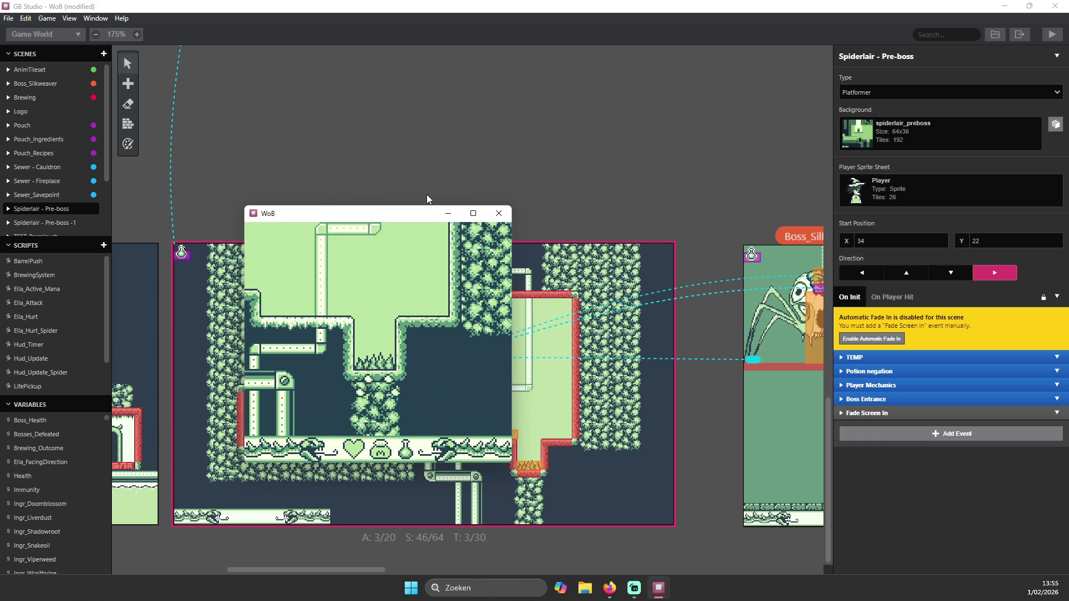
{"action": "left_click", "coordinate": [498, 214]}
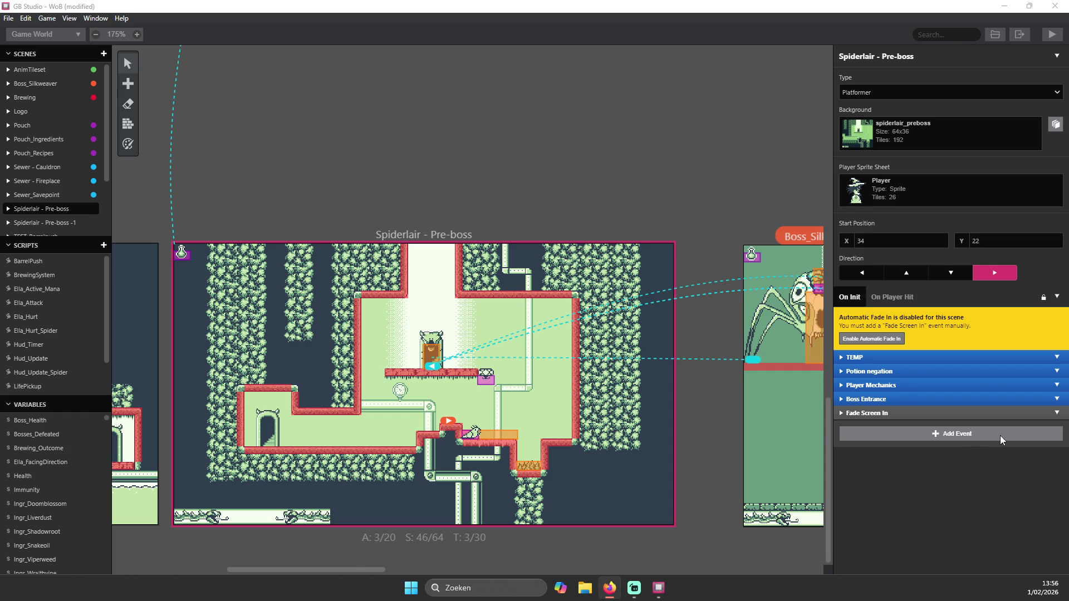
- Select the slime monster (Actor 3) and set its direction to right
{"action": "left_click", "coordinate": [868, 436]}
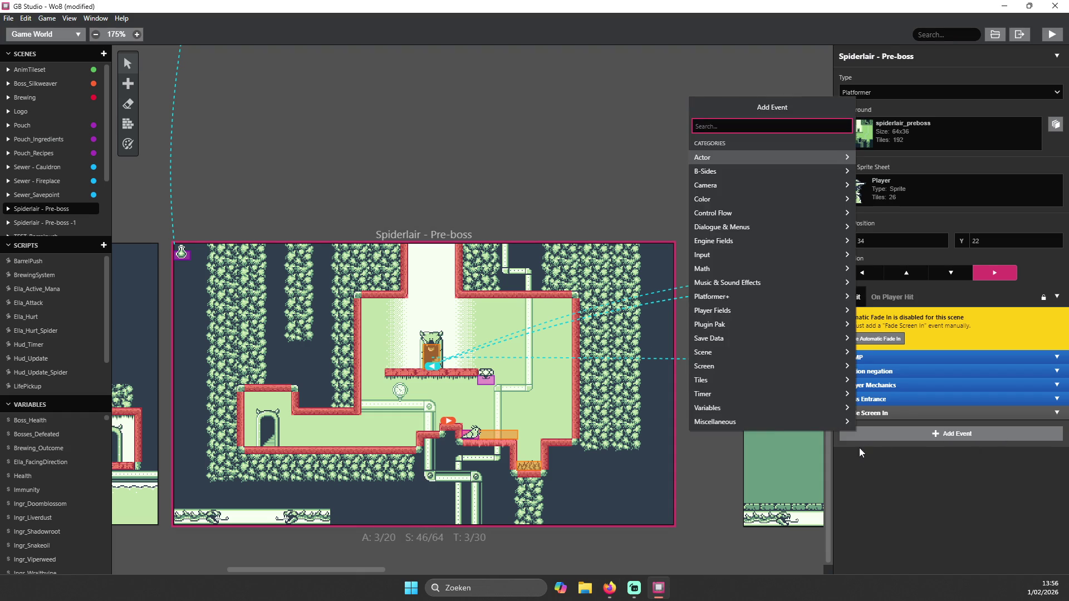
{"action": "left_click", "coordinate": [859, 448]}
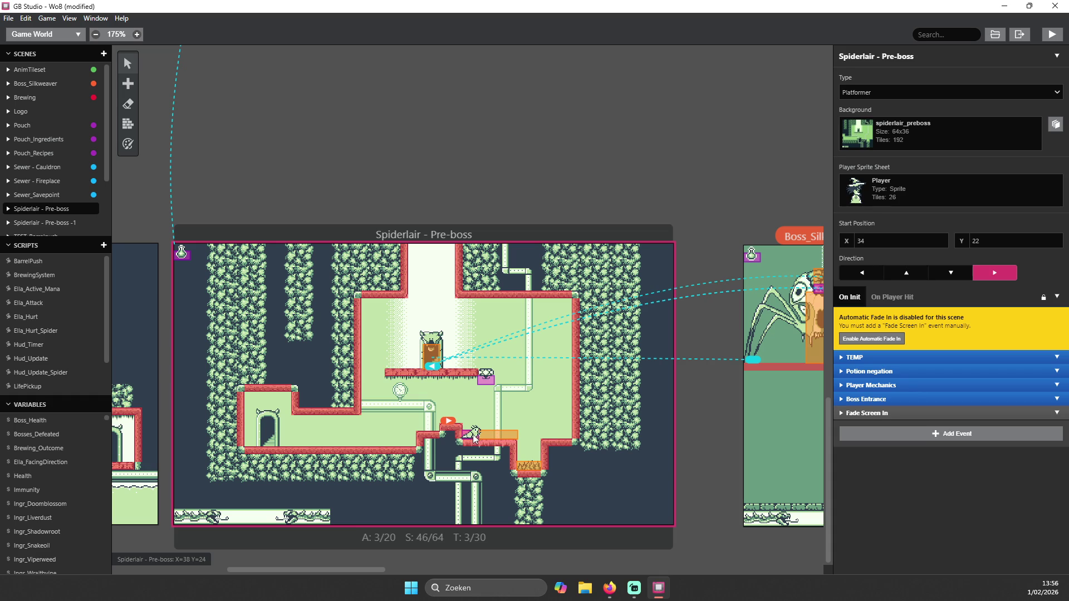
{"action": "left_click", "coordinate": [474, 434]}
{"action": "left_click", "coordinate": [996, 170]}
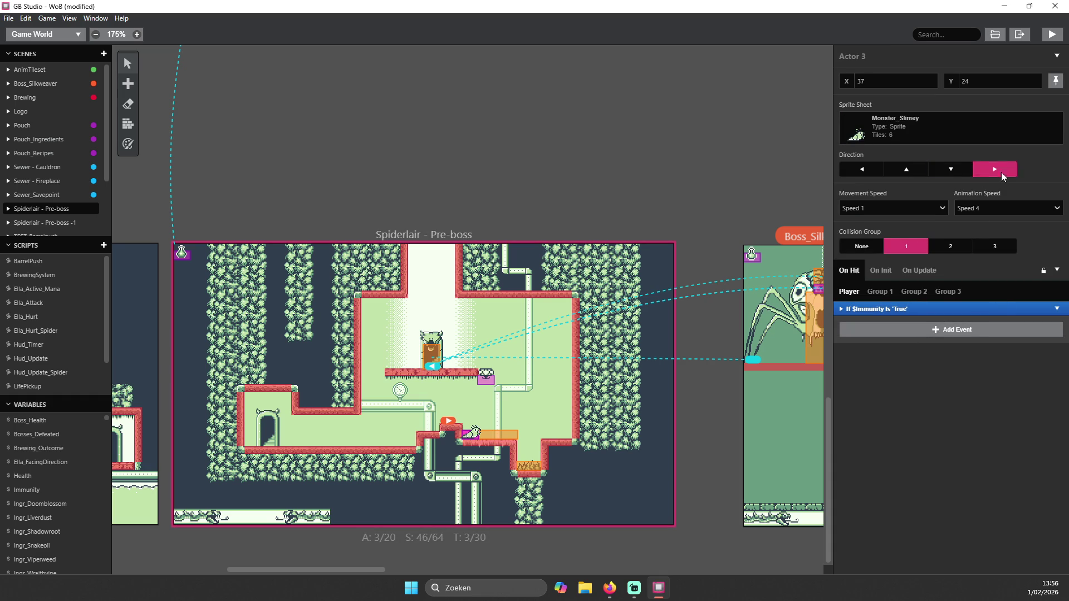
- Add a Wait event to the On Hit script lasting 5 frames
{"action": "left_click", "coordinate": [928, 331]}
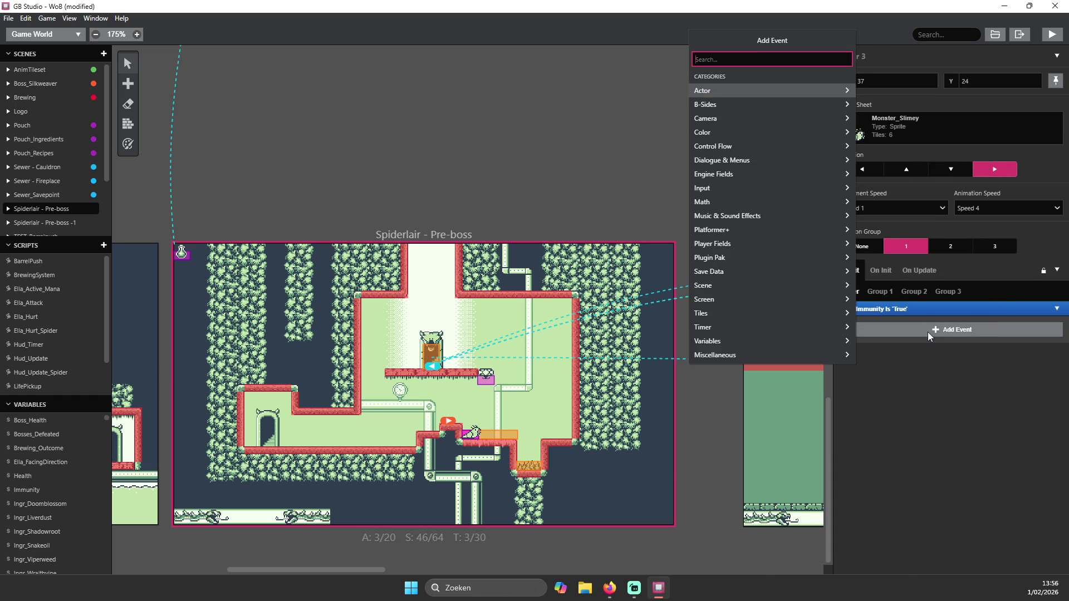
{"action": "type", "text": "wait"}
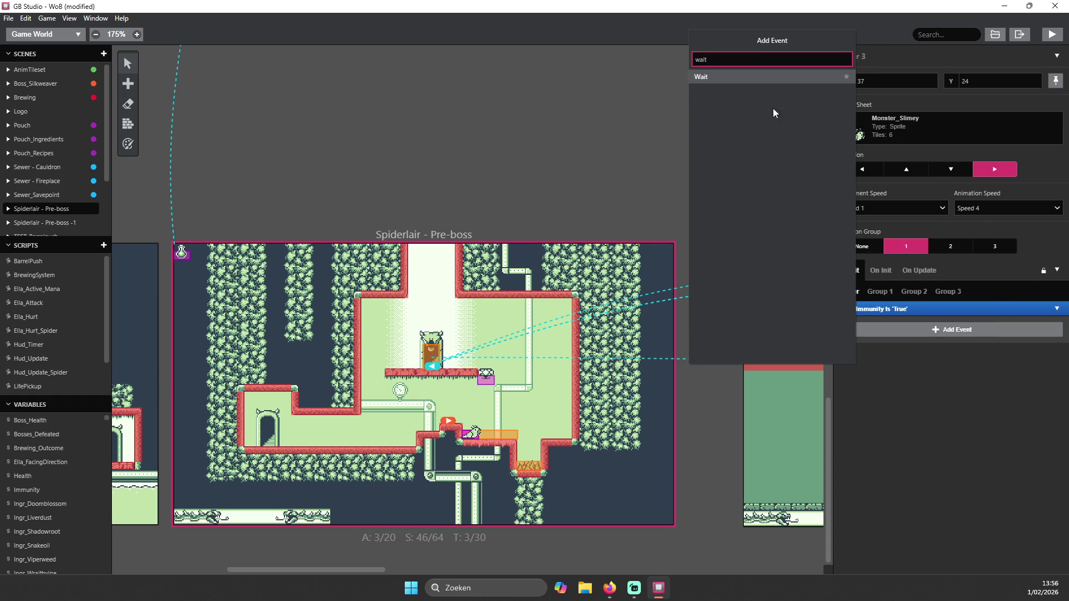
{"action": "left_click", "coordinate": [727, 77]}
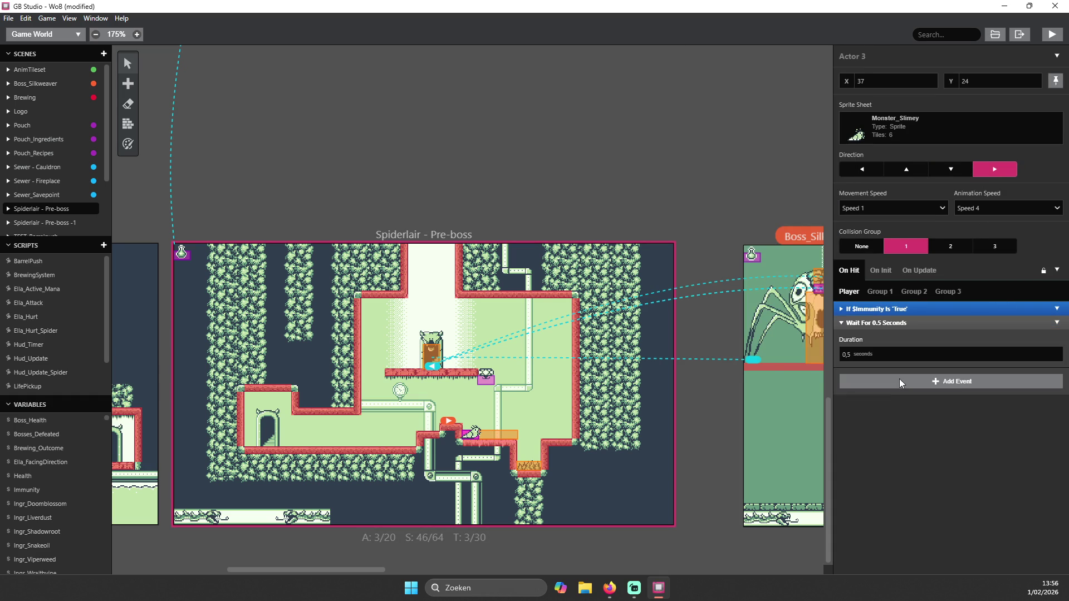
{"action": "left_click", "coordinate": [864, 355]}
{"action": "left_click", "coordinate": [874, 386]}
{"action": "left_click", "coordinate": [856, 355]}
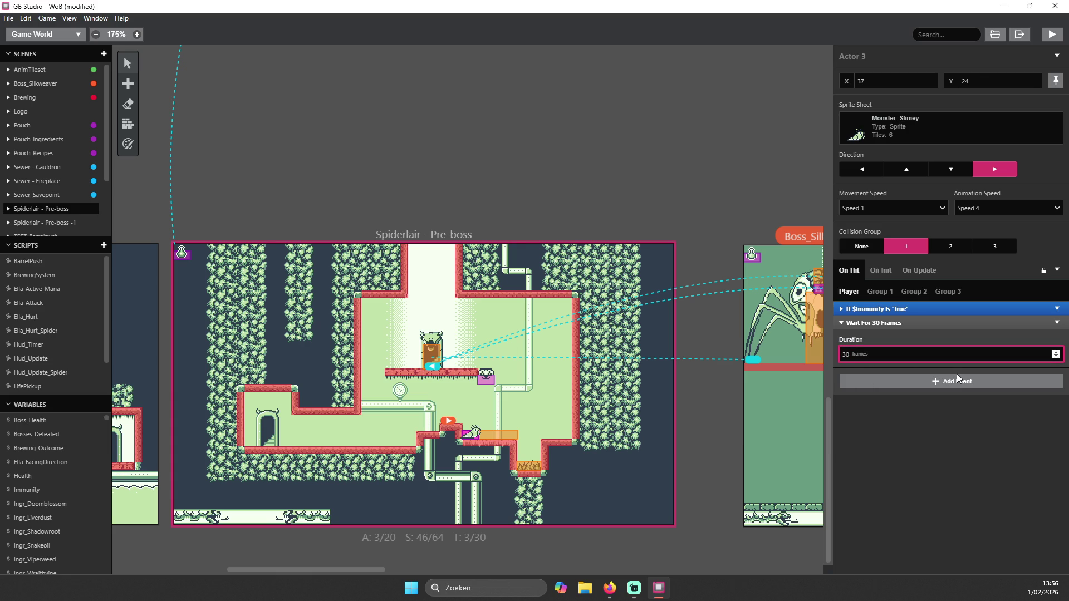
{"action": "key", "text": "BackSpace"}
{"action": "key", "text": "BackSpace"}
{"action": "type", "text": "53"}
{"action": "key", "text": "BackSpace"}
{"action": "left_click", "coordinate": [881, 323]}
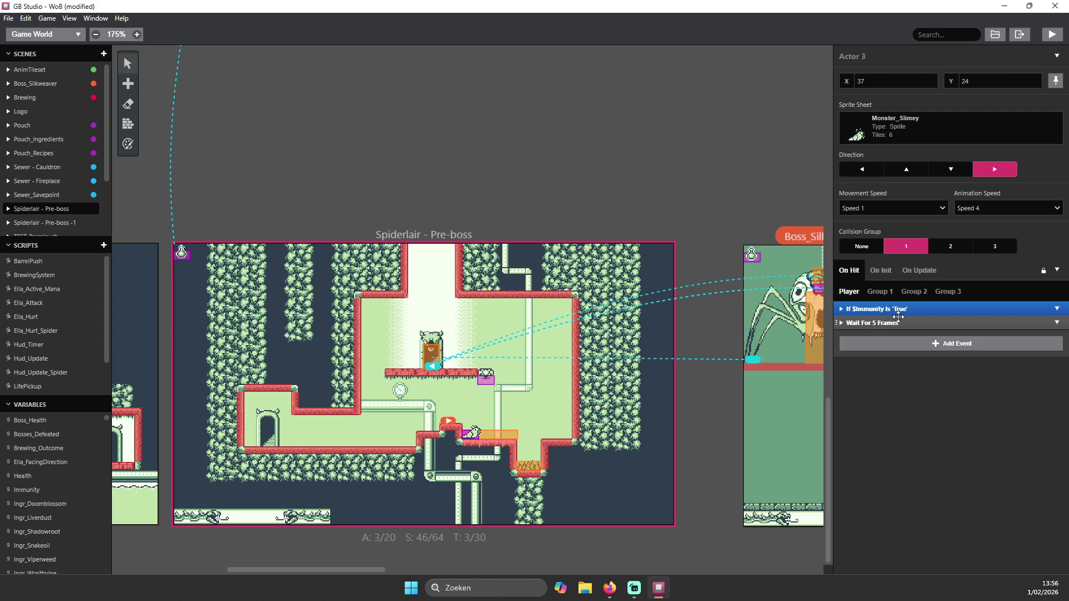
{"action": "left_click", "coordinate": [888, 323]}
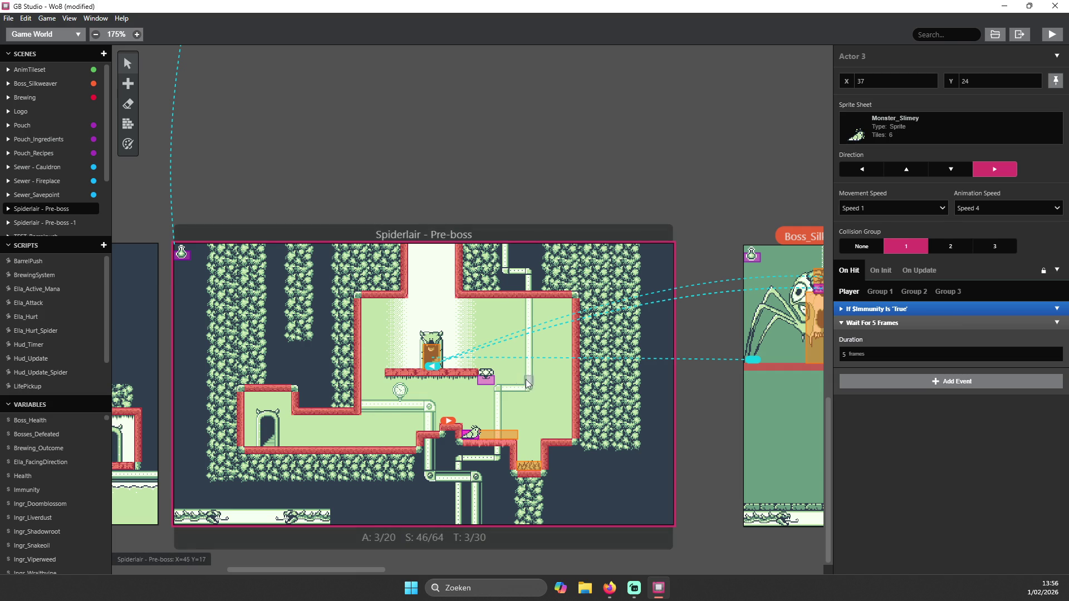
- Zoom around the world view, selecting Spiderlair - Pre-boss and then Sewer_Savepoint
{"action": "scroll", "coordinate": [523, 365], "scroll_direction": "up", "scroll_amount": 4}
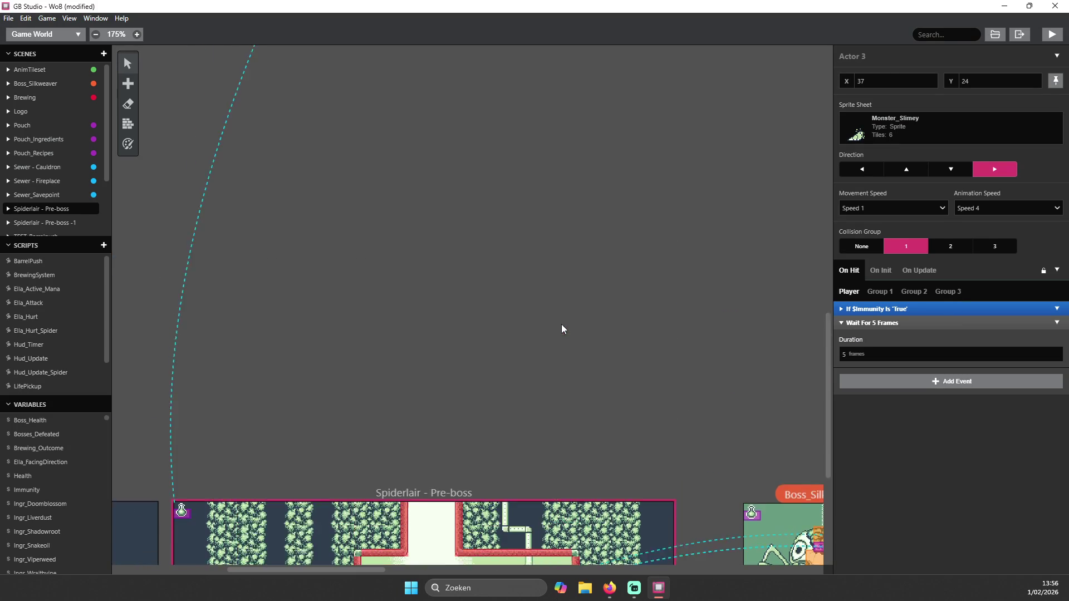
{"action": "scroll", "coordinate": [561, 324], "scroll_direction": "down", "scroll_amount": 4}
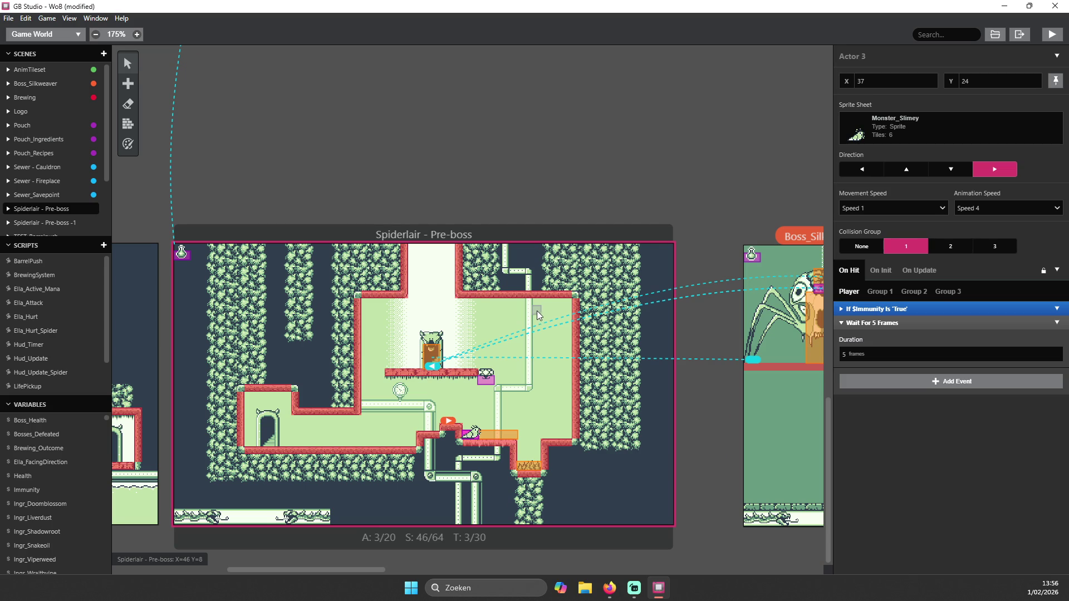
{"action": "scroll", "coordinate": [533, 300], "scroll_direction": "down", "scroll_amount": 5}
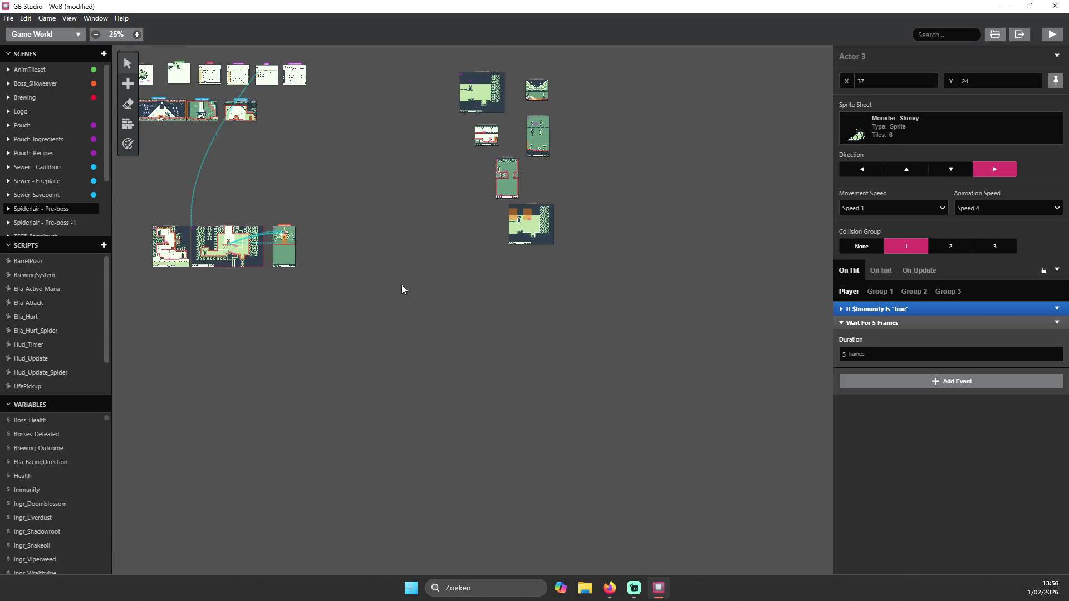
{"action": "scroll", "coordinate": [516, 336], "scroll_direction": "up", "scroll_amount": 4}
{"action": "scroll", "coordinate": [629, 359], "scroll_direction": "down", "scroll_amount": 5}
{"action": "scroll", "coordinate": [330, 254], "scroll_direction": "up", "scroll_amount": 2}
{"action": "left_click_drag", "start_coordinate": [458, 569], "coordinate": [344, 577]}
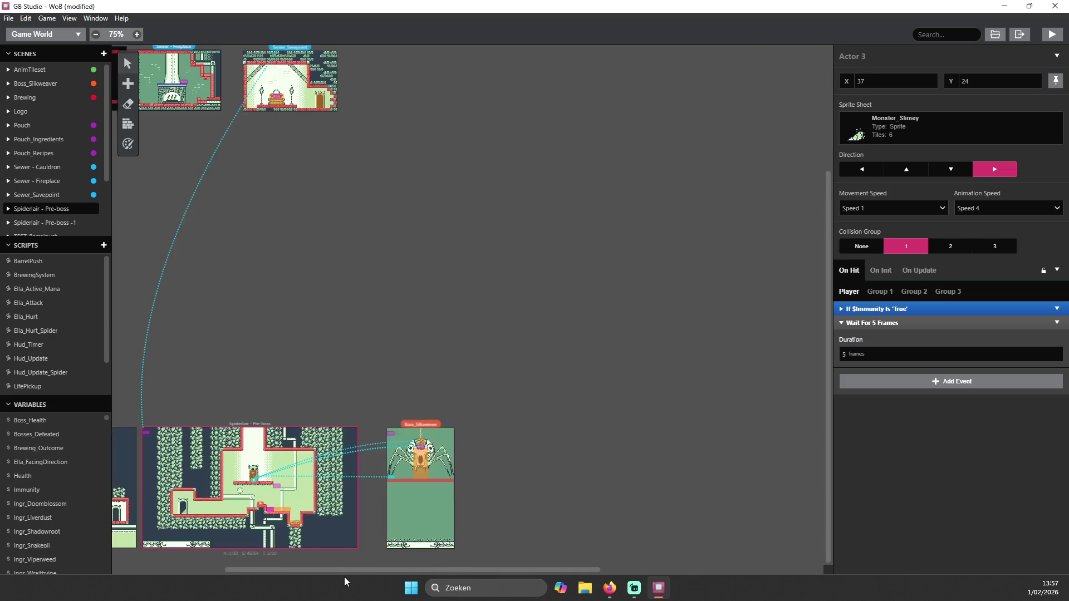
{"action": "left_click", "coordinate": [261, 506]}
{"action": "left_click", "coordinate": [284, 100]}
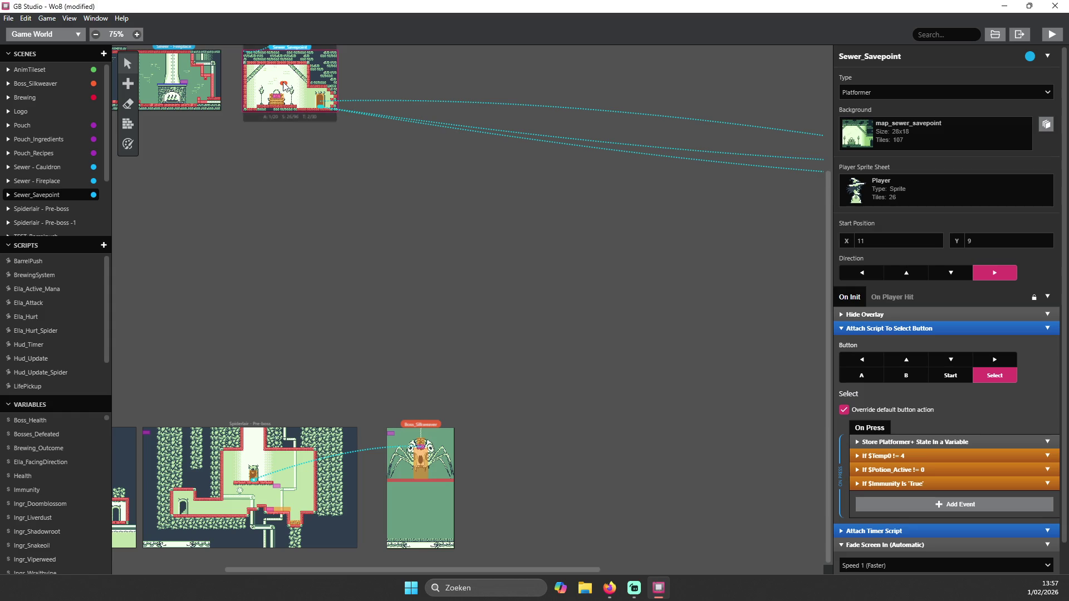
- Keep panning and zooming the world map to reach and select Pouch_Ingredients
{"action": "scroll", "coordinate": [384, 93], "scroll_direction": "up", "scroll_amount": 3}
{"action": "scroll", "coordinate": [443, 178], "scroll_direction": "down", "scroll_amount": 2}
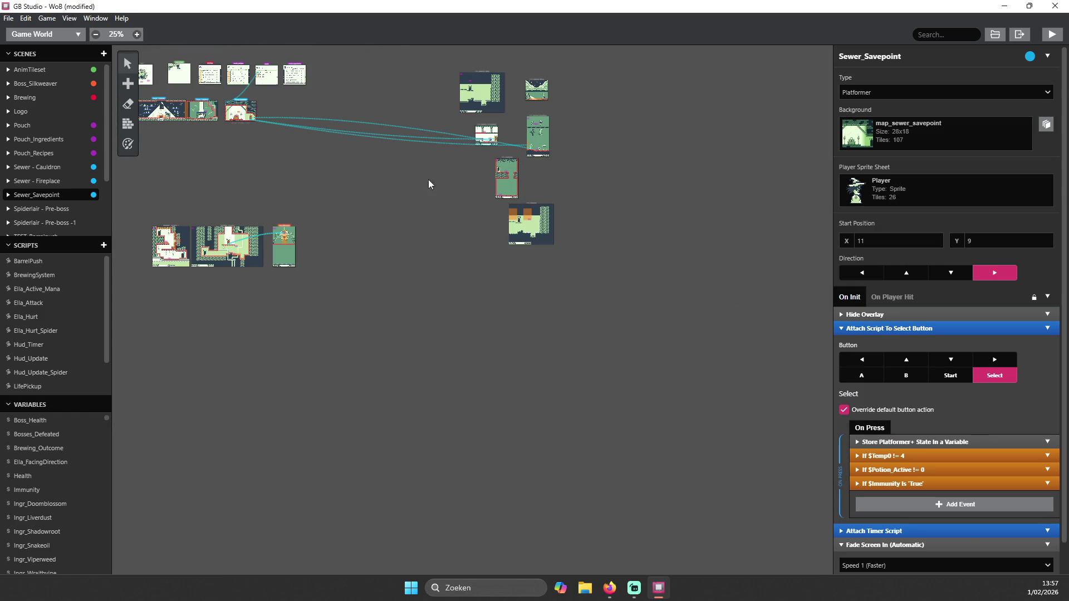
{"action": "scroll", "coordinate": [412, 180], "scroll_direction": "up", "scroll_amount": 2}
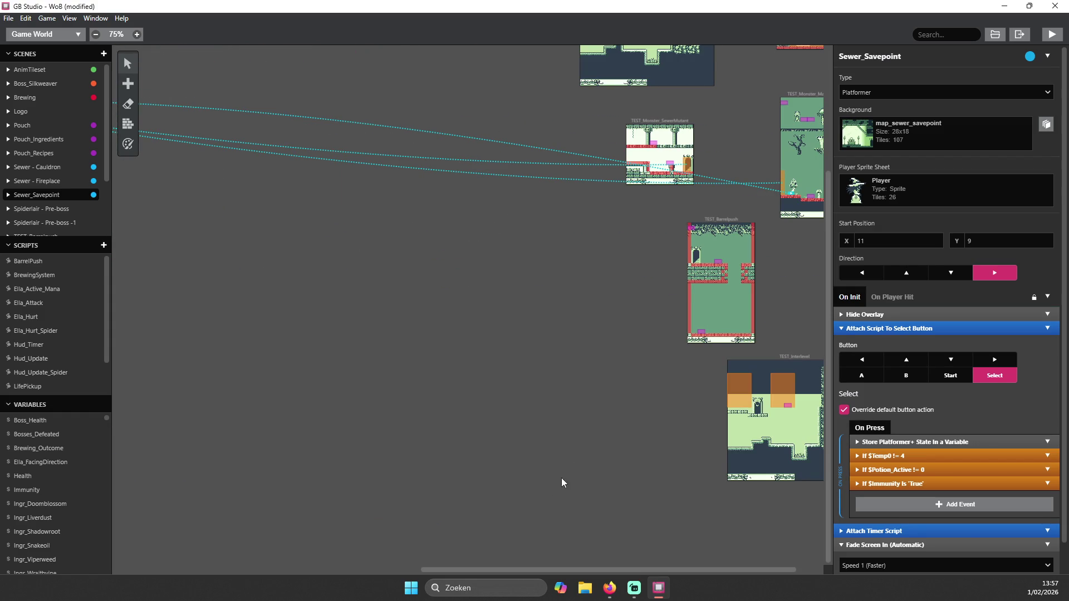
{"action": "left_click_drag", "start_coordinate": [482, 570], "coordinate": [517, 570]}
{"action": "scroll", "coordinate": [647, 128], "scroll_direction": "up", "scroll_amount": 2}
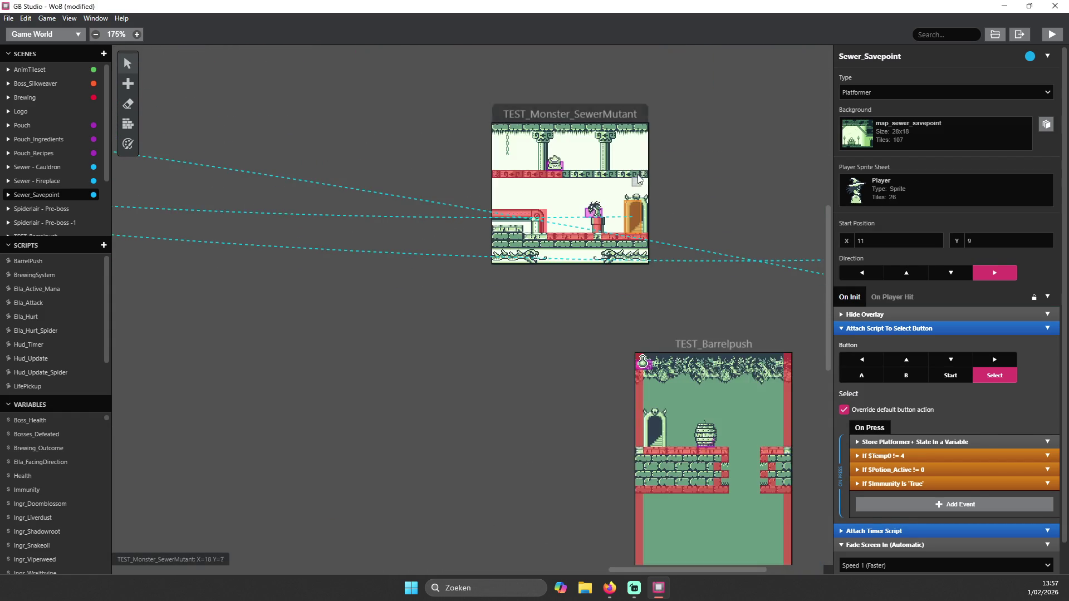
{"action": "scroll", "coordinate": [637, 178], "scroll_direction": "down", "scroll_amount": 4}
{"action": "scroll", "coordinate": [298, 198], "scroll_direction": "up", "scroll_amount": 2}
{"action": "scroll", "coordinate": [257, 248], "scroll_direction": "down", "scroll_amount": 2}
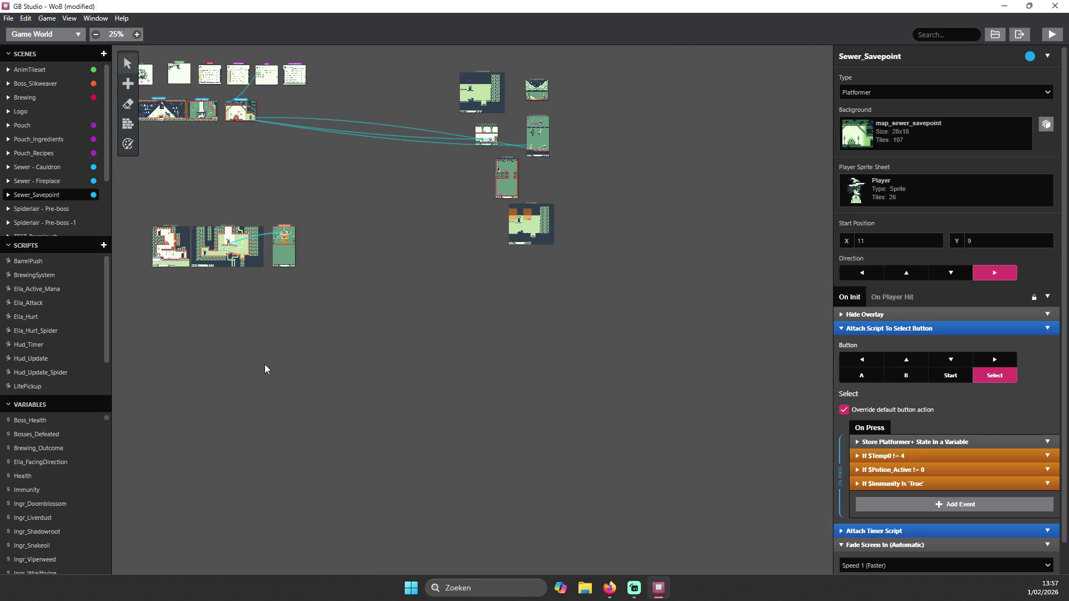
{"action": "scroll", "coordinate": [234, 242], "scroll_direction": "up", "scroll_amount": 2}
{"action": "scroll", "coordinate": [279, 359], "scroll_direction": "up", "scroll_amount": 3}
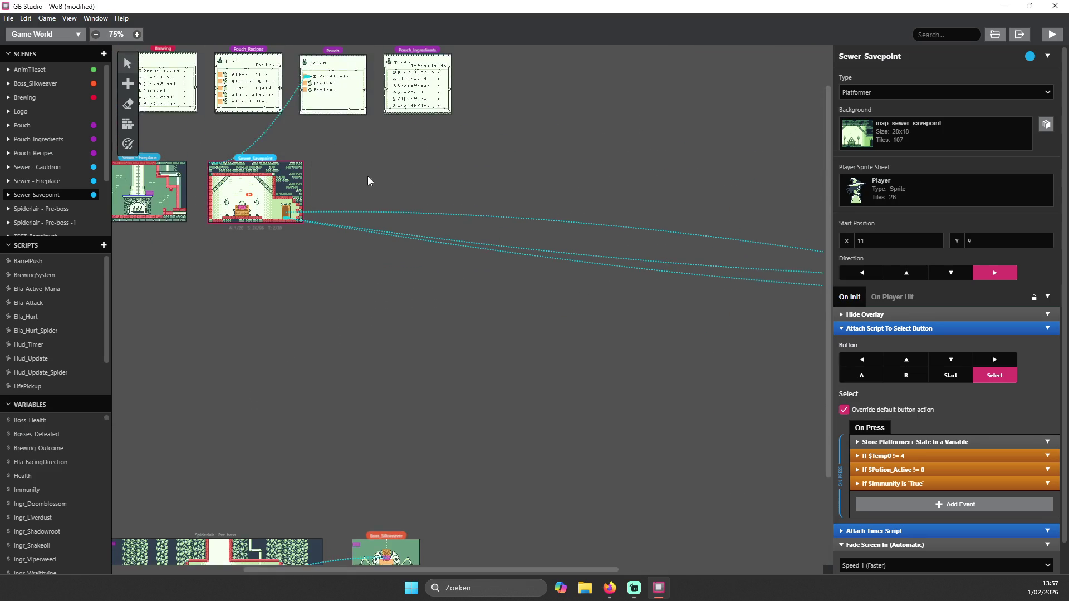
{"action": "left_click_drag", "start_coordinate": [447, 571], "coordinate": [466, 574]}
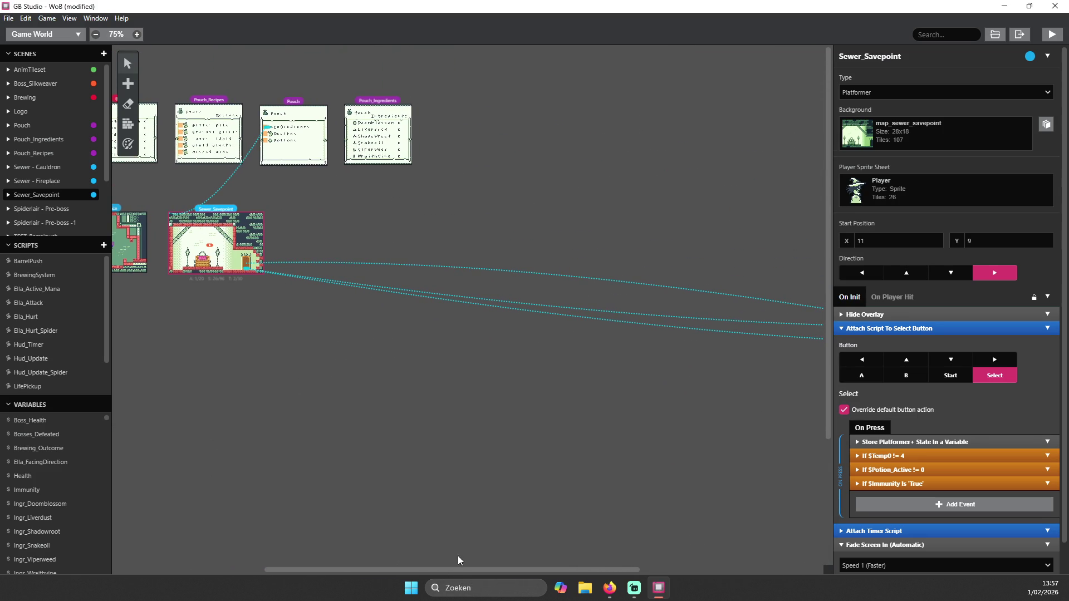
{"action": "left_click_drag", "start_coordinate": [209, 248], "coordinate": [755, 165]}
{"action": "left_click", "coordinate": [397, 143]}
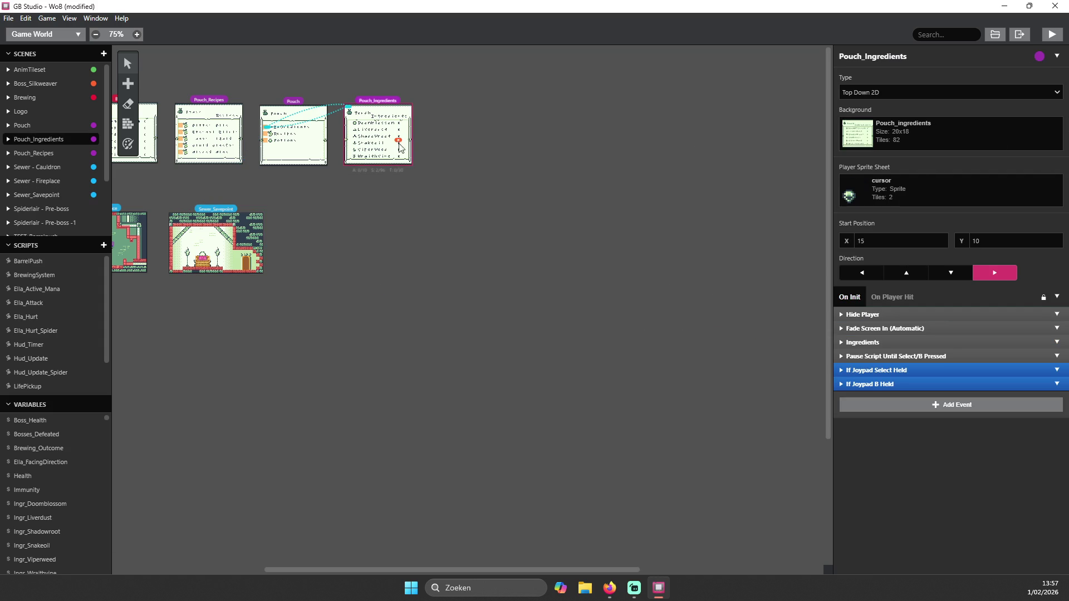
- Pan over and select TEST_Monster_SewerMutant to show its On Init events
{"action": "left_click_drag", "start_coordinate": [502, 569], "coordinate": [578, 564]}
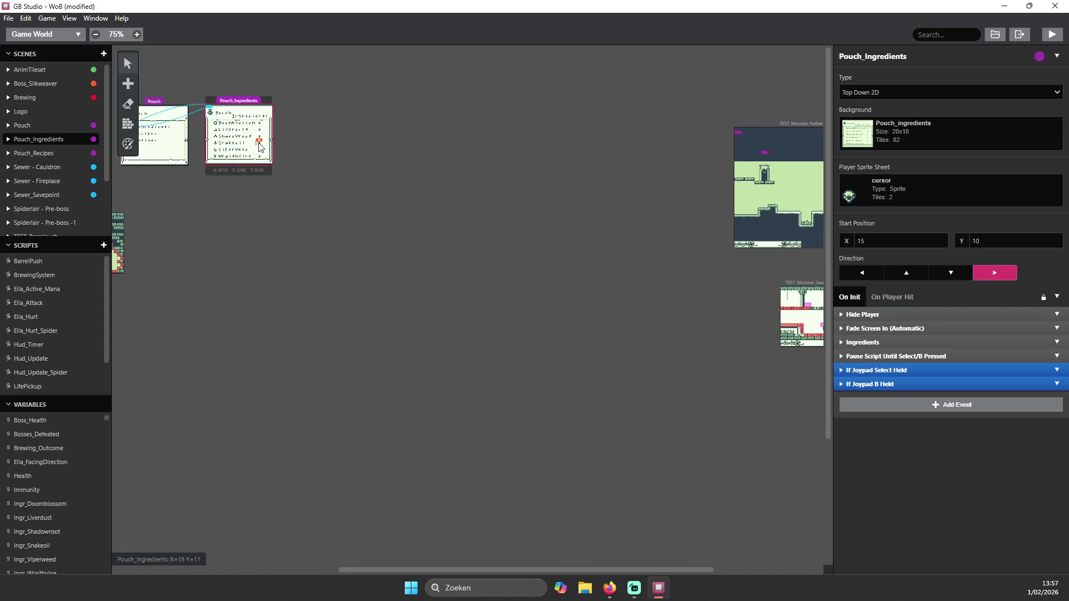
{"action": "left_click_drag", "start_coordinate": [257, 140], "coordinate": [272, 147]}
{"action": "left_click", "coordinate": [791, 326]}
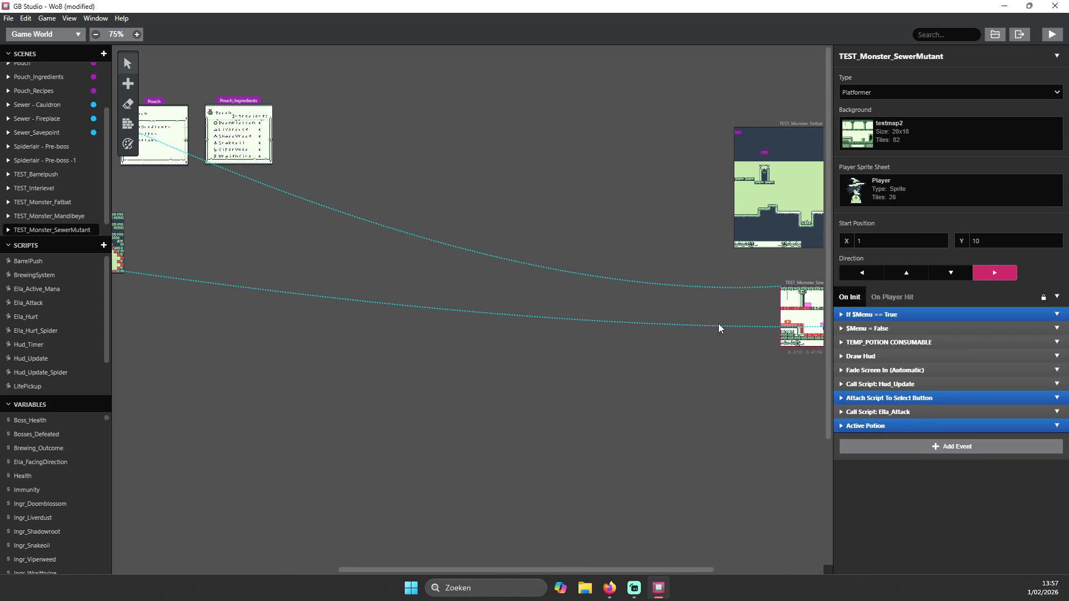
{"action": "left_click_drag", "start_coordinate": [547, 566], "coordinate": [674, 565]}
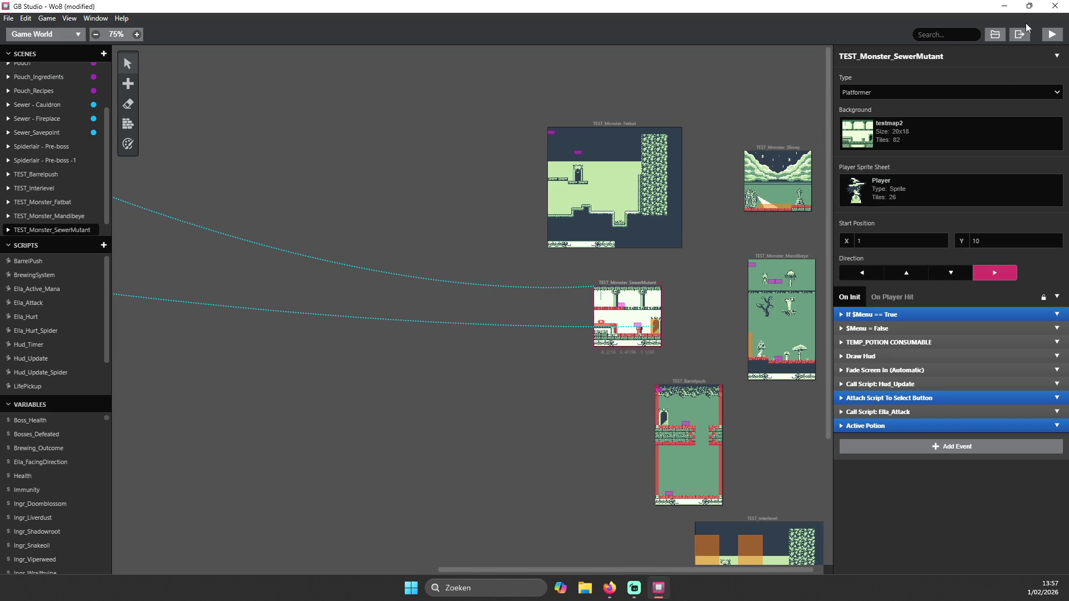
{"action": "left_click", "coordinate": [1052, 34]}
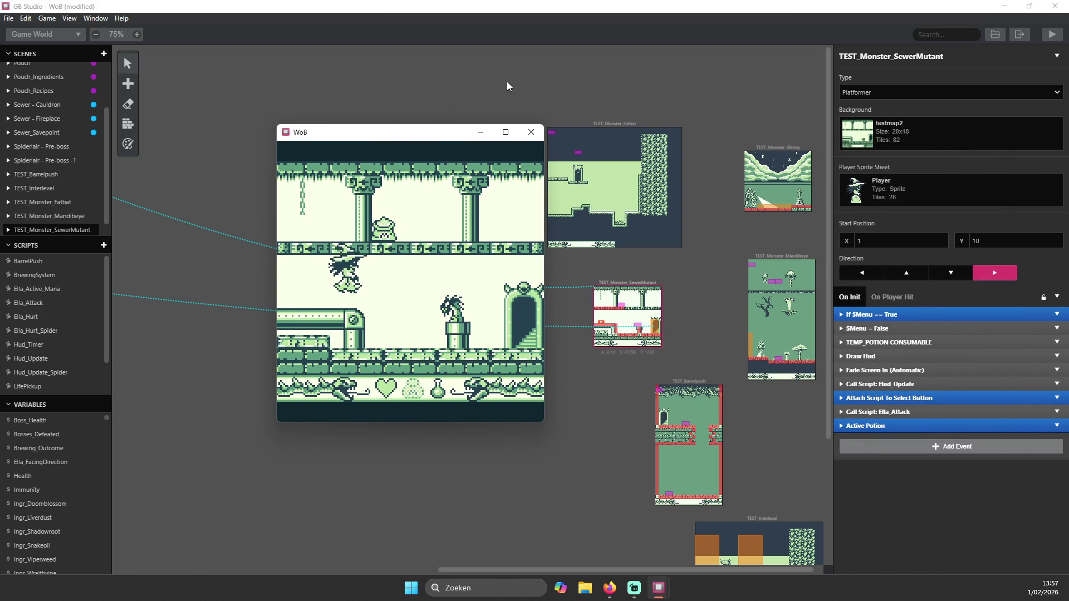
{"action": "key", "text": "Right"}
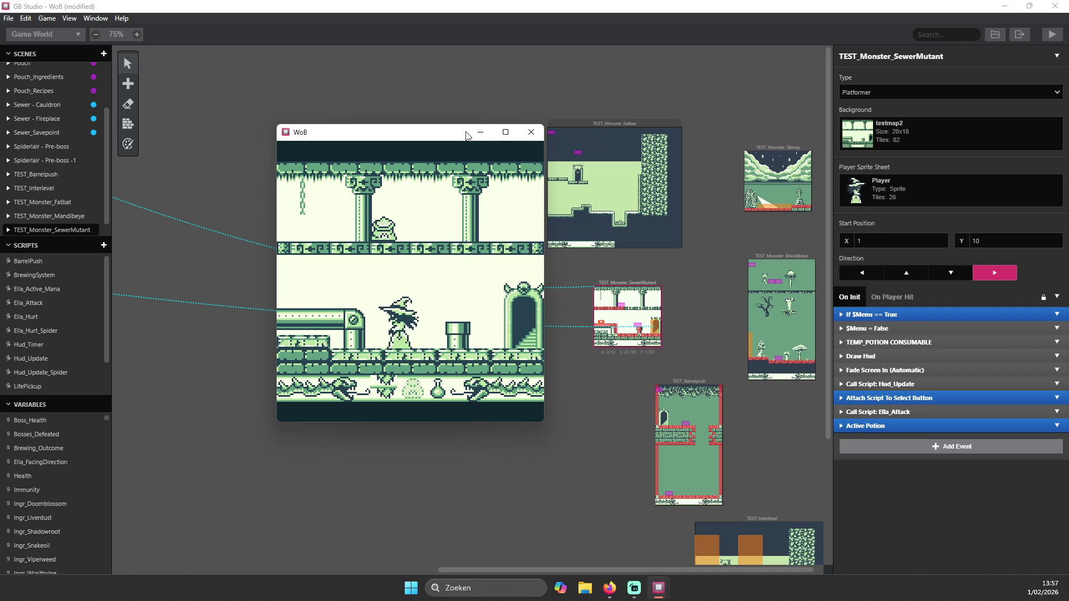
{"action": "left_click", "coordinate": [530, 132]}
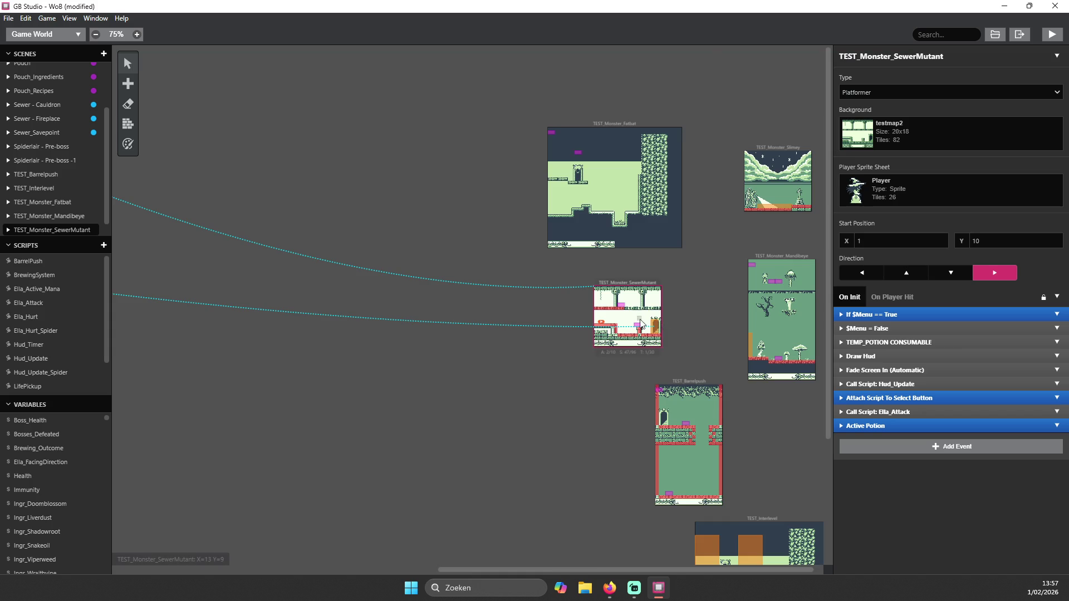
- Inspect the SewerMutant actor, then peek at TEMP_POTION CONSUMABLE in TEST_Monster_SewerMutant's On Init
{"action": "scroll", "coordinate": [643, 320], "scroll_direction": "up", "scroll_amount": 3}
{"action": "left_click", "coordinate": [627, 337]}
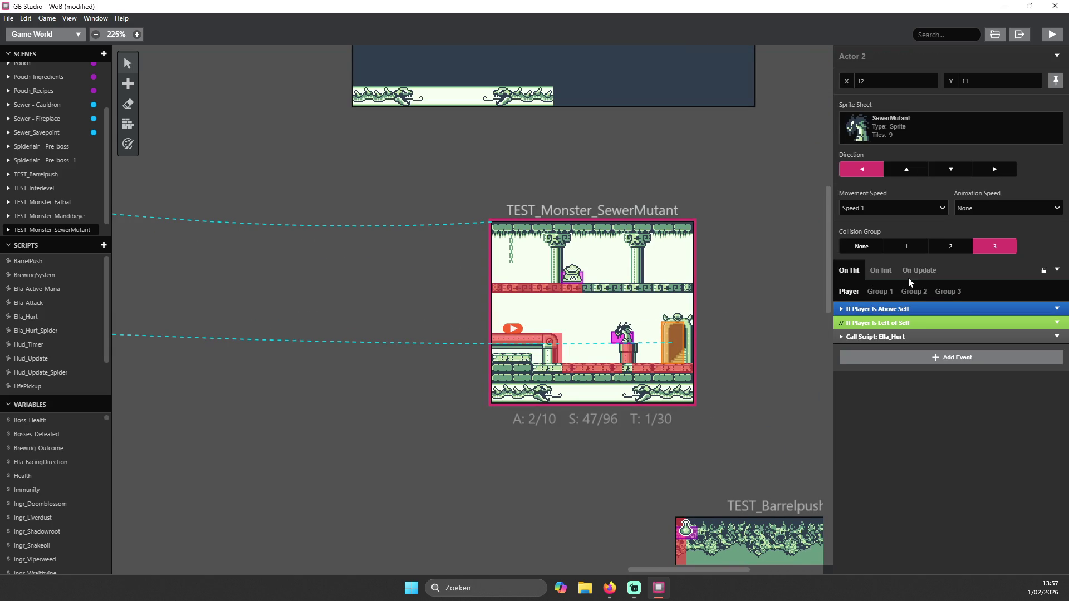
{"action": "left_click", "coordinate": [585, 312]}
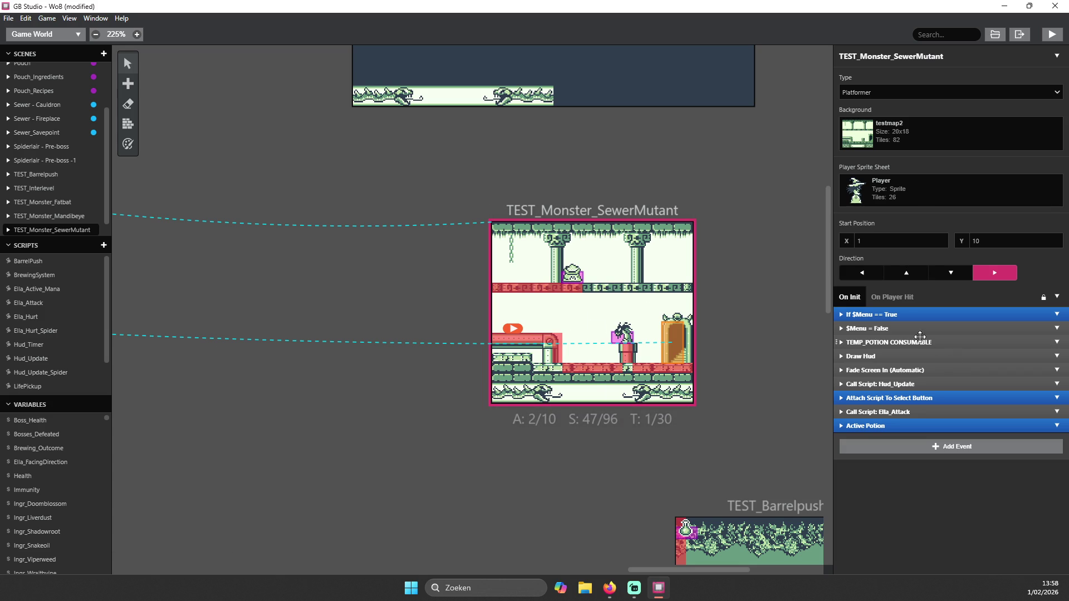
{"action": "left_click", "coordinate": [904, 344]}
{"action": "left_click", "coordinate": [904, 345]}
{"action": "left_click", "coordinate": [894, 447]}
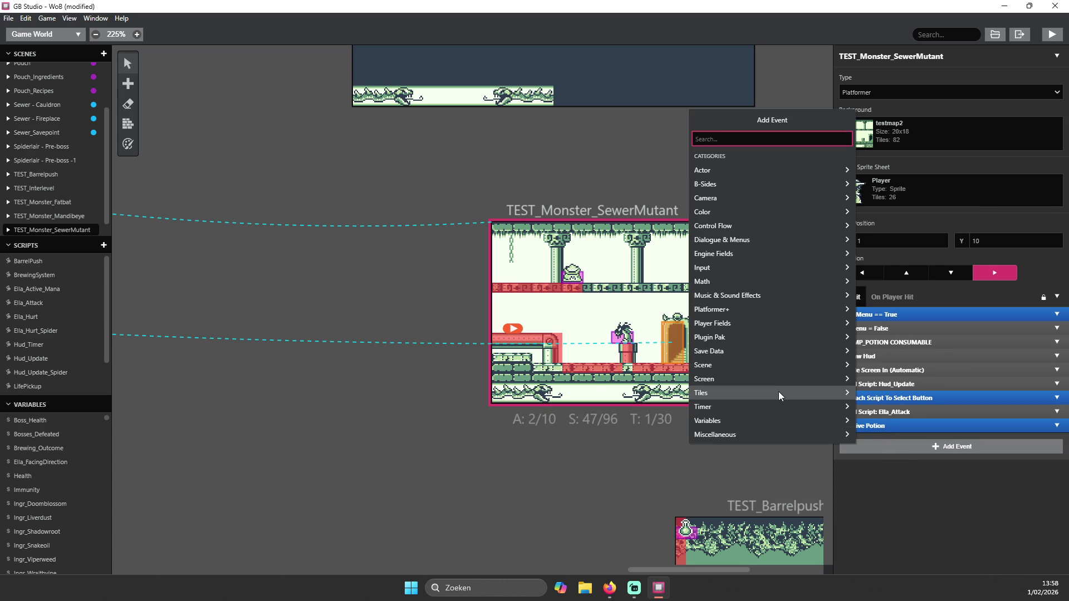
{"action": "left_click", "coordinate": [930, 553]}
- Select Spiderlair - Pre-boss and expand its TEMP event group
{"action": "scroll", "coordinate": [519, 376], "scroll_direction": "down", "scroll_amount": 1}
{"action": "scroll", "coordinate": [513, 376], "scroll_direction": "down", "scroll_amount": 5, "text": "ctrl"}
{"action": "scroll", "coordinate": [512, 382], "scroll_direction": "down", "scroll_amount": 3, "text": "ctrl"}
{"action": "scroll", "coordinate": [192, 272], "scroll_direction": "up", "scroll_amount": 3, "text": "ctrl"}
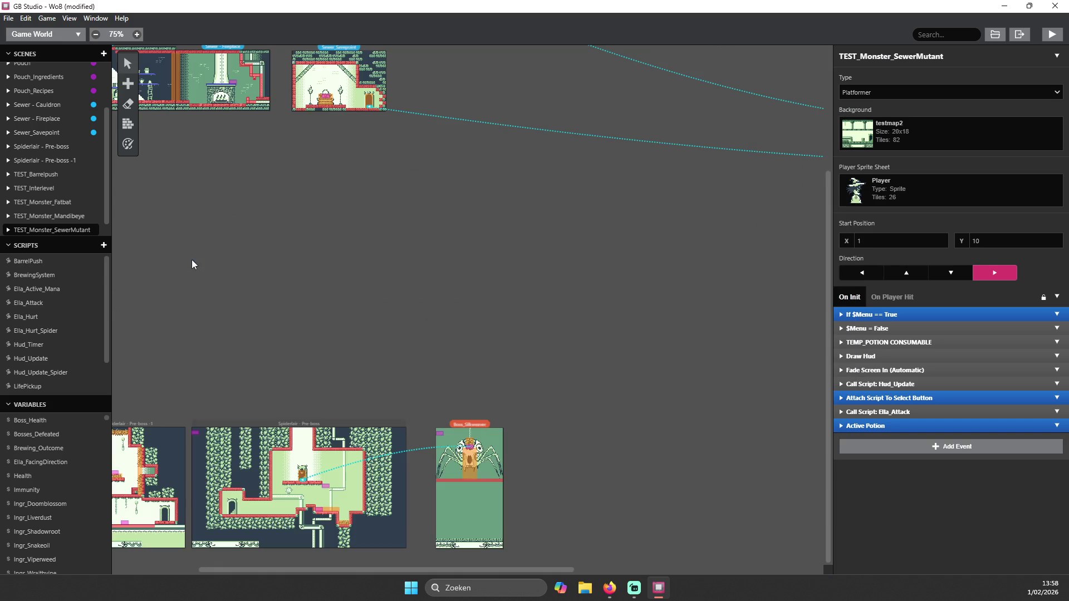
{"action": "left_click", "coordinate": [201, 479]}
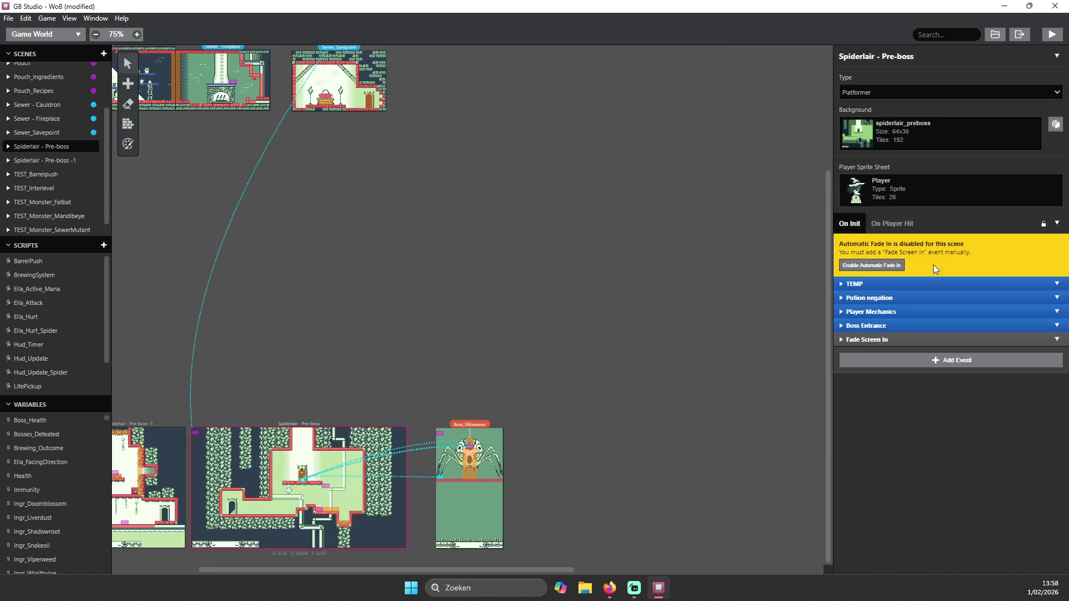
{"action": "left_click", "coordinate": [1043, 288]}
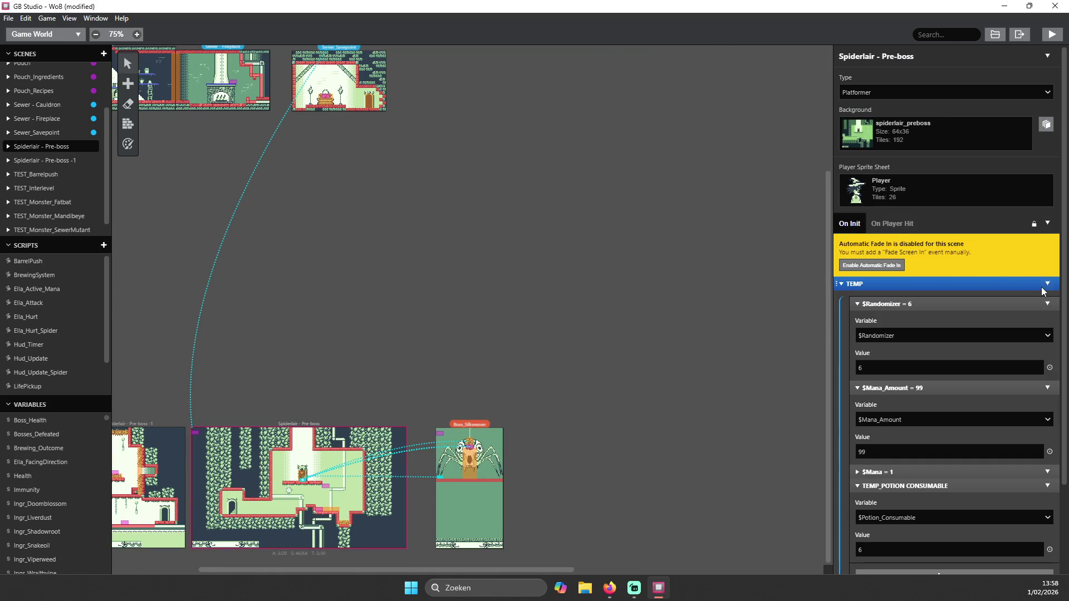
- Copy the TEMP event group from Spiderlair - Pre-boss's On Init
{"action": "left_click", "coordinate": [1044, 286]}
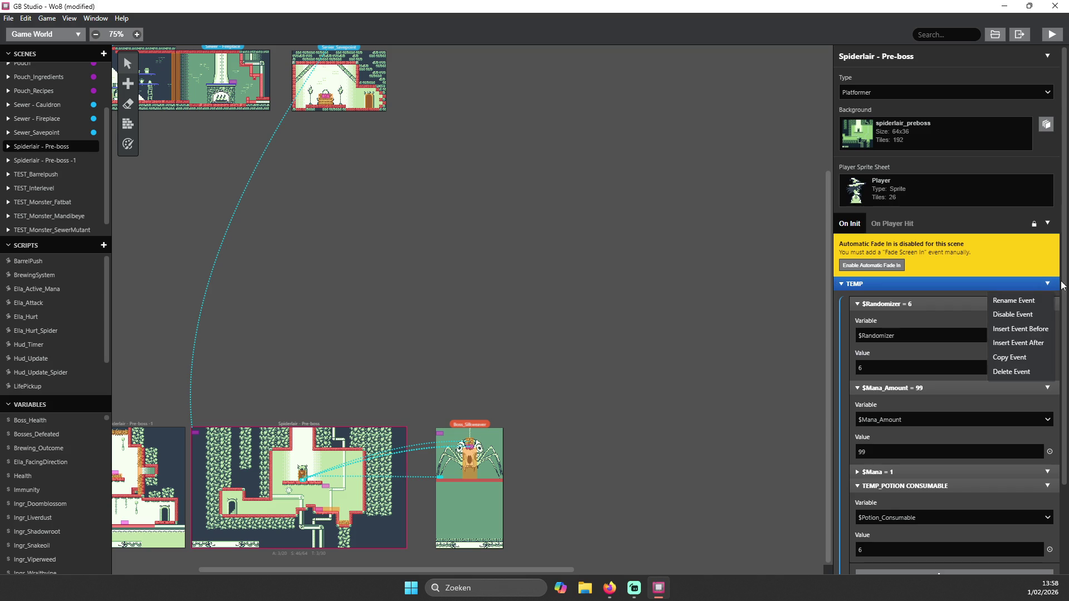
{"action": "left_click", "coordinate": [1010, 357]}
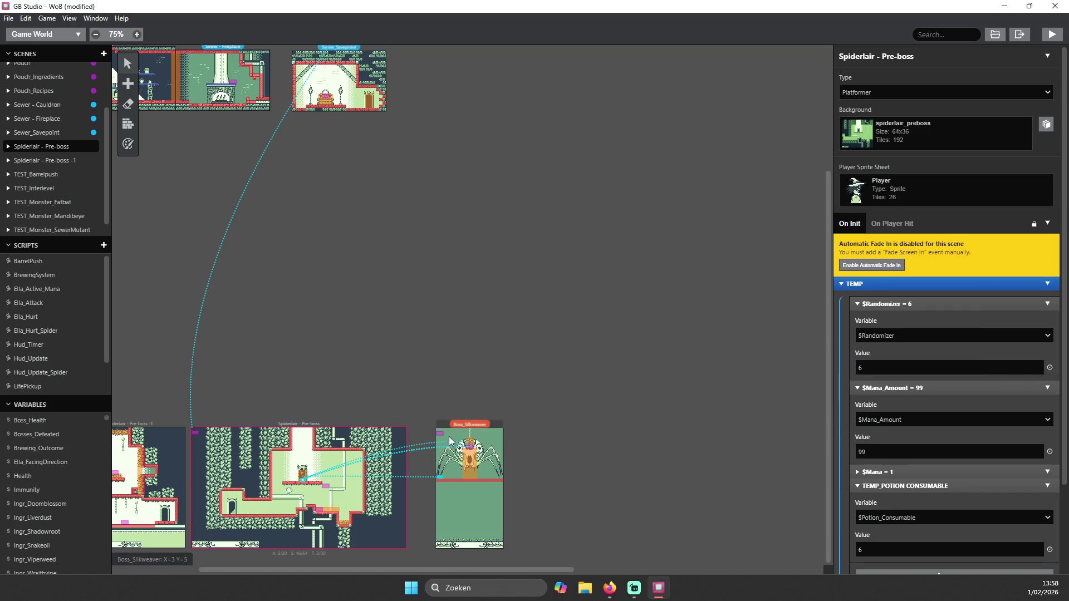
{"action": "scroll", "coordinate": [650, 287], "scroll_direction": "up", "scroll_amount": 3}
{"action": "scroll", "coordinate": [455, 219], "scroll_direction": "down", "scroll_amount": 5}
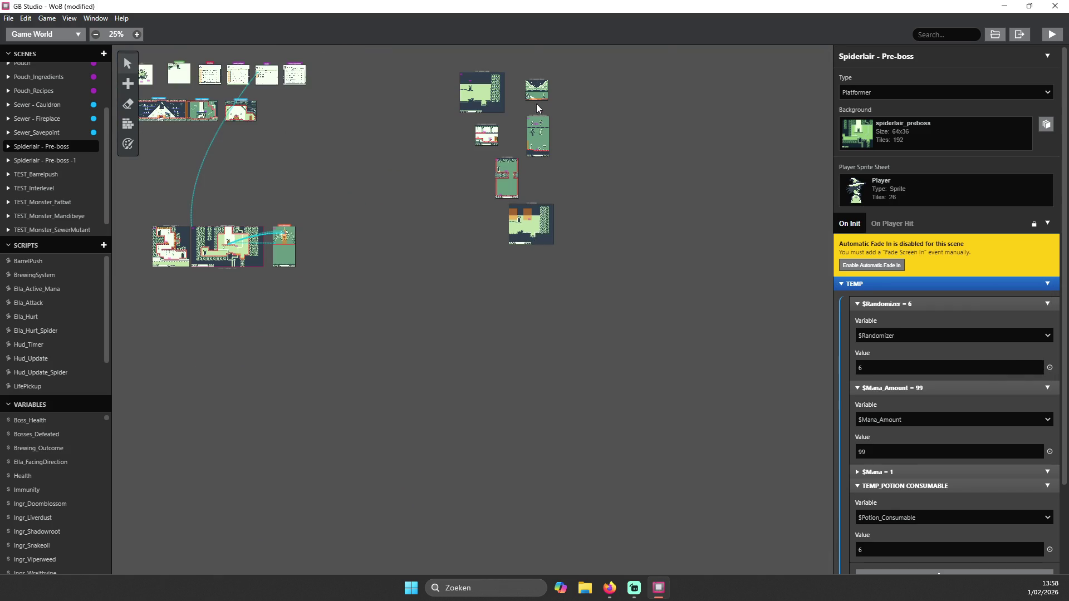
{"action": "scroll", "coordinate": [521, 144], "scroll_direction": "up", "scroll_amount": 5}
{"action": "scroll", "coordinate": [707, 127], "scroll_direction": "up", "scroll_amount": 4}
- Paste the TEMP group above the existing On Init events of TEST_Monster_SewerMutant
{"action": "left_click", "coordinate": [625, 310]}
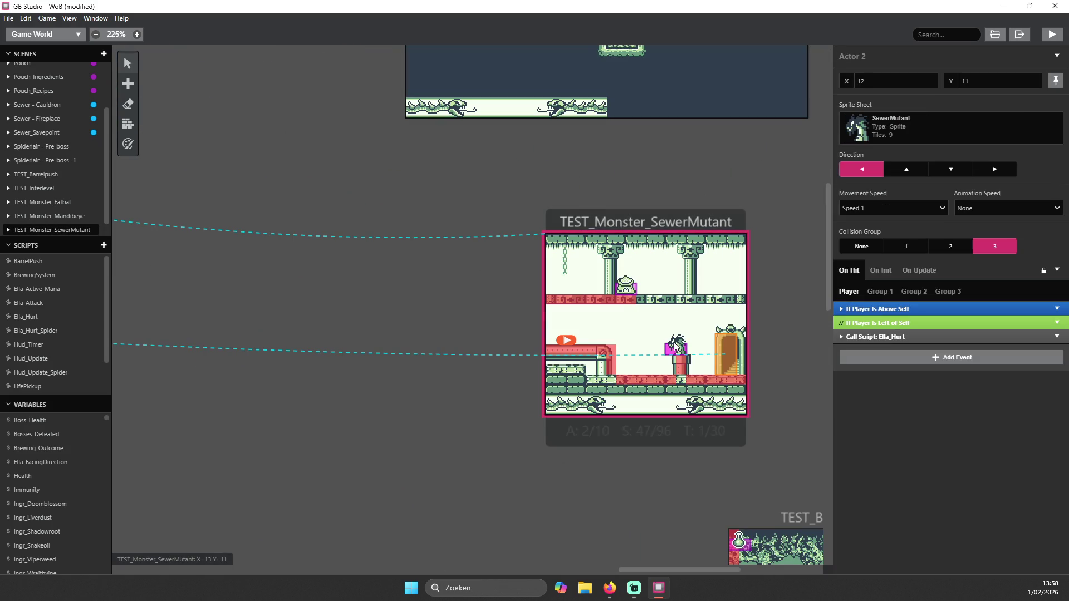
{"action": "left_click", "coordinate": [1057, 314]}
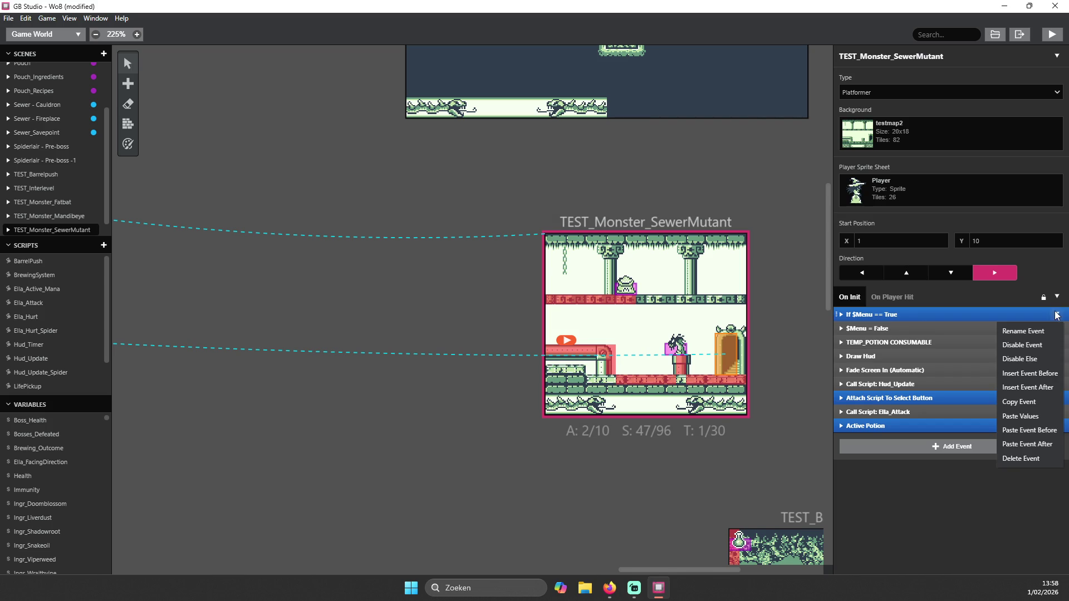
{"action": "left_click", "coordinate": [1037, 376]}
{"action": "left_click", "coordinate": [1057, 316]}
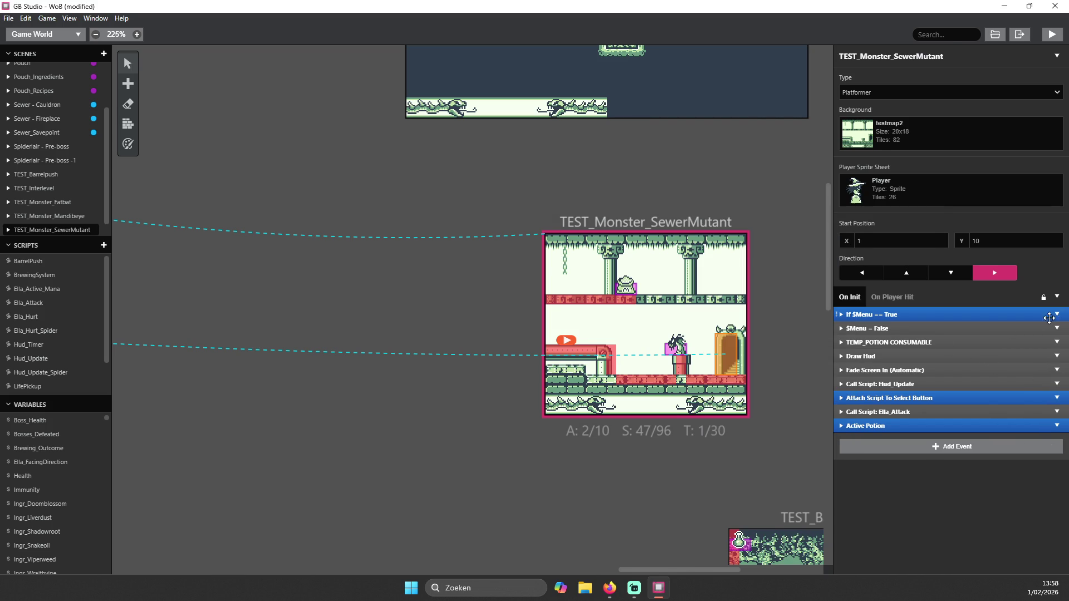
{"action": "left_click", "coordinate": [1052, 315]}
{"action": "left_click", "coordinate": [1048, 315]}
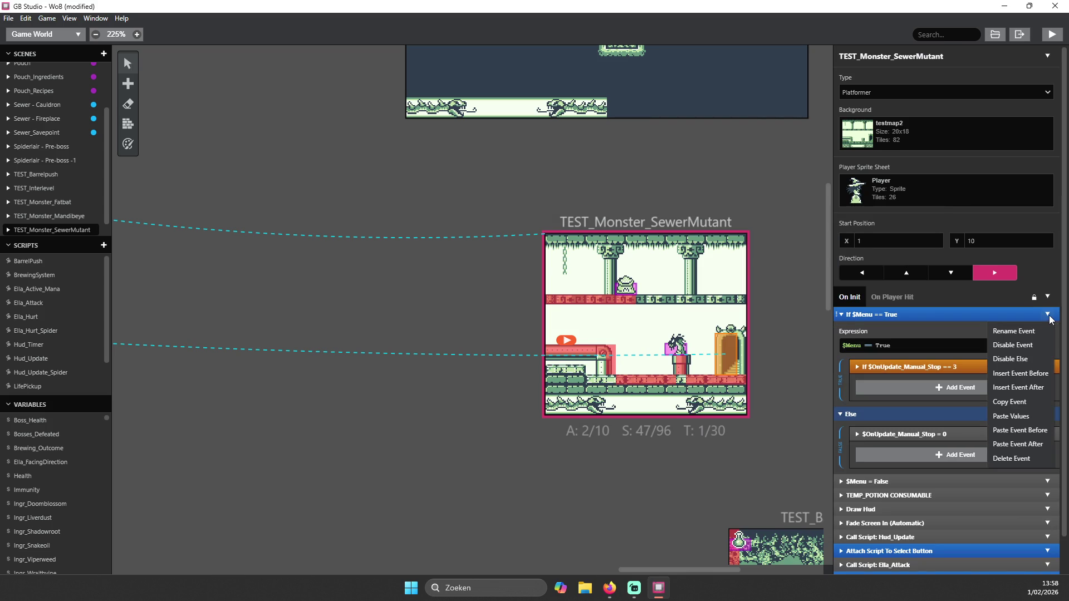
{"action": "left_click", "coordinate": [1023, 432]}
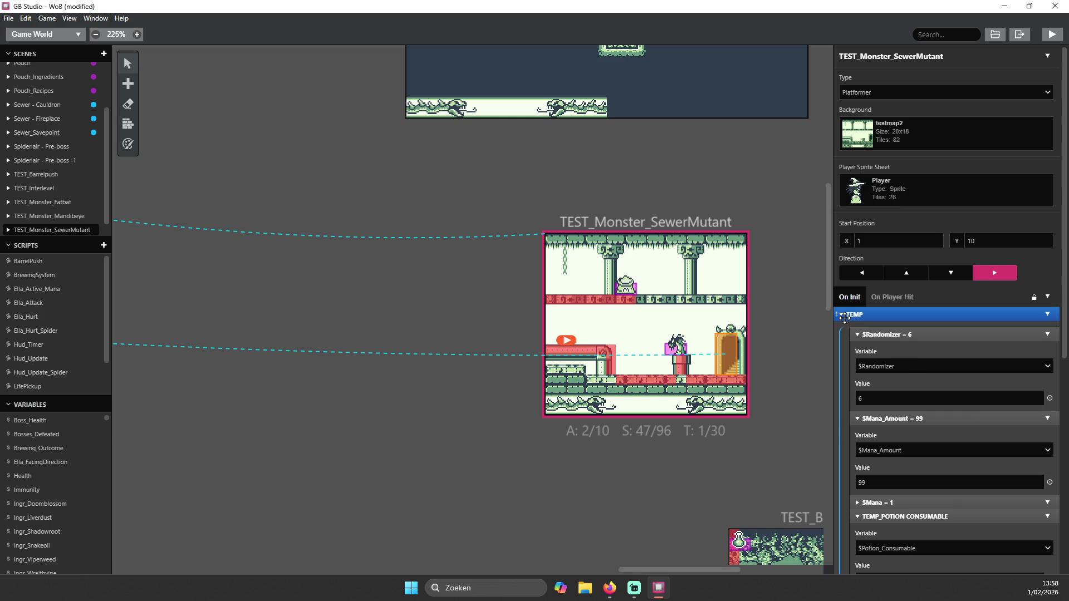
- Collapse $Randomizer, $Mana_Amount, TEMP_POTION CONSUMABLE, TEMP and If $Menu == True, then playtest
{"action": "scroll", "coordinate": [878, 352], "scroll_direction": "down", "scroll_amount": 1}
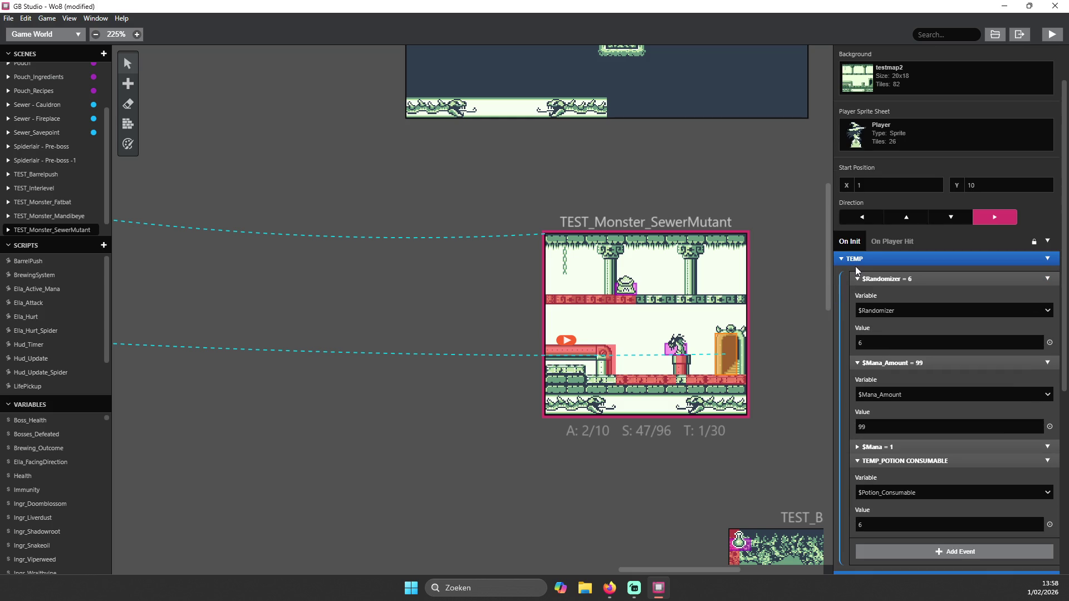
{"action": "left_click", "coordinate": [858, 279]}
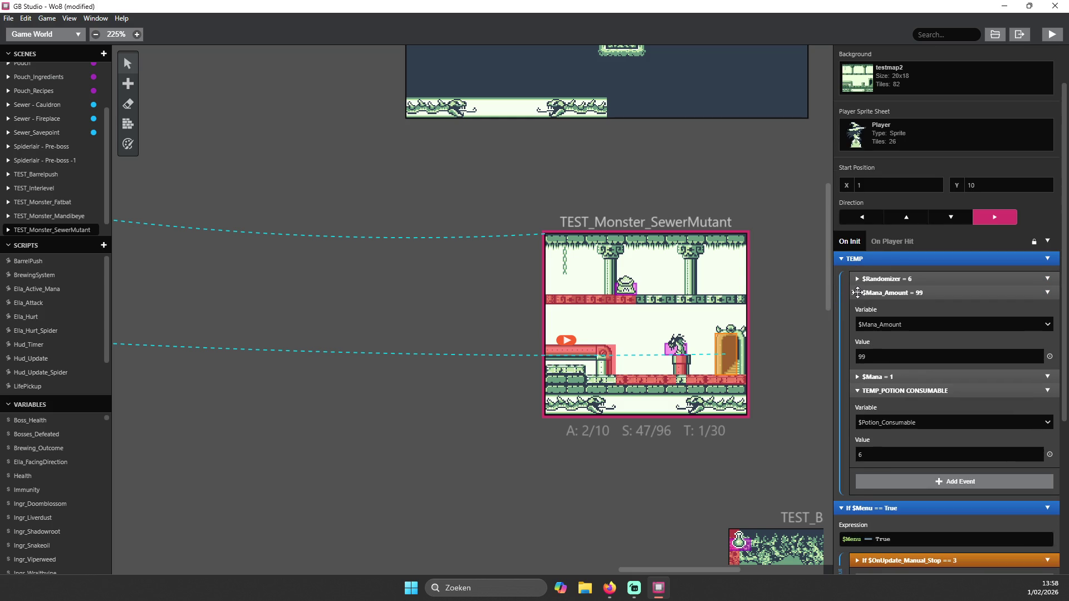
{"action": "left_click", "coordinate": [860, 291]}
{"action": "left_click", "coordinate": [861, 320]}
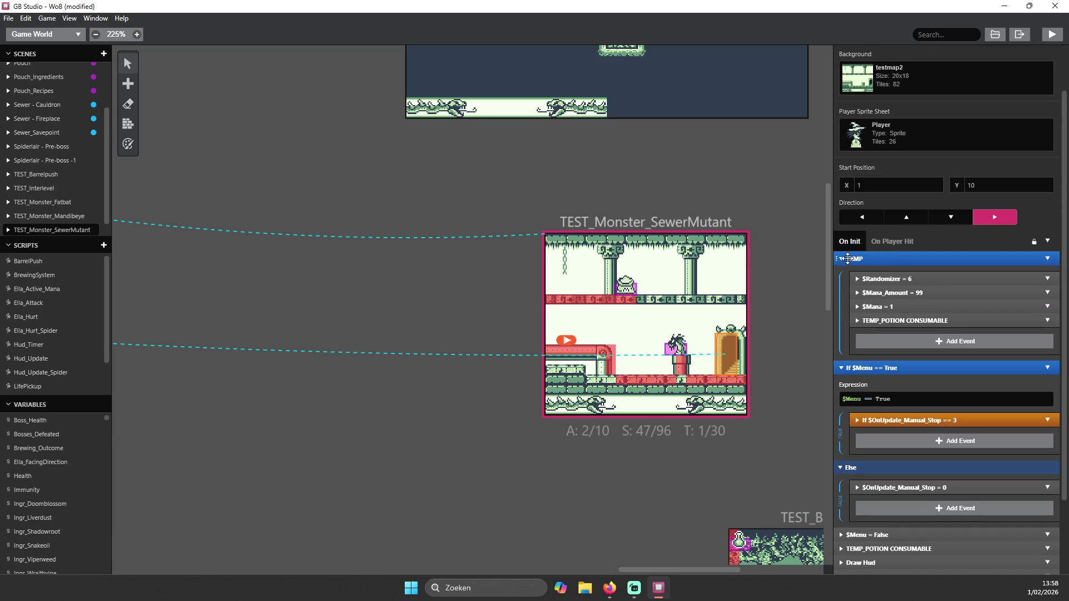
{"action": "left_click", "coordinate": [839, 259]}
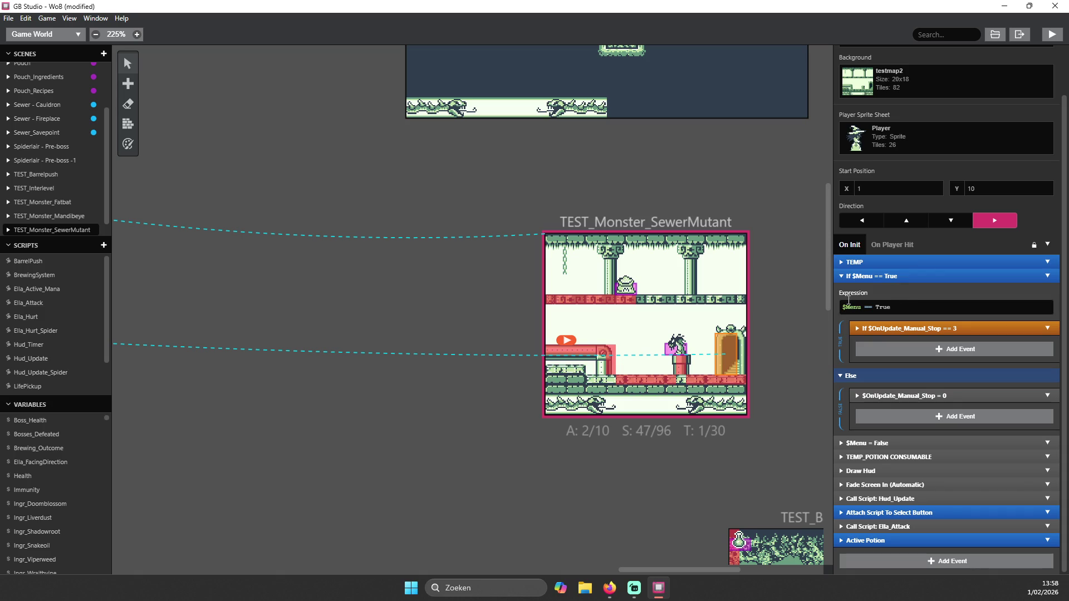
{"action": "left_click", "coordinate": [840, 273]}
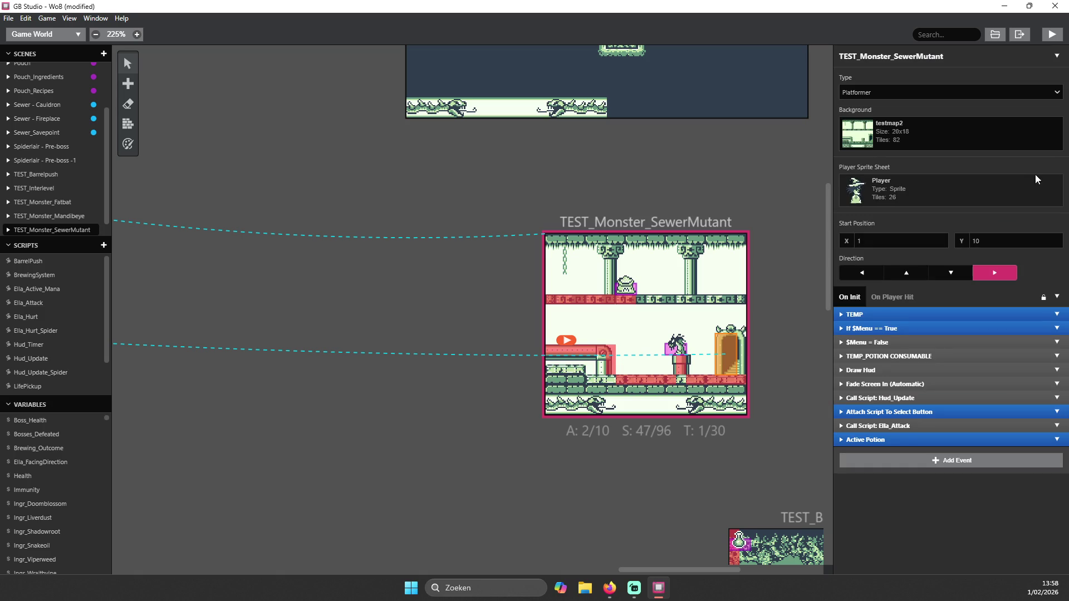
{"action": "left_click", "coordinate": [1050, 36]}
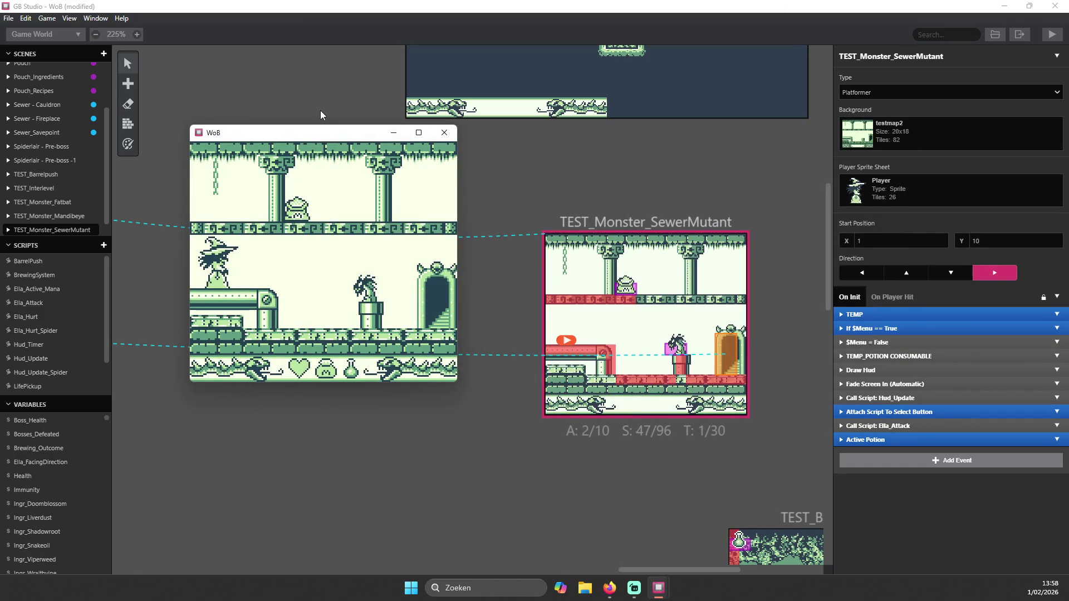
{"action": "key", "text": "Right"}
{"action": "key", "text": "Left"}
{"action": "key", "text": "Right"}
{"action": "key", "text": "Right"}
{"action": "key", "text": "z"}
{"action": "key", "text": "Right"}
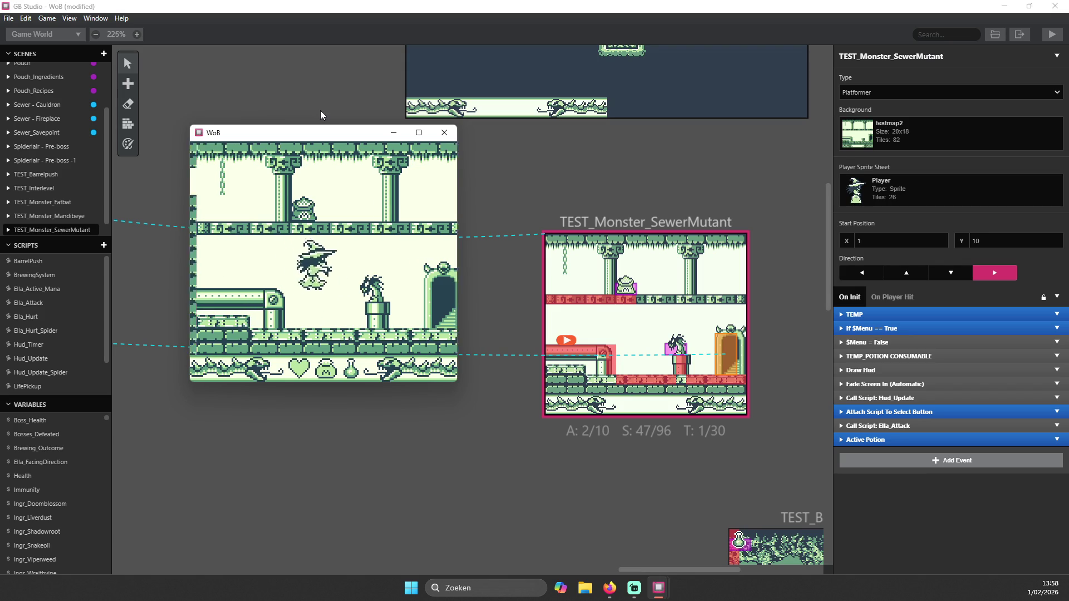
{"action": "key", "text": "Left"}
{"action": "key", "text": "z"}
{"action": "key", "text": "Right"}
{"action": "key", "text": "Right"}
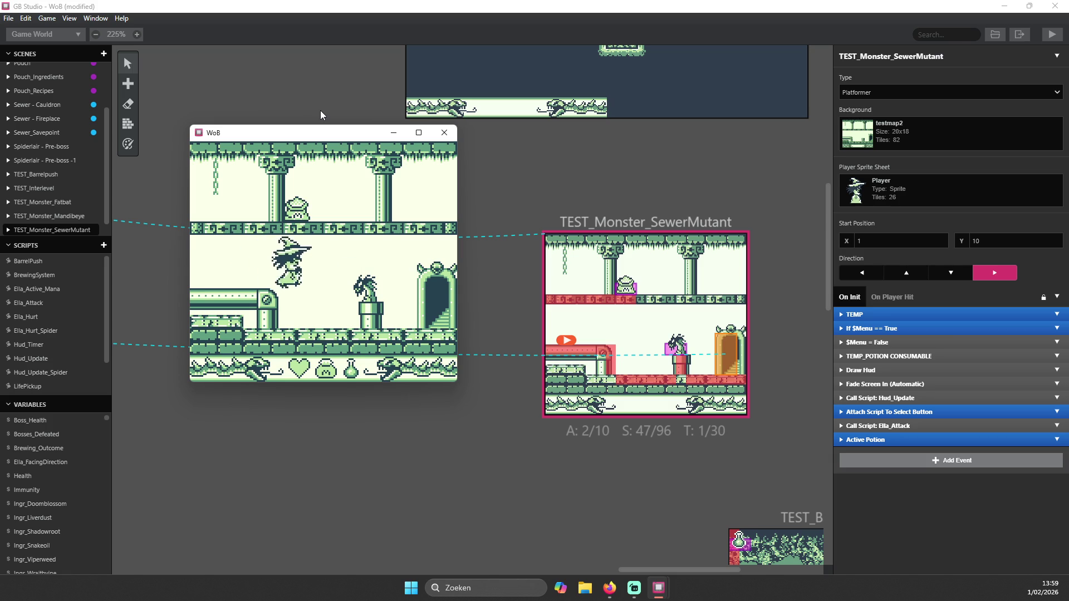
{"action": "key", "text": "z"}
{"action": "key", "text": "Left"}
{"action": "key", "text": "Right"}
{"action": "key", "text": "x"}
{"action": "key", "text": "Right"}
{"action": "key", "text": "Left"}
{"action": "key", "text": "x"}
{"action": "key", "text": "z"}
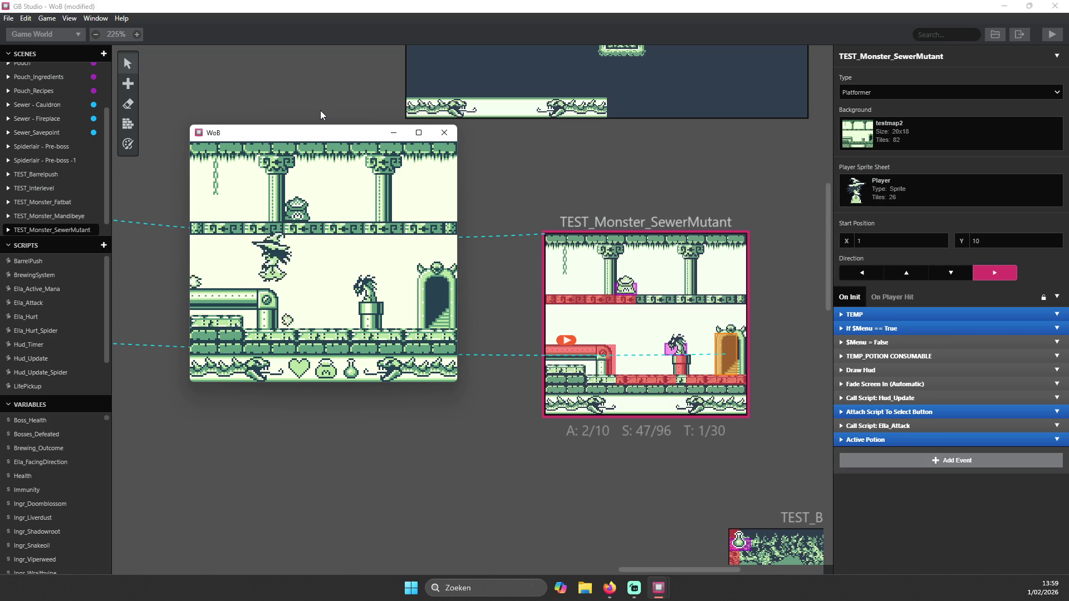
{"action": "key", "text": "Right"}
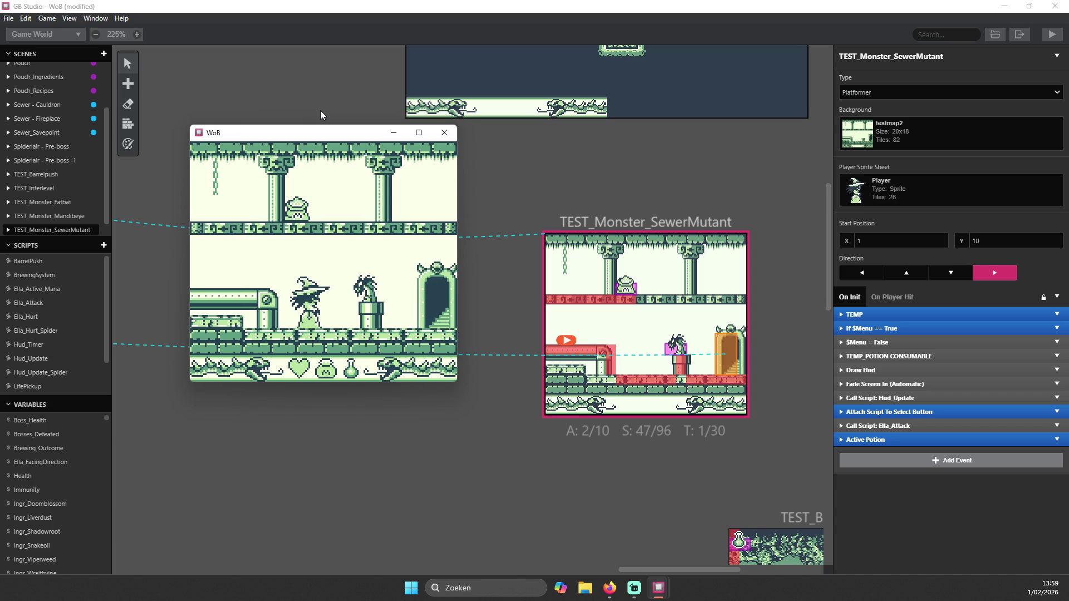
{"action": "key", "text": "z"}
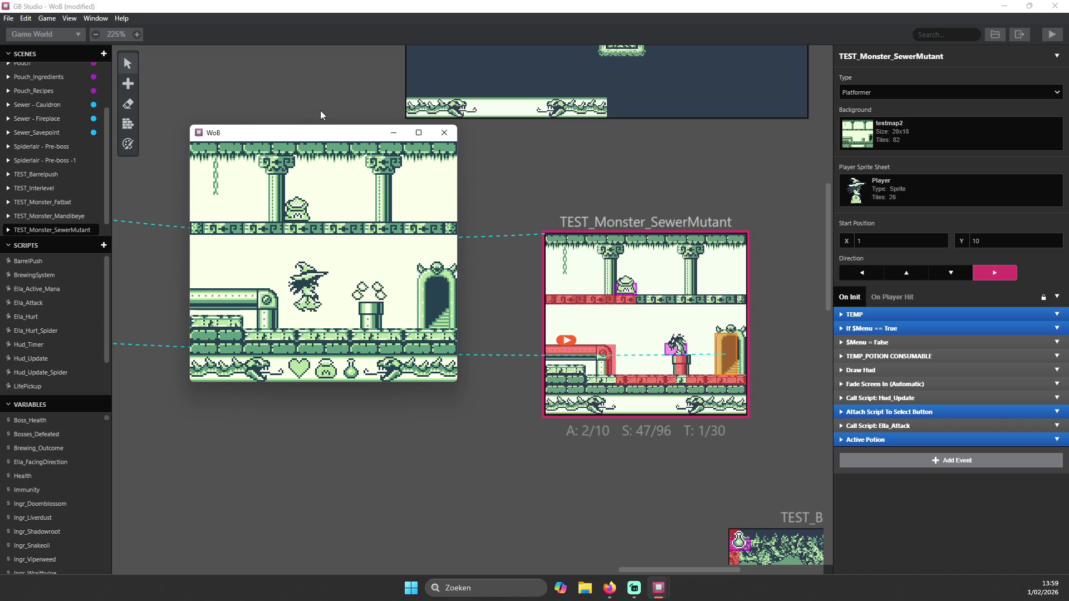
{"action": "key", "text": "z"}
{"action": "key", "text": "Left"}
{"action": "key", "text": "Right"}
{"action": "key", "text": "x"}
{"action": "key", "text": "Left"}
{"action": "key", "text": "Right"}
{"action": "key", "text": "Left"}
{"action": "key", "text": "x"}
{"action": "key", "text": "Right"}
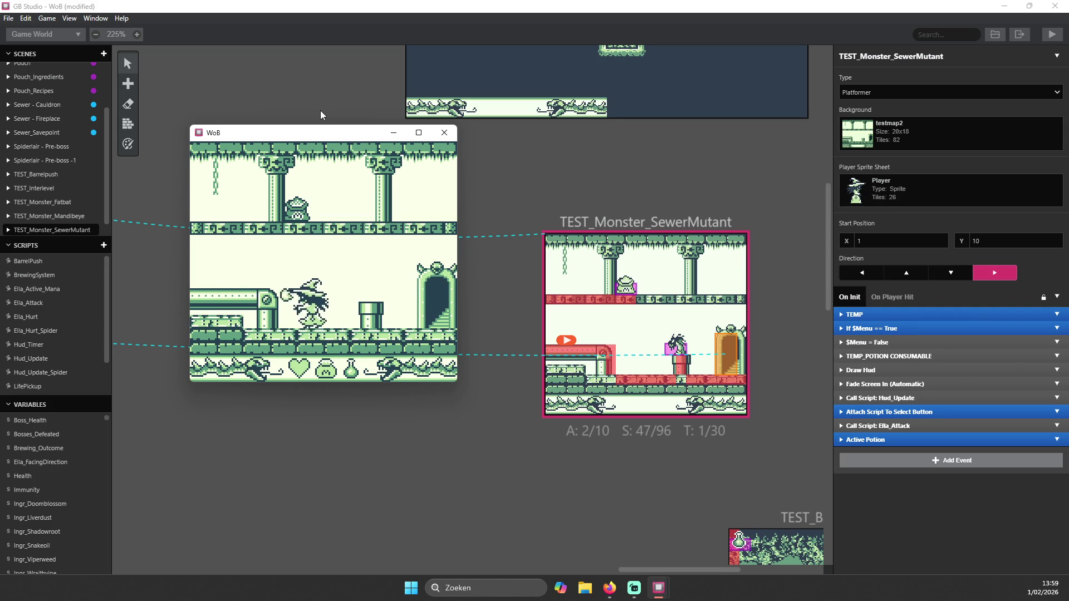
{"action": "key", "text": "Right"}
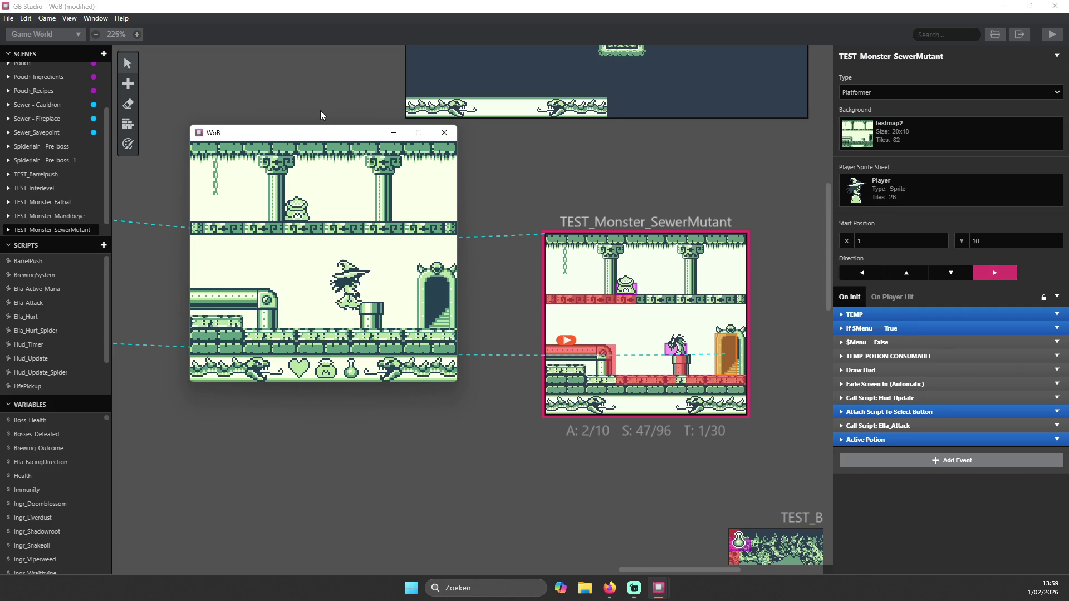
{"action": "key", "text": "z"}
{"action": "key", "text": "Left"}
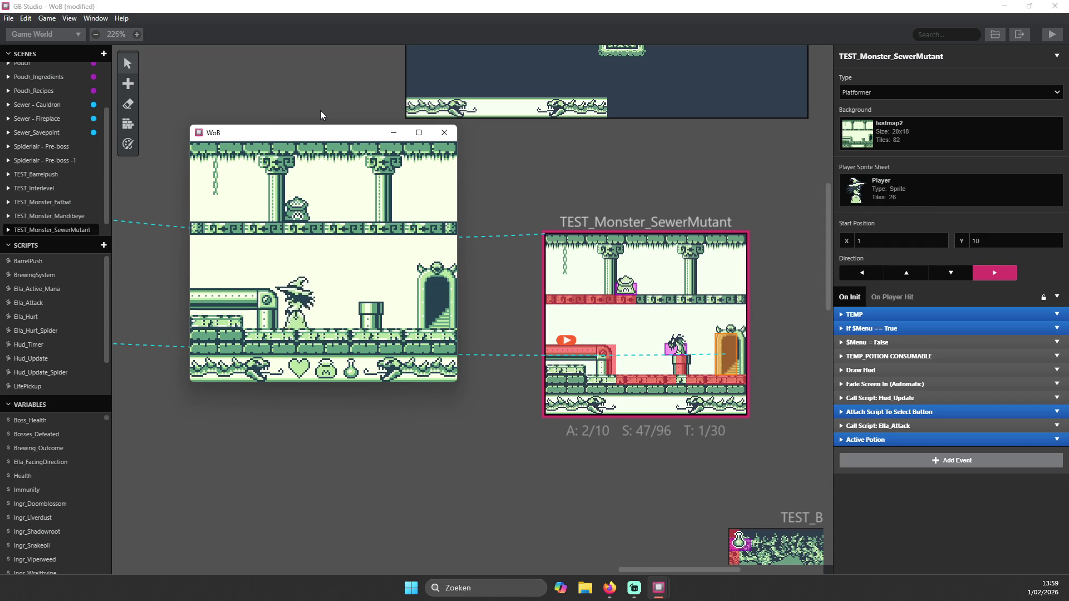
{"action": "key", "text": "Left"}
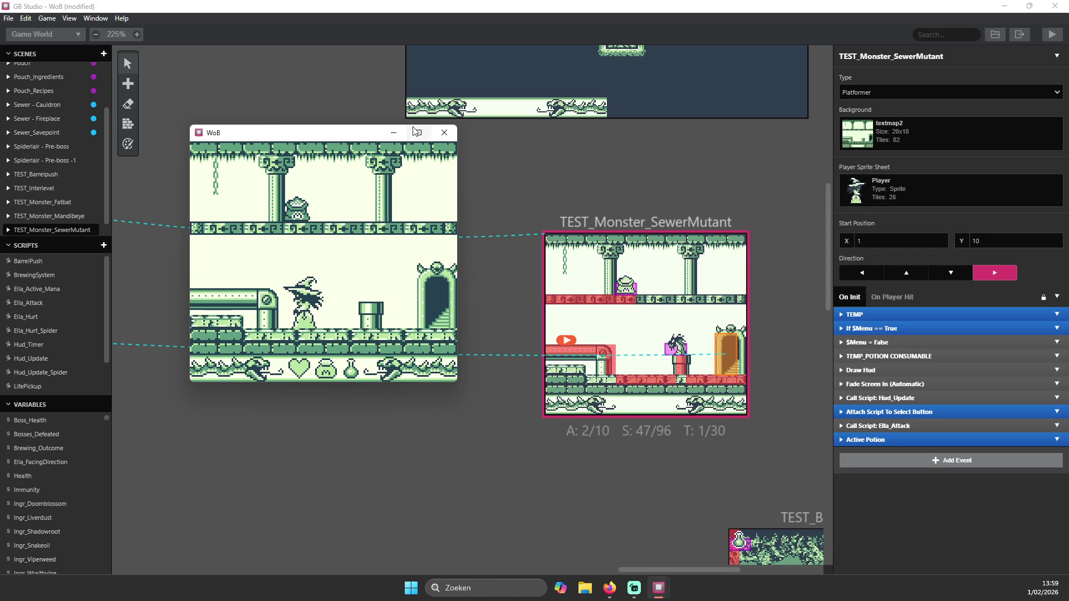
{"action": "left_click", "coordinate": [444, 135]}
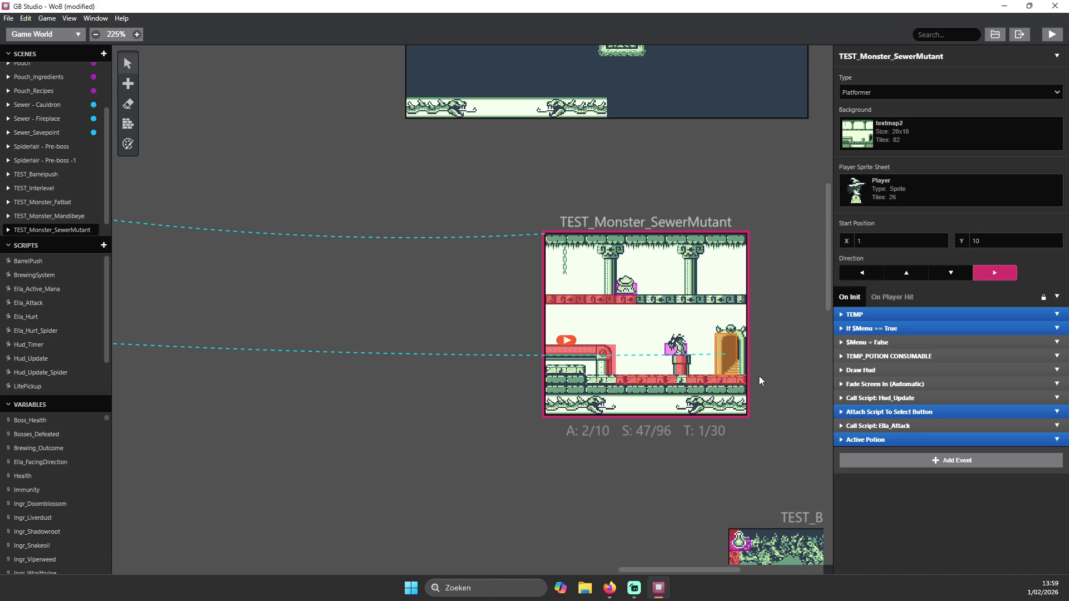
- Check the SewerMutant actor's On Update script, then exit WoB via Alt+F4 with Don't Save
{"action": "left_click", "coordinate": [676, 345]}
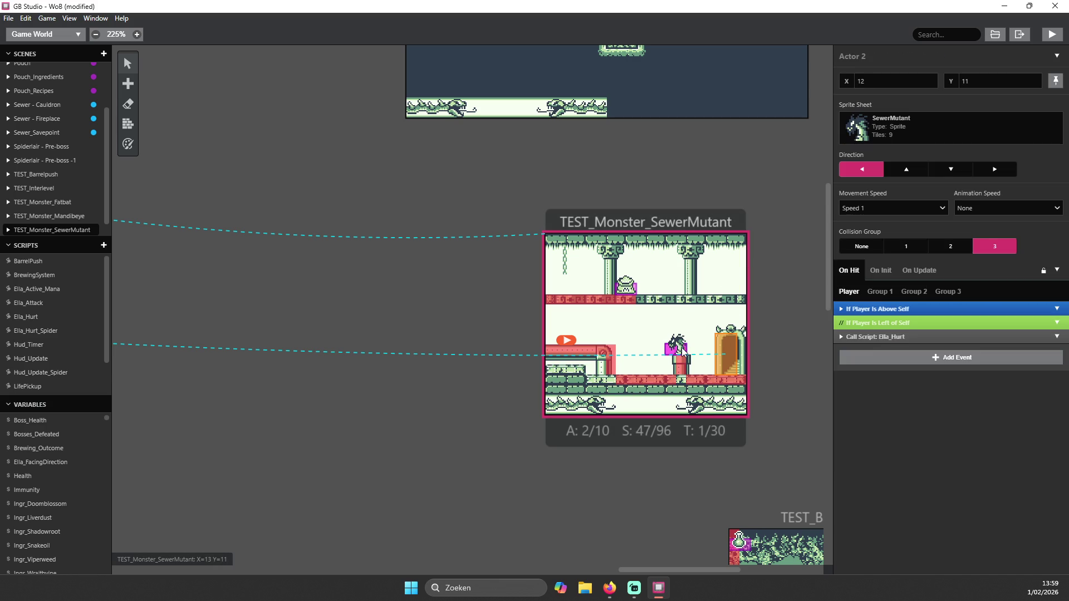
{"action": "left_click", "coordinate": [924, 276]}
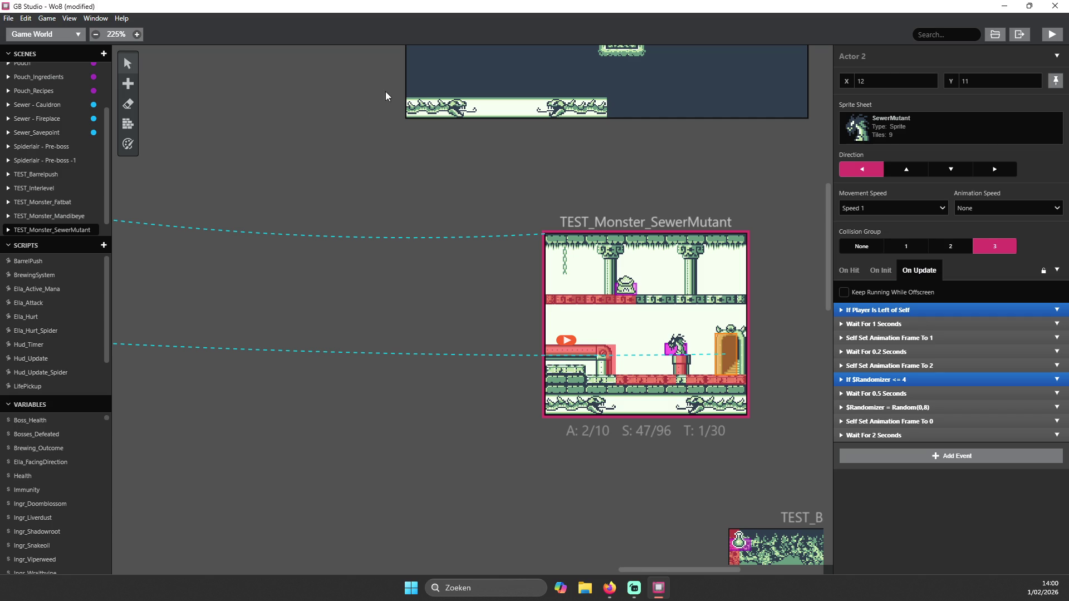
{"action": "scroll", "coordinate": [467, 218], "scroll_direction": "down", "scroll_amount": 5}
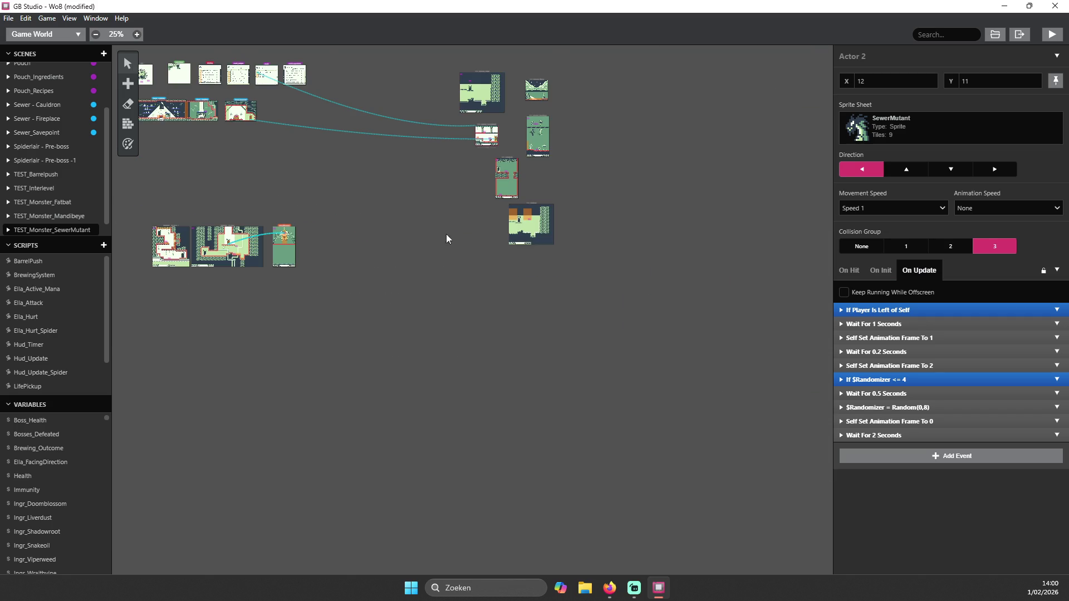
{"action": "scroll", "coordinate": [220, 232], "scroll_direction": "up", "scroll_amount": 3}
{"action": "scroll", "coordinate": [224, 428], "scroll_direction": "up", "scroll_amount": 2}
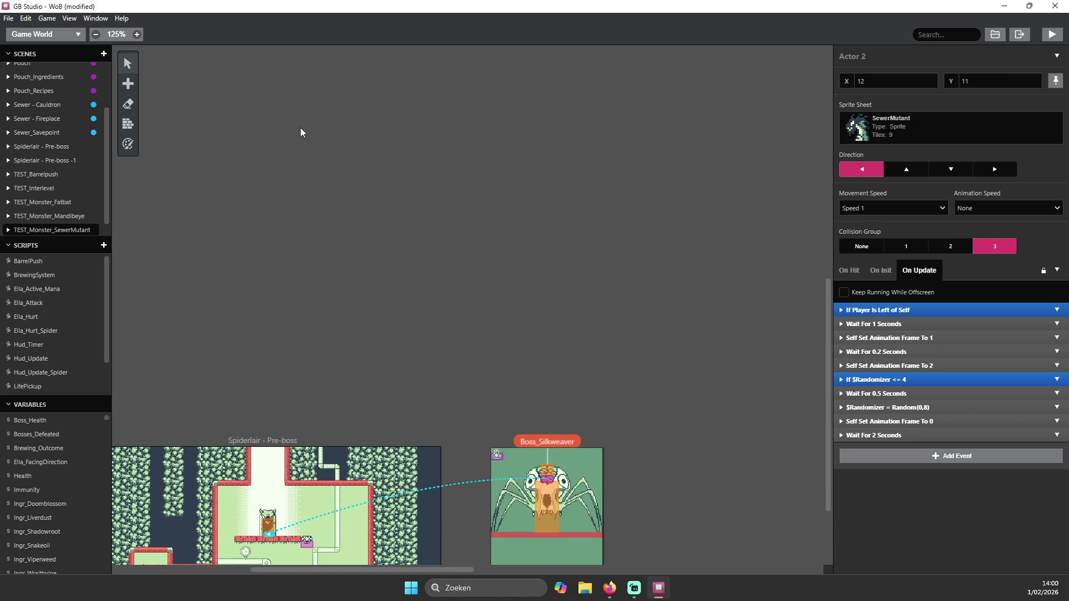
{"action": "key", "text": "alt+F4"}
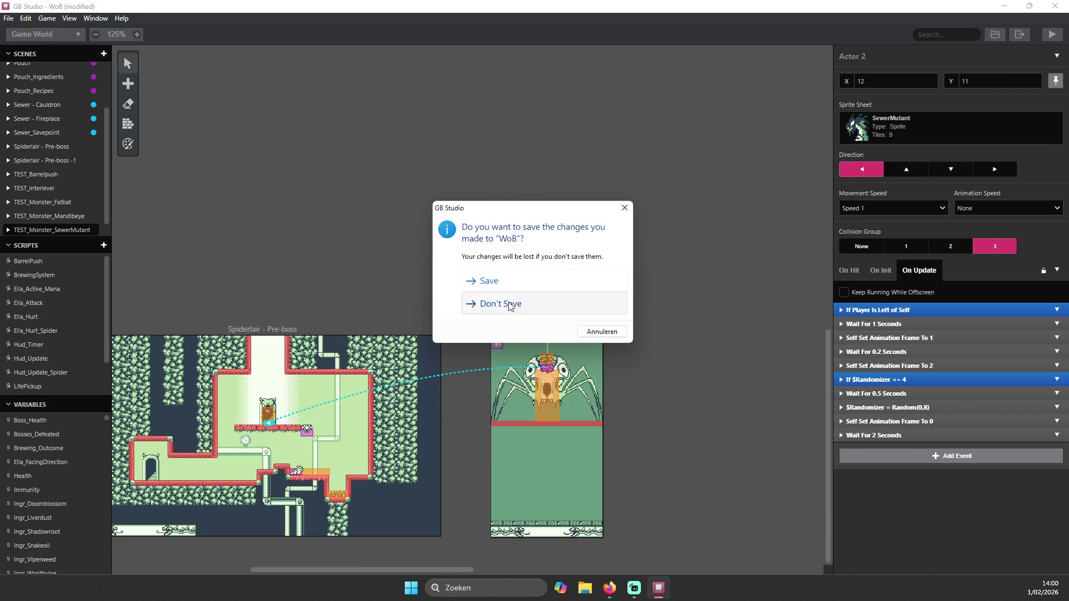
{"action": "left_click", "coordinate": [507, 303]}
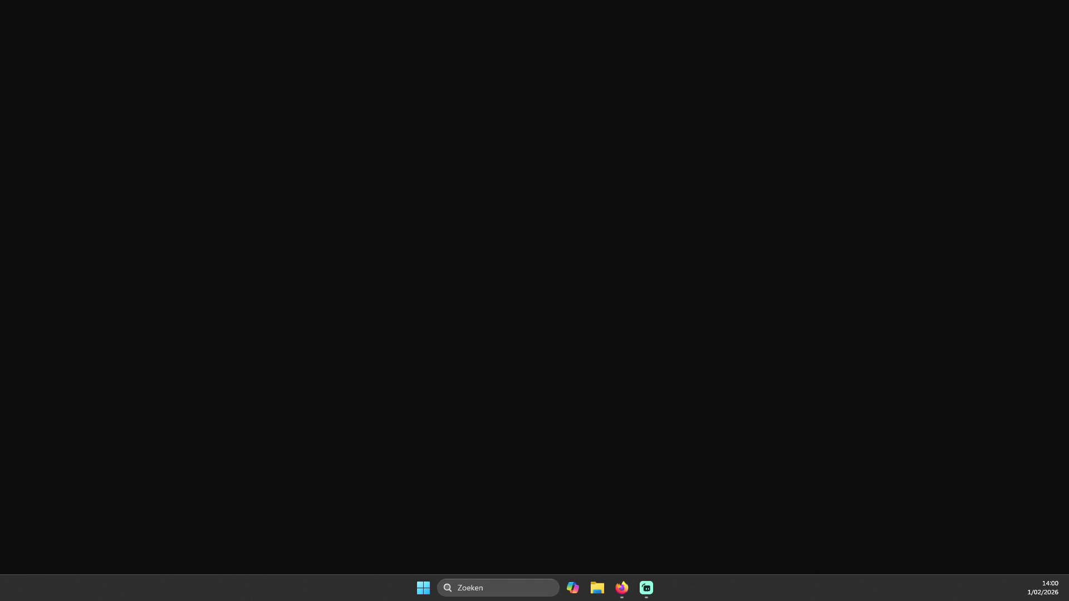